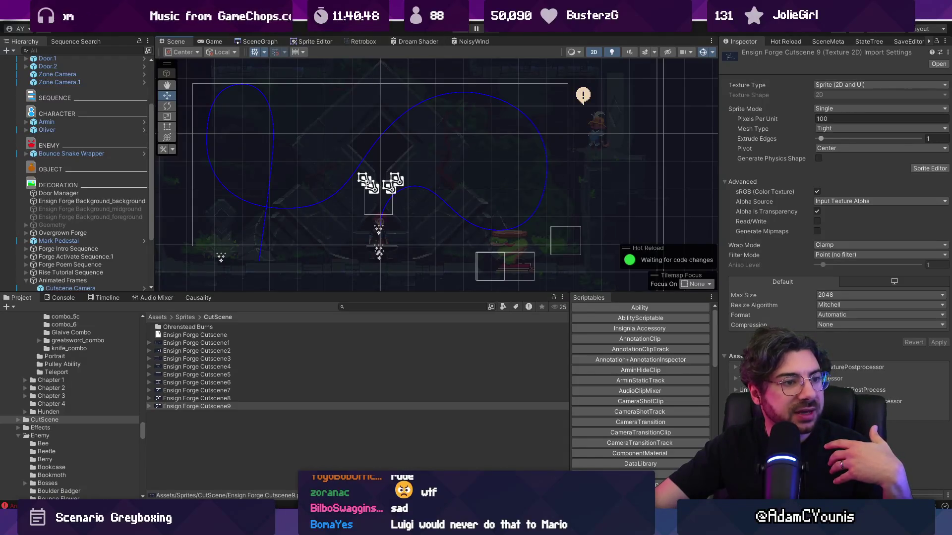
# Enlarge the Scene view and zoom out until the whole Ensign Forge cutscene and its camera paths show.
pyautogui.scroll(2, 346, 118)
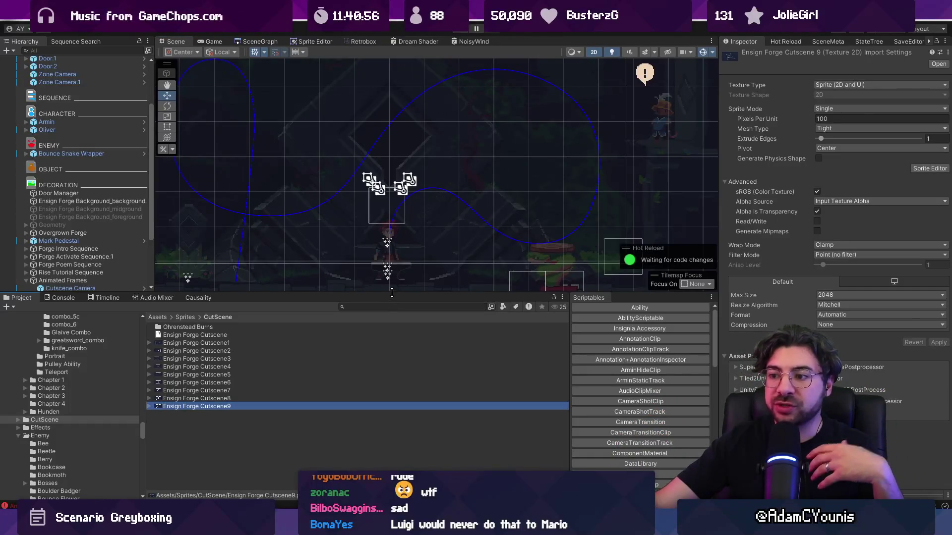
pyautogui.moveTo(388, 295); pyautogui.dragTo(388, 351)
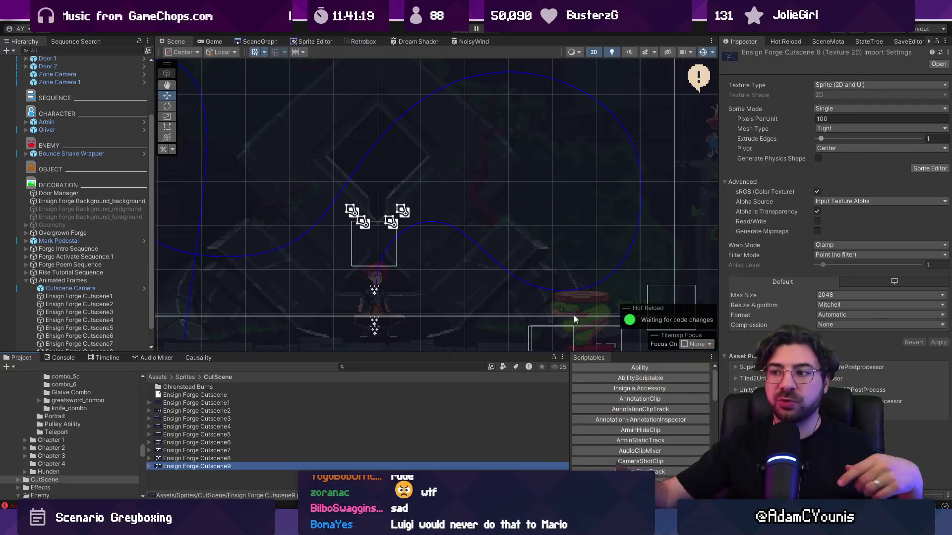
pyautogui.scroll(-3, 370, 259)
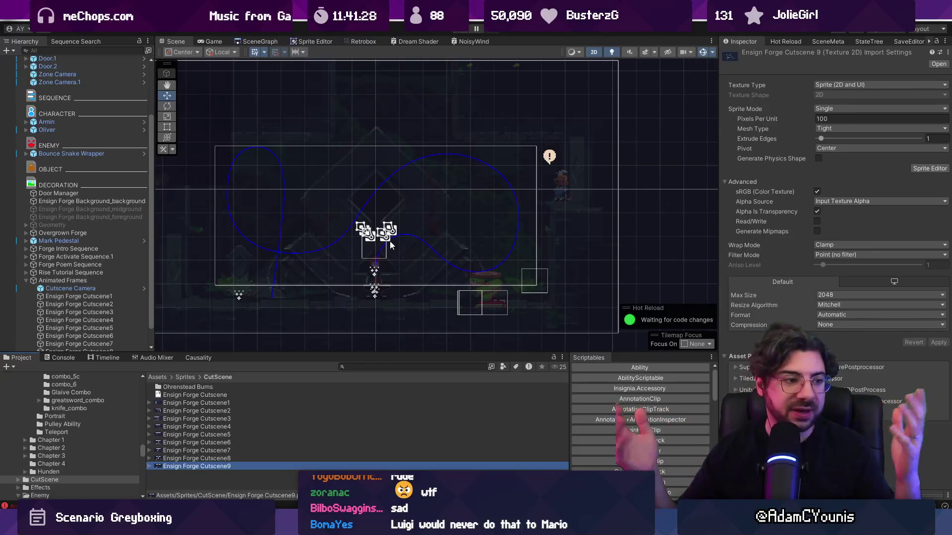
pyautogui.scroll(-2, 431, 194)
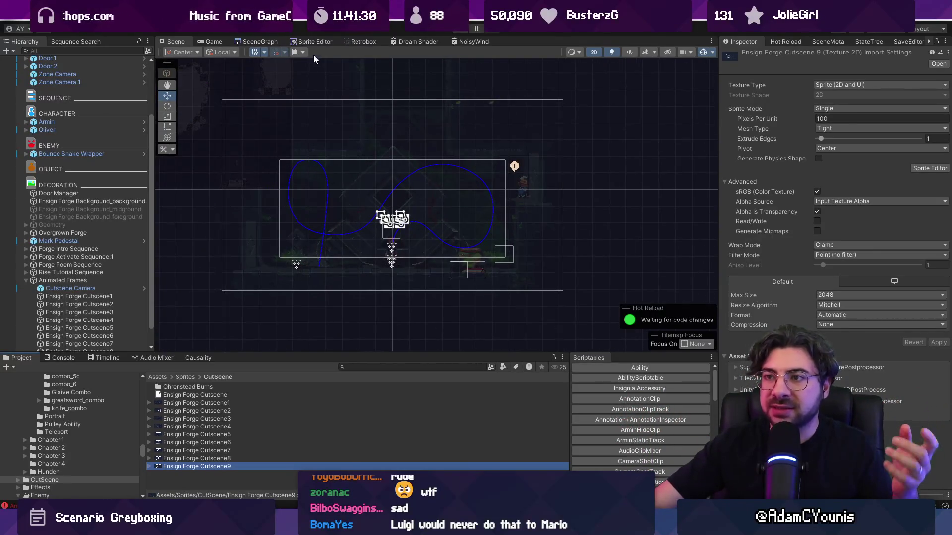
# Open the Demo Crucible Hub level from its node in the SceneGraph.
pyautogui.click(254, 43)
pyautogui.scroll(5, 436, 248)
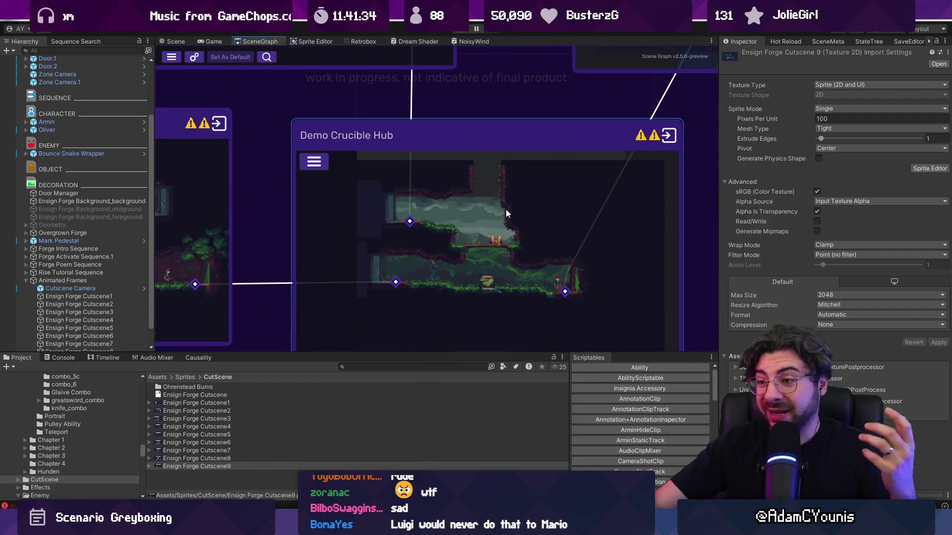
pyautogui.scroll(-2, 486, 188)
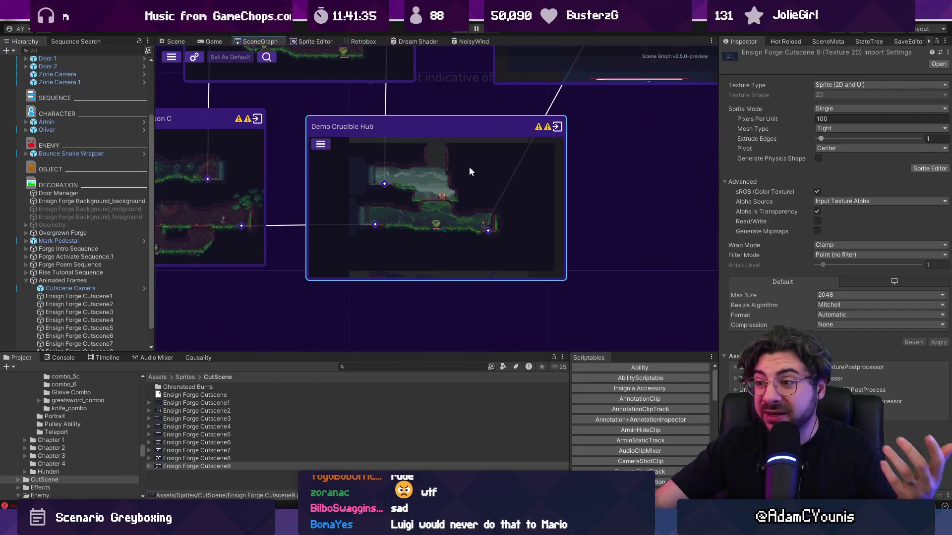
pyautogui.click(556, 126)
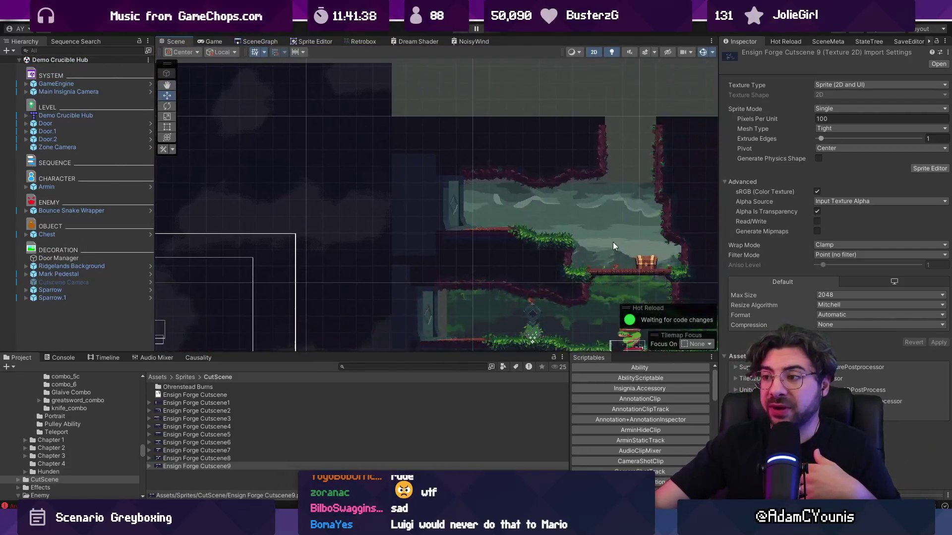
# Pan and zoom the Scene view to show the Demo Crucible Hub rooms left of the chest.
pyautogui.scroll(2, 525, 250)
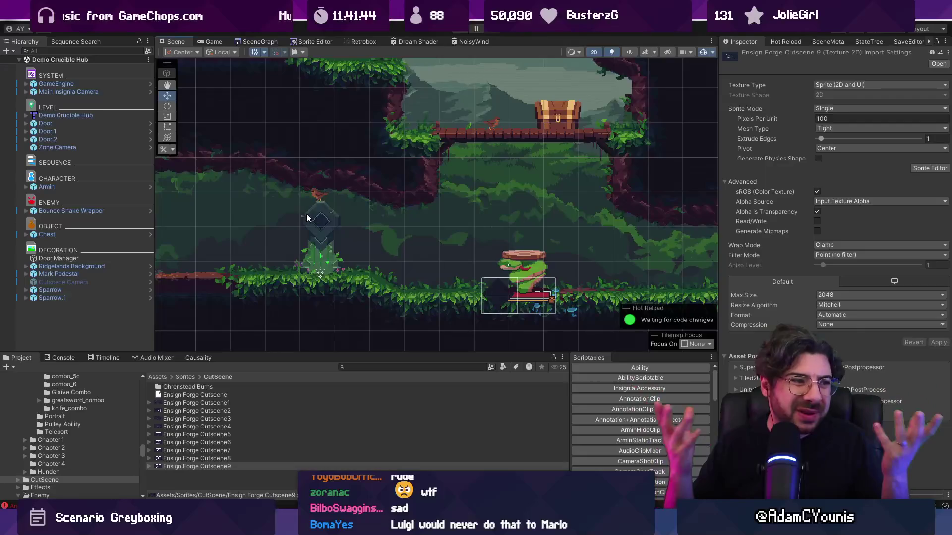
pyautogui.moveTo(306, 216); pyautogui.dragTo(516, 175)
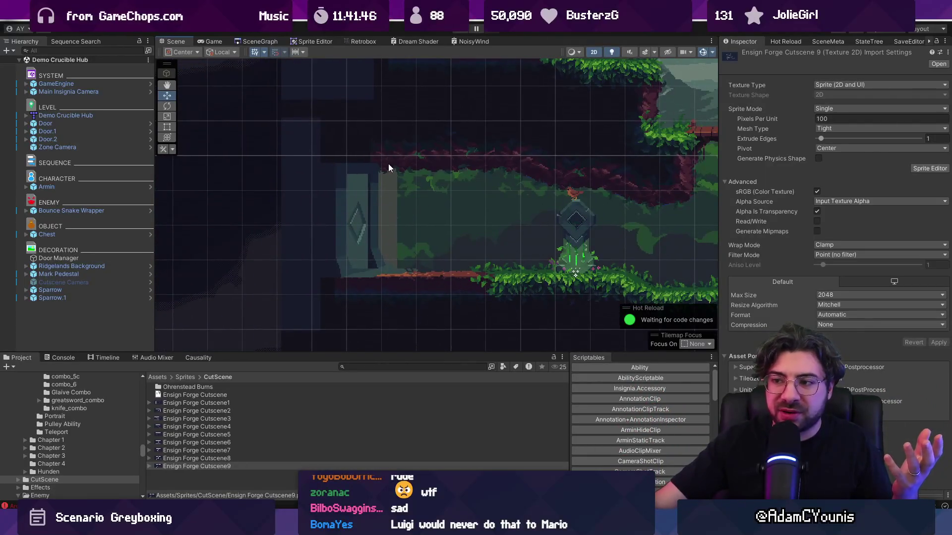
pyautogui.scroll(-3, 389, 163)
# Return to the SceneGraph and zoom across the connected level nodes.
pyautogui.click(260, 41)
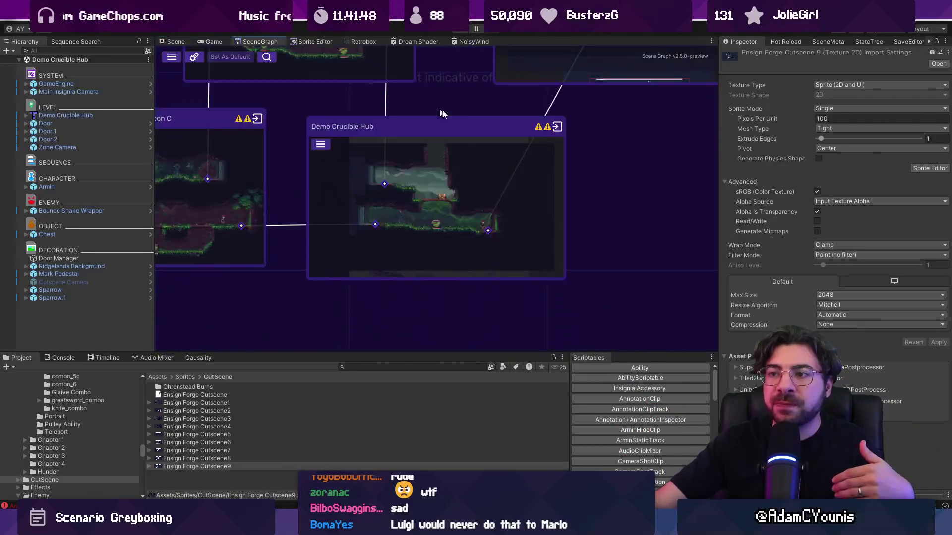
pyautogui.scroll(5, 347, 173)
pyautogui.scroll(5, 396, 115)
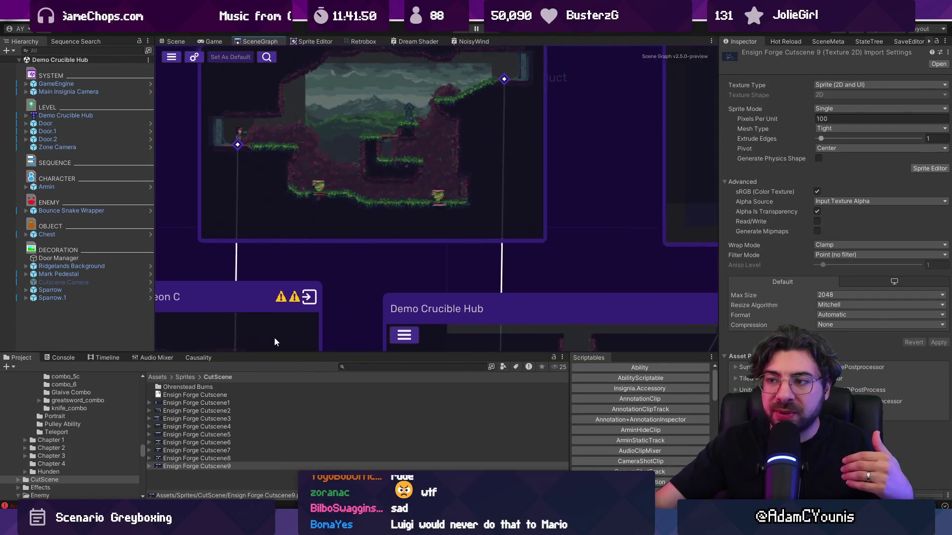
pyautogui.scroll(2, 387, 162)
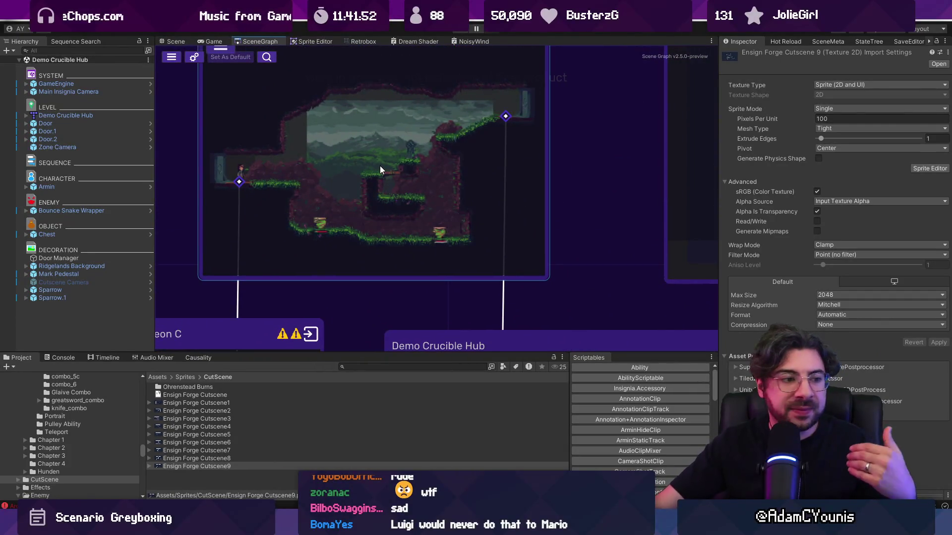
pyautogui.scroll(2, 380, 166)
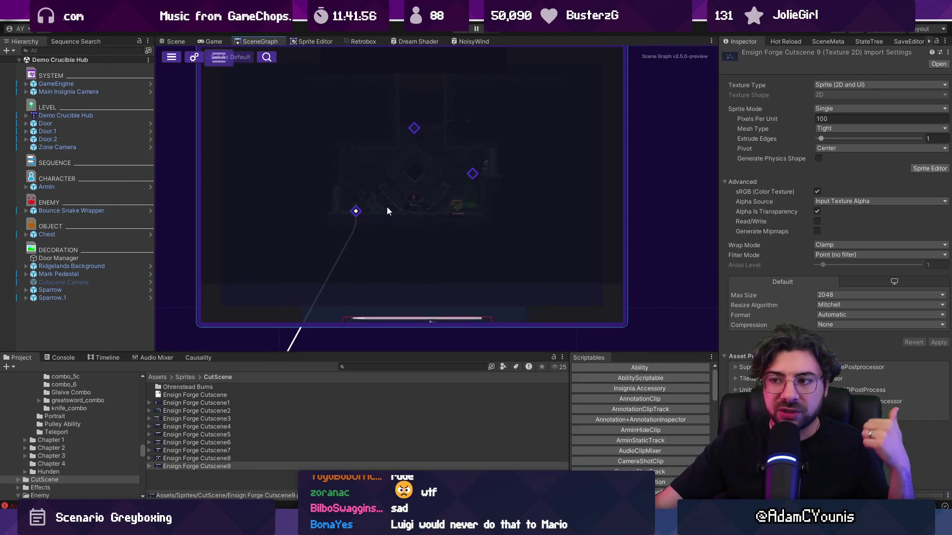
pyautogui.scroll(-5, 386, 211)
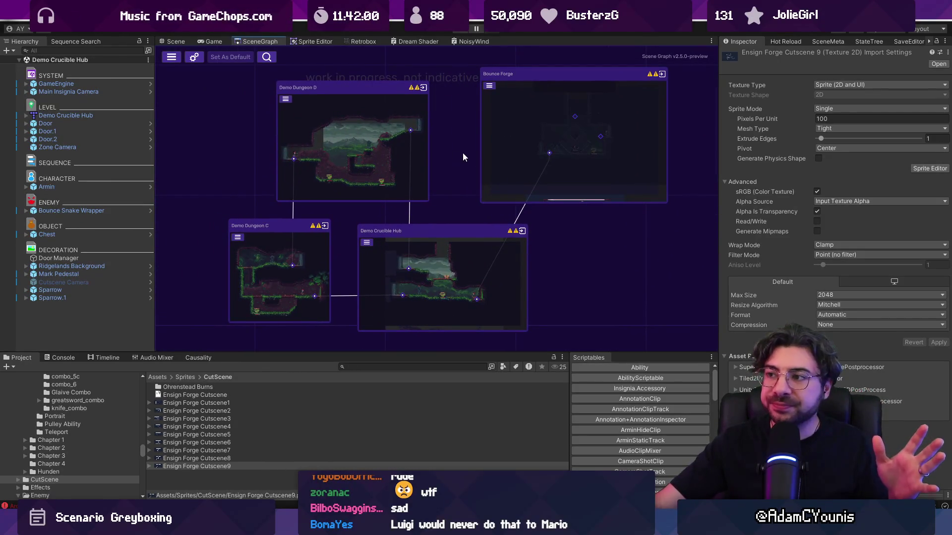
pyautogui.scroll(3, 621, 126)
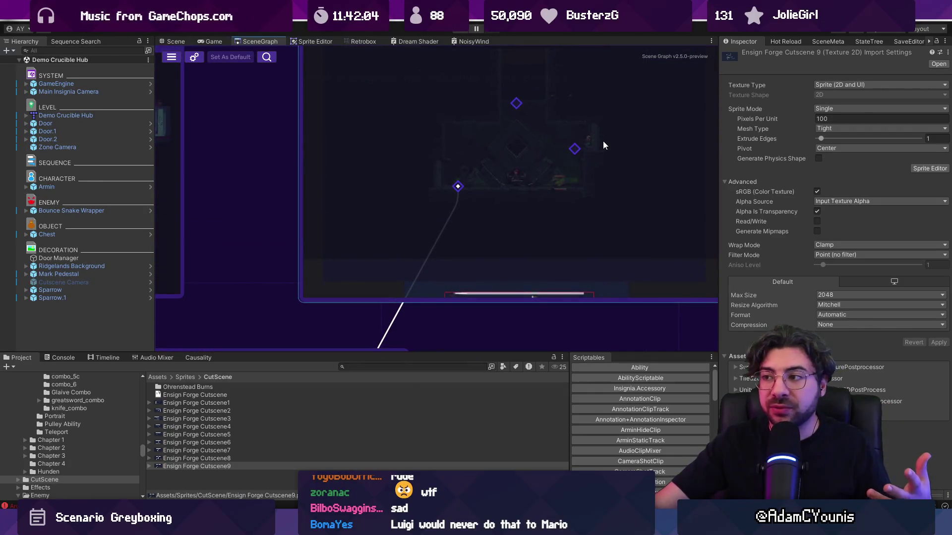
# Zoom in on the Bounce Forge node and open that level.
pyautogui.scroll(-5, 605, 144)
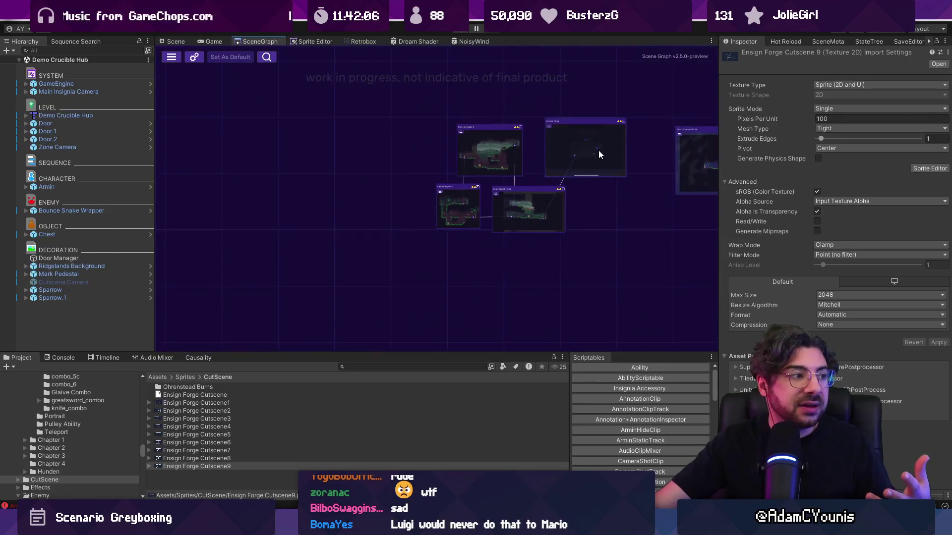
pyautogui.scroll(3, 469, 169)
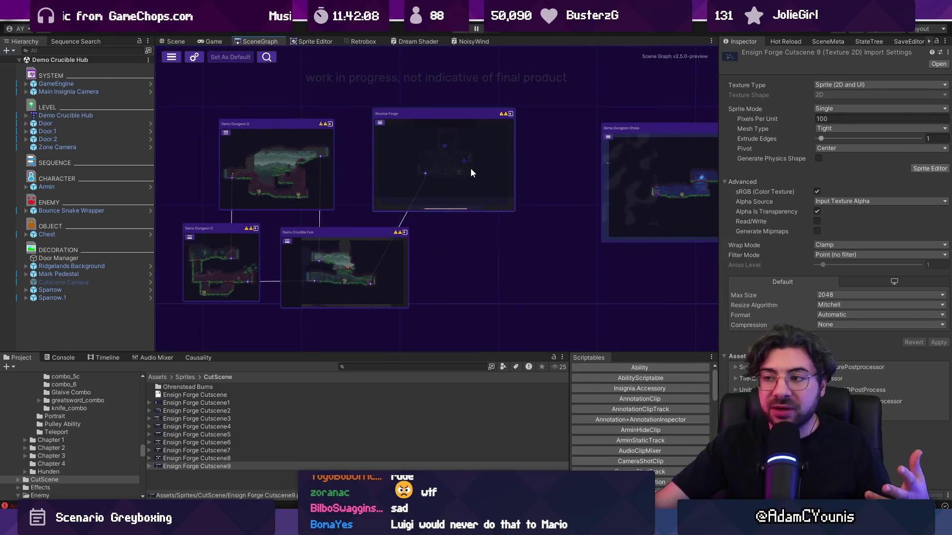
pyautogui.scroll(-3, 467, 172)
pyautogui.scroll(3, 313, 144)
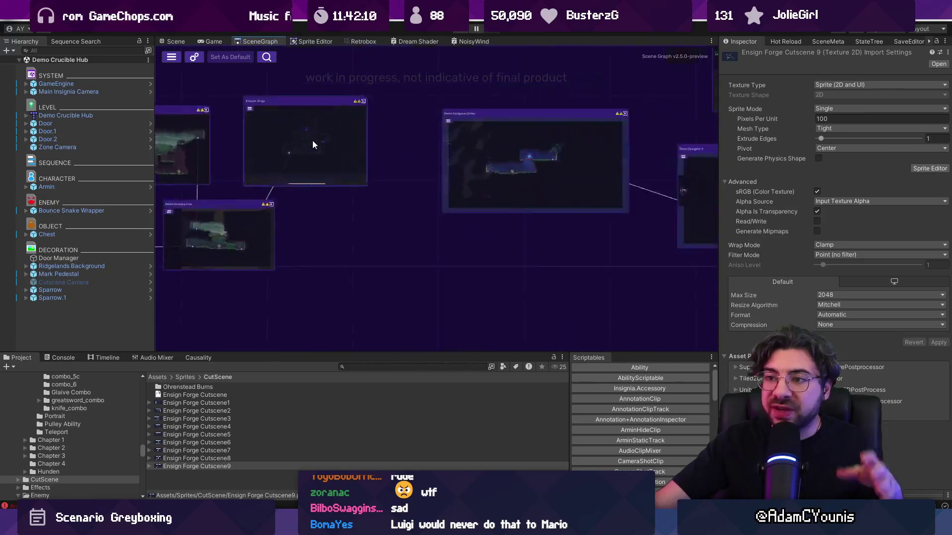
pyautogui.scroll(5, 312, 144)
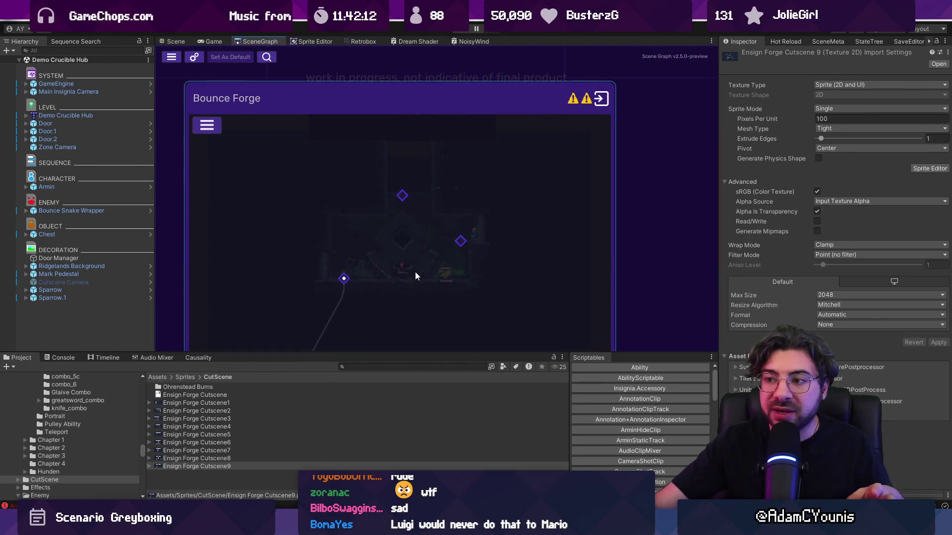
pyautogui.scroll(-2, 498, 191)
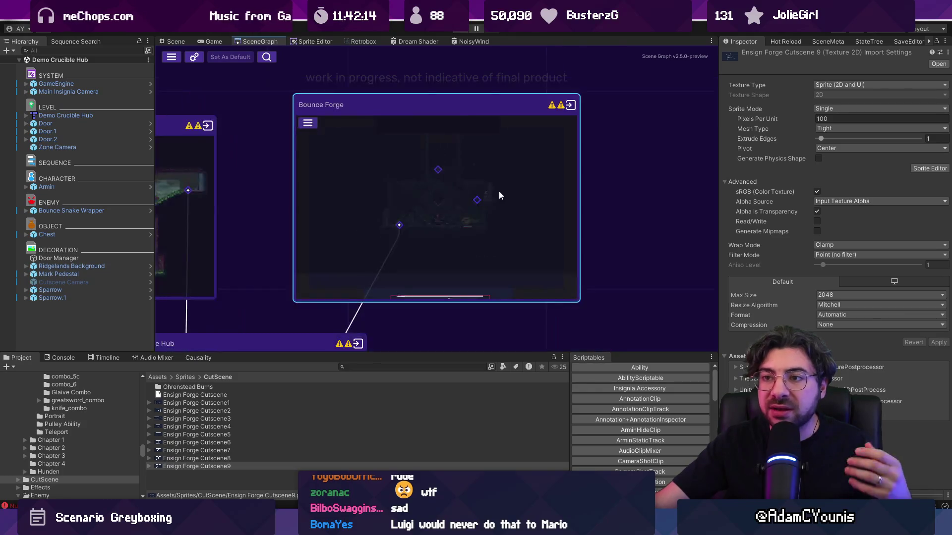
pyautogui.click(565, 106)
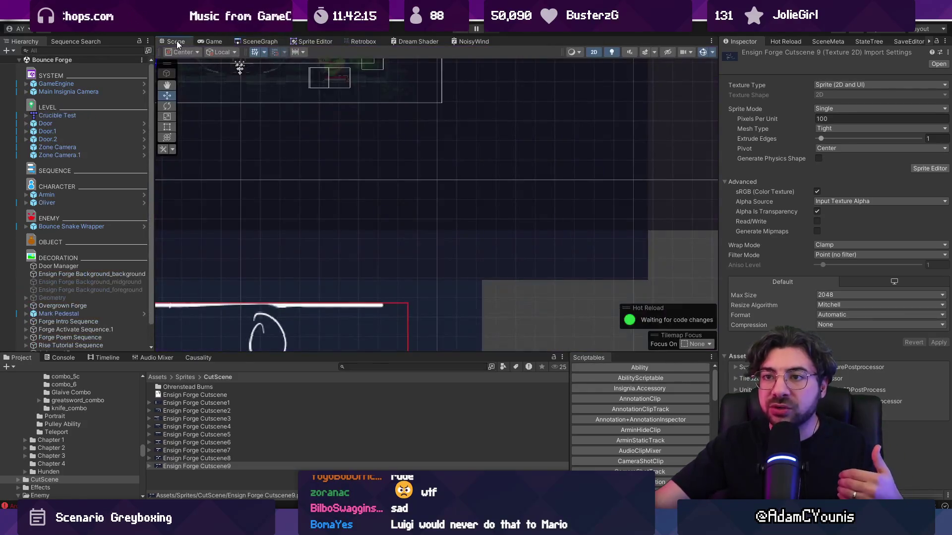
# Inspect Bounce Forge past the character and exclamation marker, then return to the SceneGraph overview.
pyautogui.scroll(2, 404, 214)
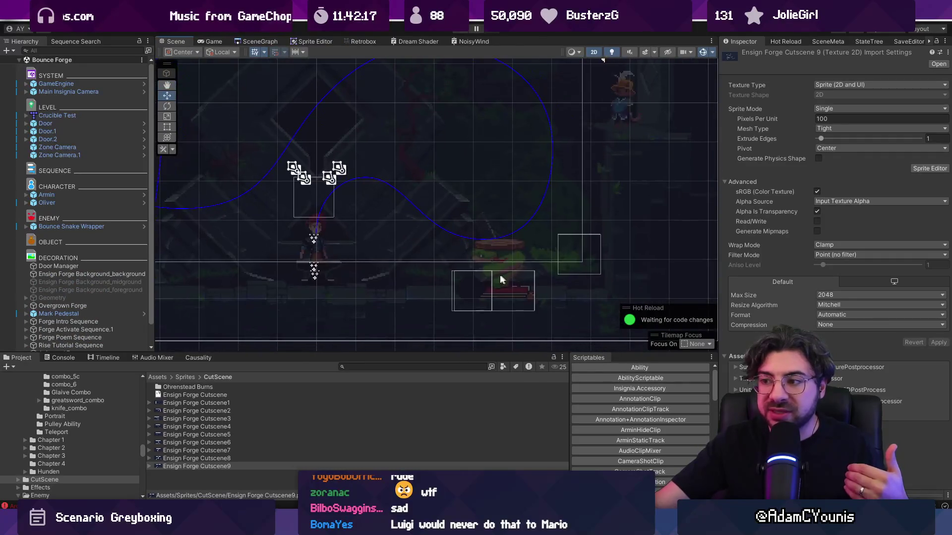
pyautogui.scroll(-3, 497, 267)
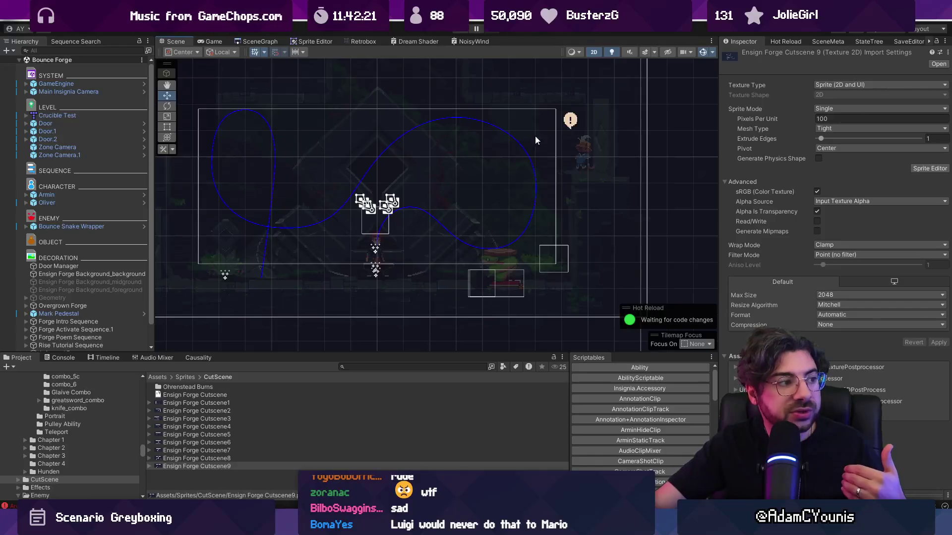
pyautogui.scroll(2, 534, 258)
pyautogui.scroll(2, 437, 281)
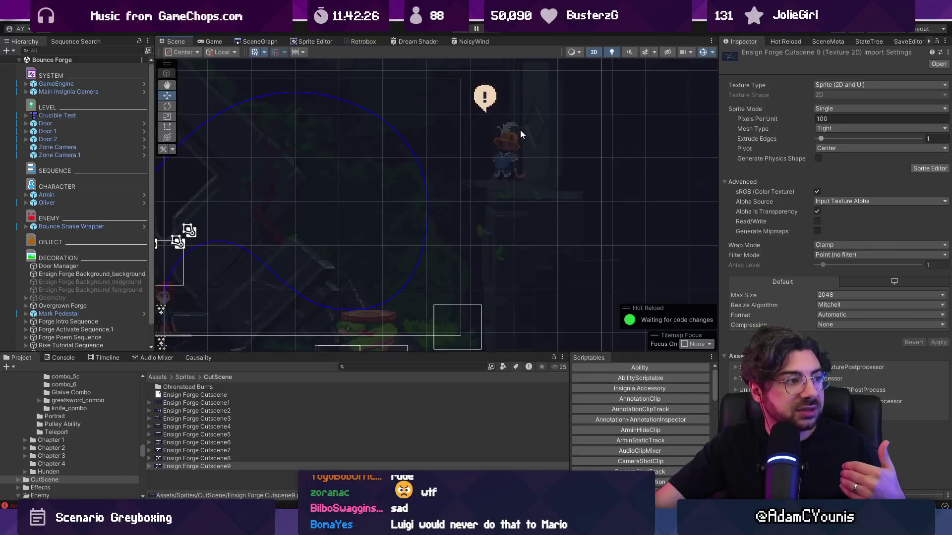
pyautogui.moveTo(519, 130); pyautogui.dragTo(337, 213)
pyautogui.scroll(-5, 388, 212)
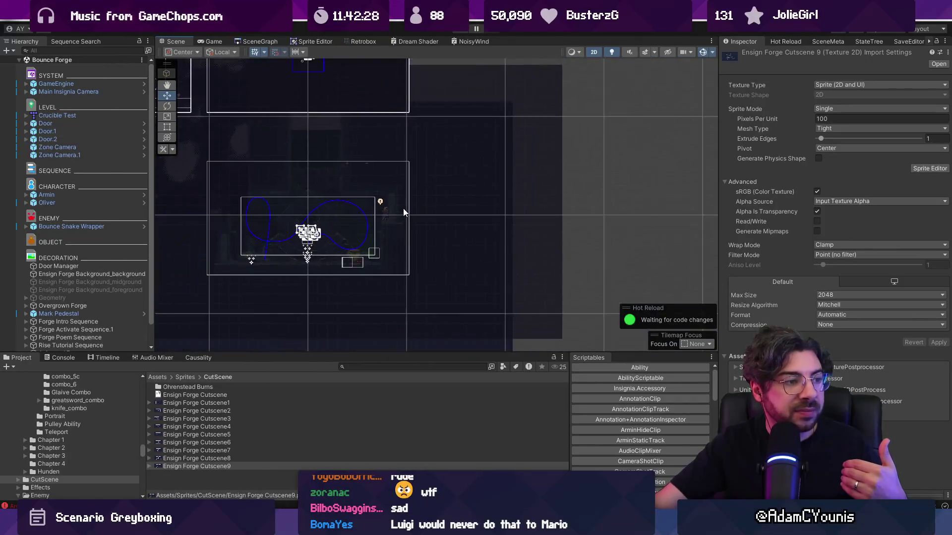
pyautogui.click(261, 41)
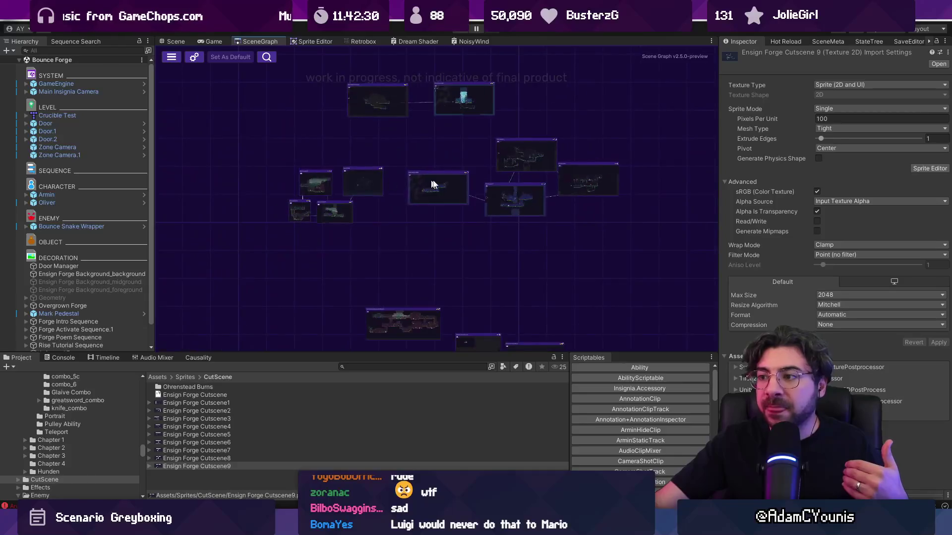
pyautogui.scroll(5, 385, 205)
pyautogui.scroll(2, 417, 189)
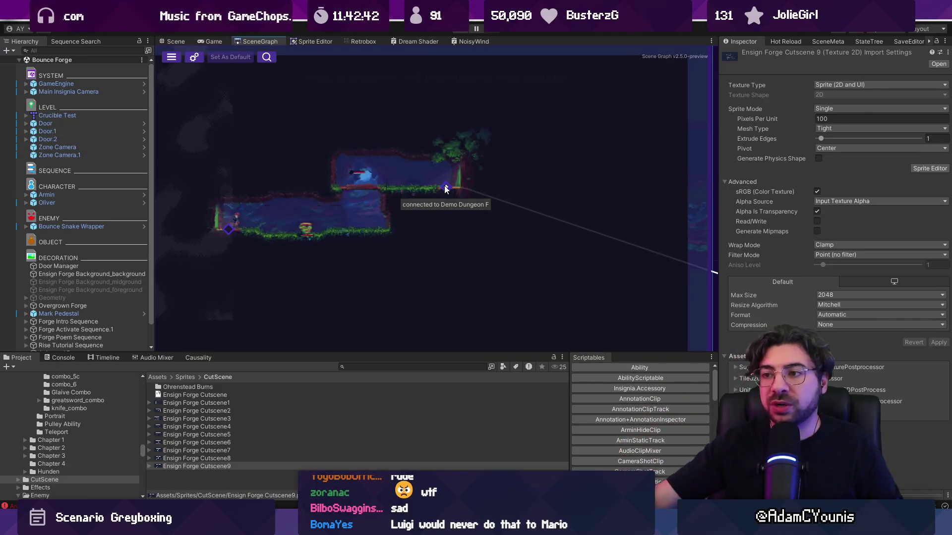
pyautogui.scroll(-5, 445, 195)
pyautogui.scroll(5, 289, 214)
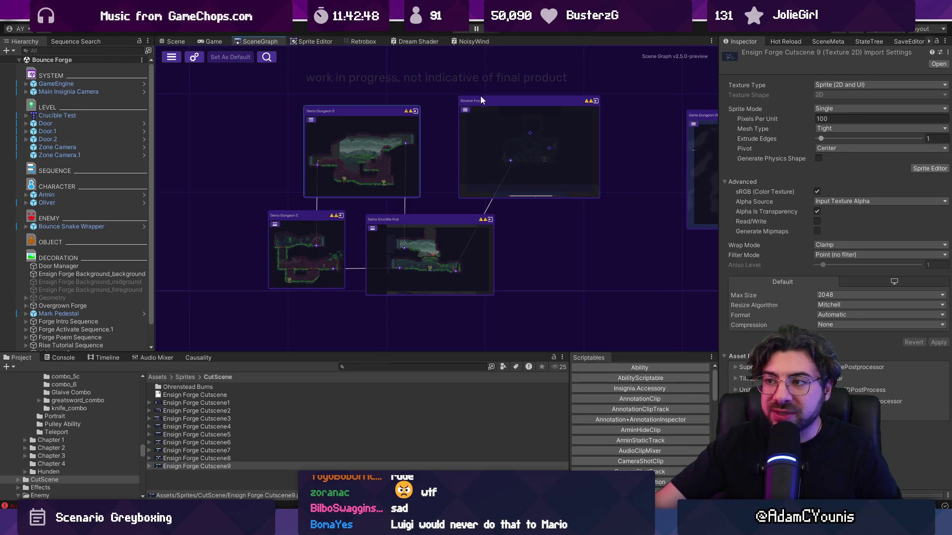
# Close the level graph panel and reopen it via Window > Indie Tales > SceneGraph.
pyautogui.rightClick(258, 42)
pyautogui.click(289, 60)
pyautogui.click(349, 12)
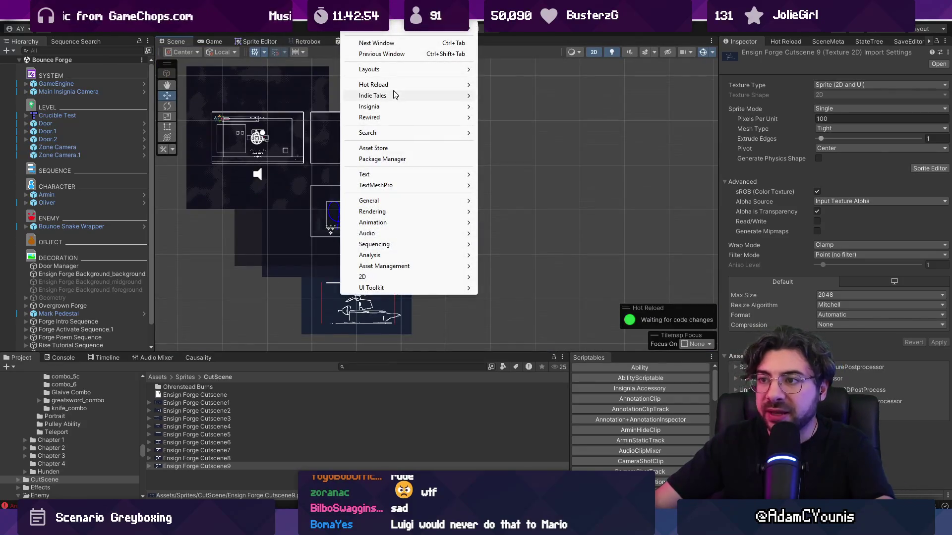
pyautogui.moveTo(431, 112)
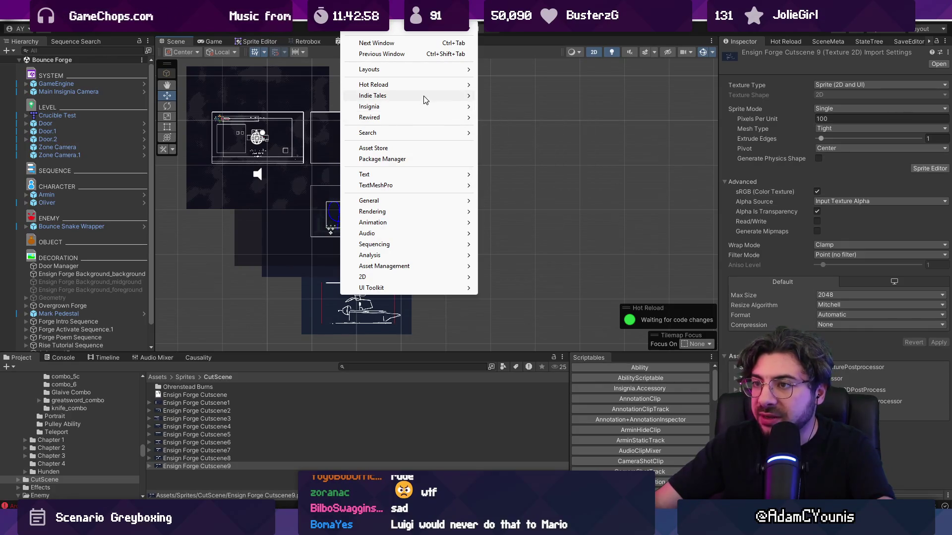
pyautogui.moveTo(423, 96)
pyautogui.click(520, 104)
pyautogui.click(311, 64)
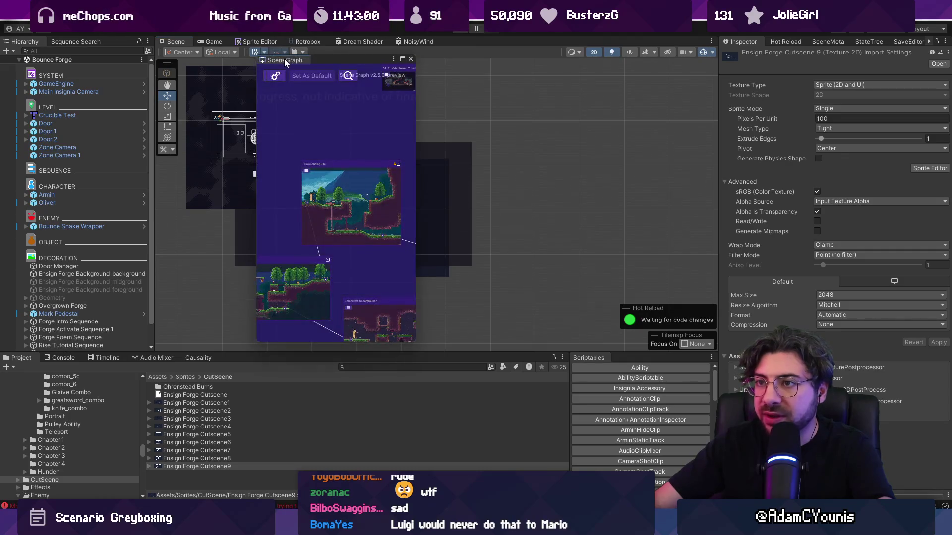
# Drag a cluster of room nodes out of the central group box.
pyautogui.scroll(-3, 444, 145)
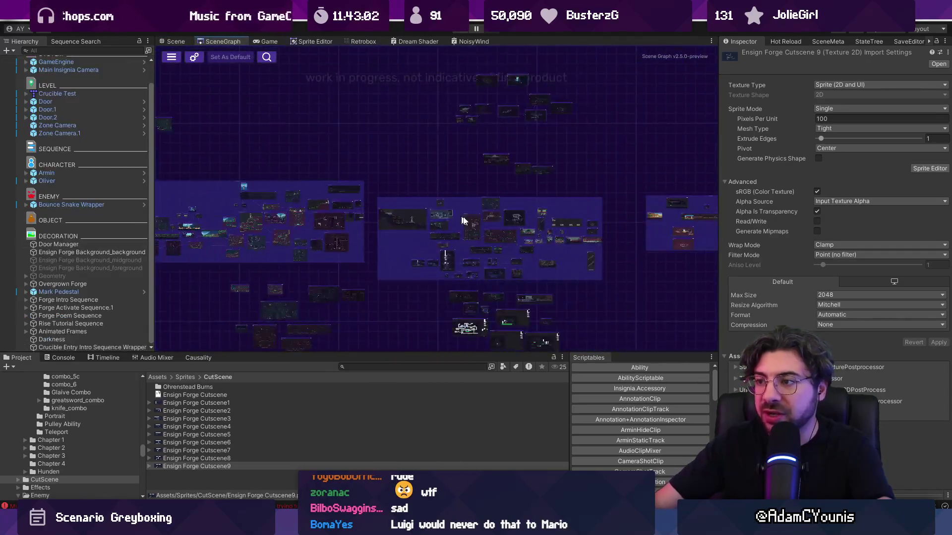
pyautogui.scroll(5, 472, 273)
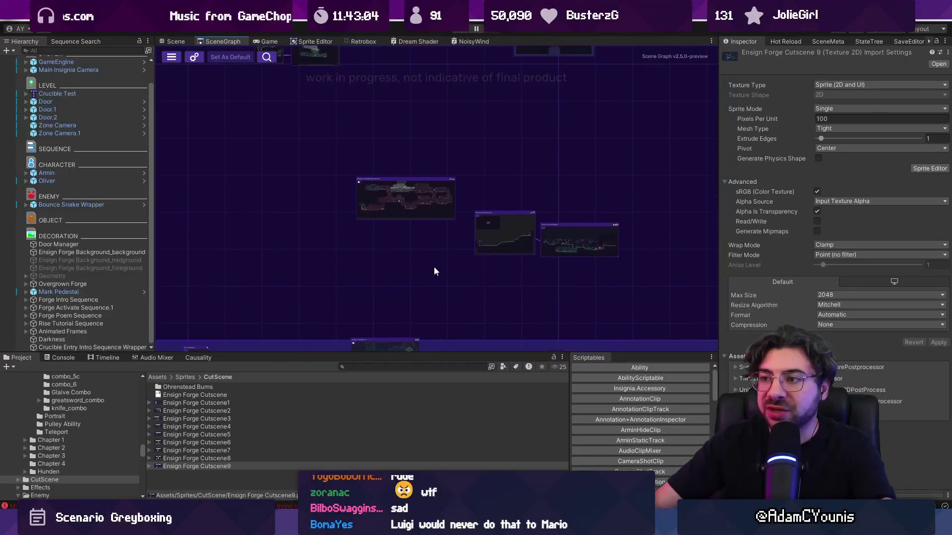
pyautogui.scroll(-3, 436, 166)
pyautogui.scroll(3, 427, 198)
pyautogui.scroll(-3, 442, 144)
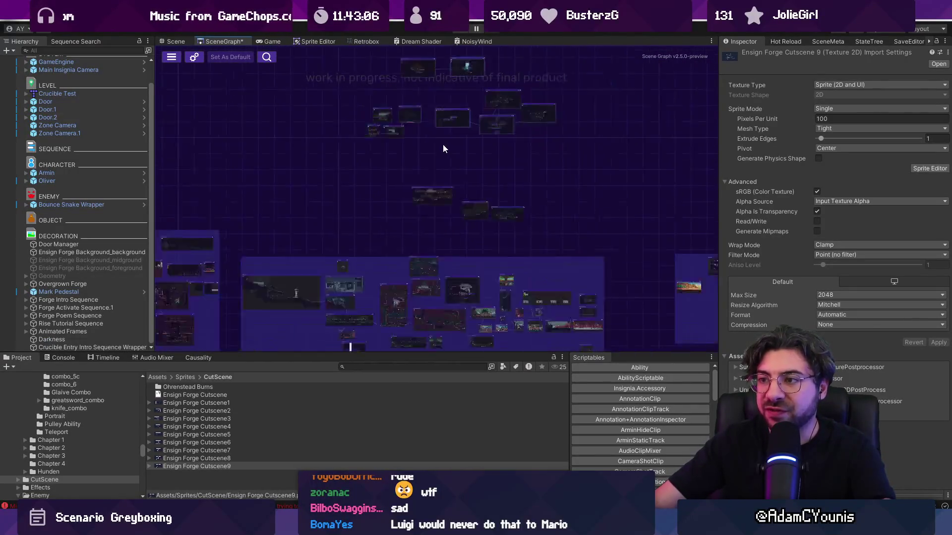
pyautogui.moveTo(432, 251)
pyautogui.mouseDown()
pyautogui.moveTo(457, 147)
pyautogui.moveTo(444, 151)
pyautogui.mouseUp()
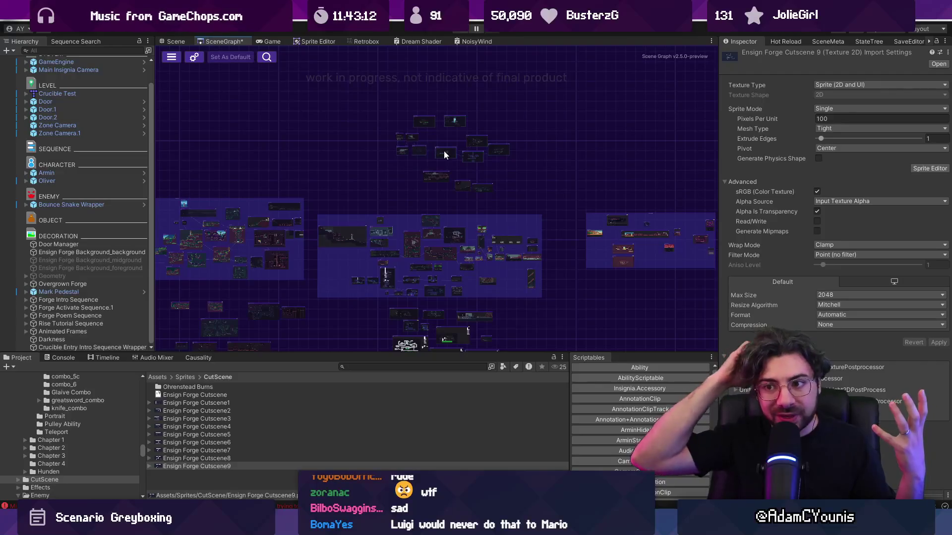
pyautogui.scroll(5, 435, 149)
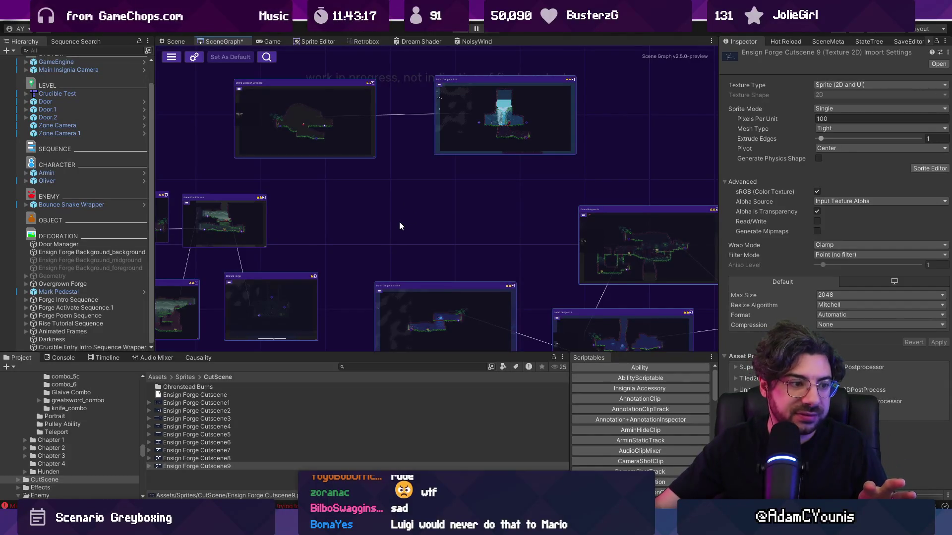
pyautogui.scroll(-5, 403, 219)
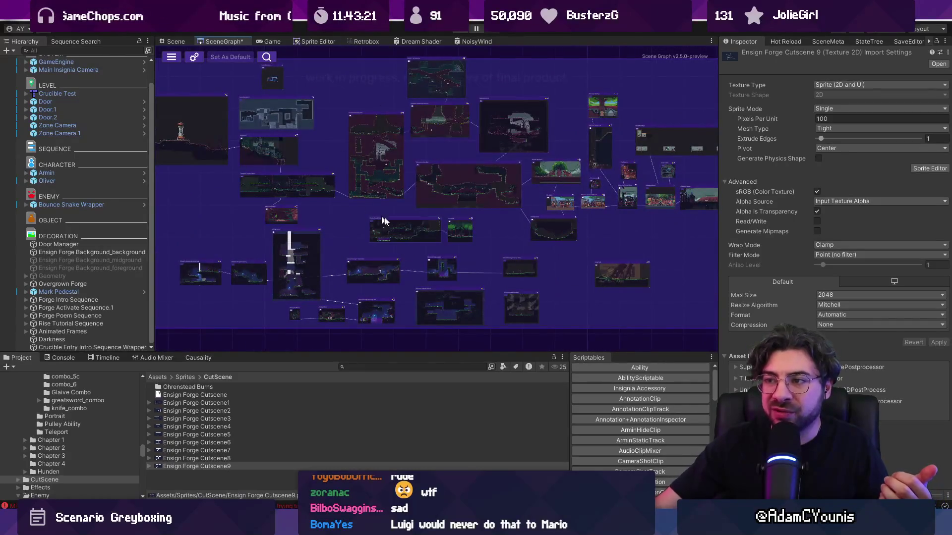
# Pan and zoom the scene graph to bring another part of the level graph into view.
pyautogui.moveTo(503, 166); pyautogui.dragTo(448, 223)
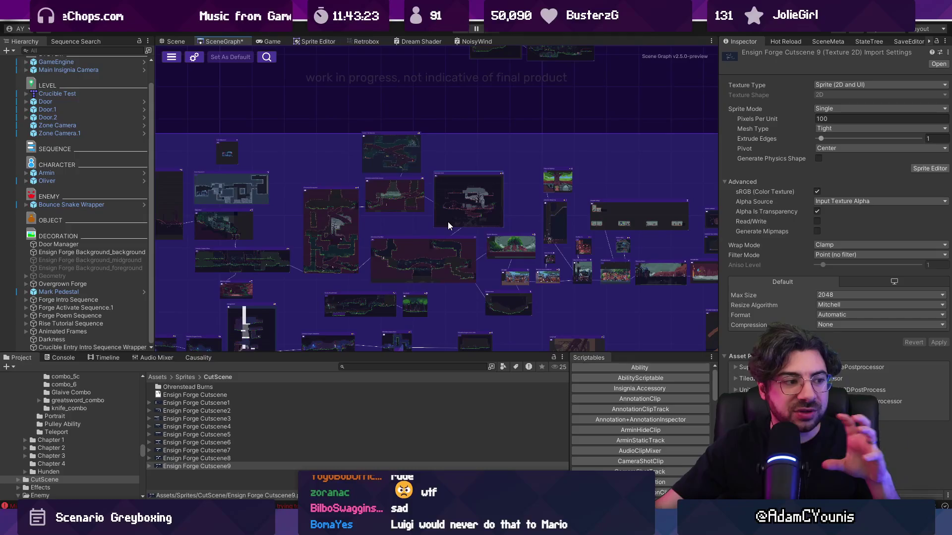
pyautogui.scroll(-3, 402, 230)
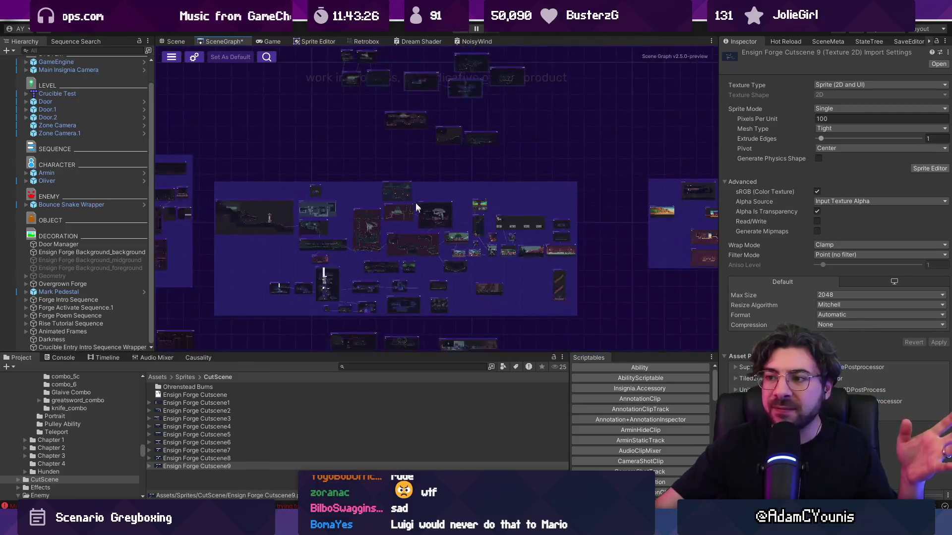
pyautogui.scroll(3, 427, 247)
pyautogui.scroll(5, 444, 236)
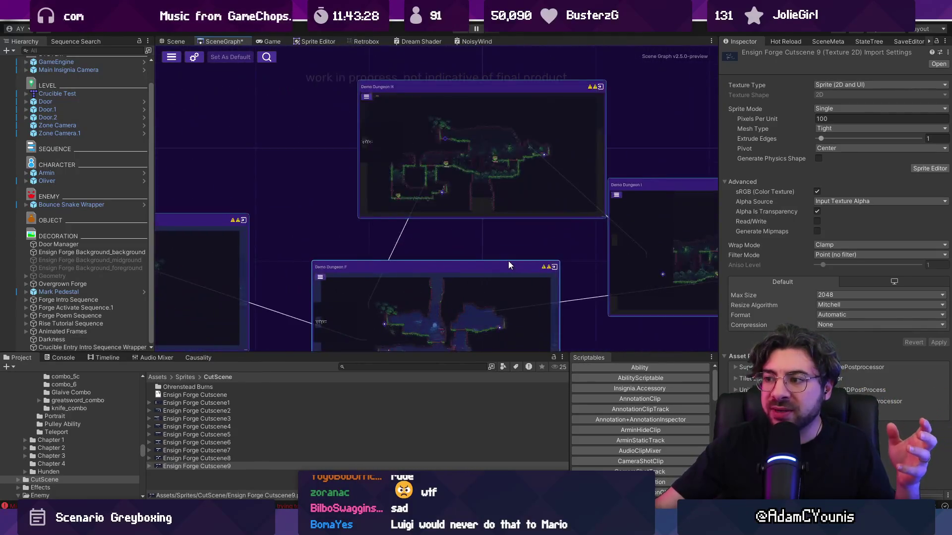
pyautogui.scroll(-6, 505, 193)
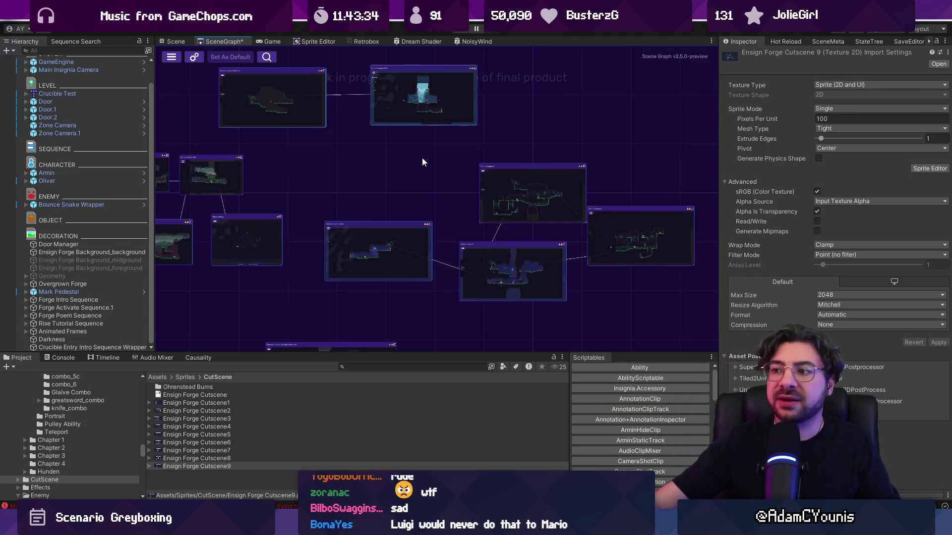
pyautogui.scroll(8, 422, 159)
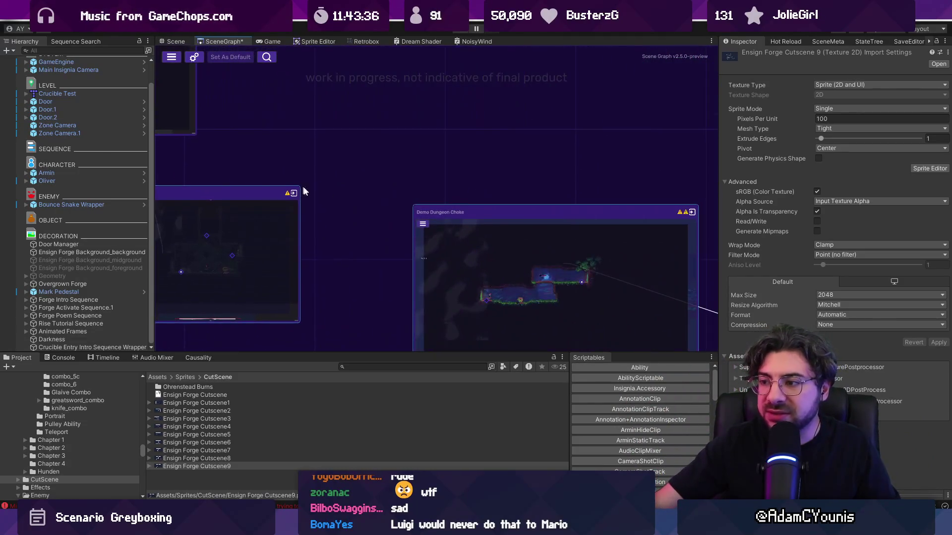
pyautogui.scroll(-4, 365, 153)
pyautogui.scroll(4, 474, 213)
# Bring Demo Dungeon D, Bounce Forge and the Demo Dungeon Choke room into view.
pyautogui.moveTo(474, 214); pyautogui.dragTo(618, 219)
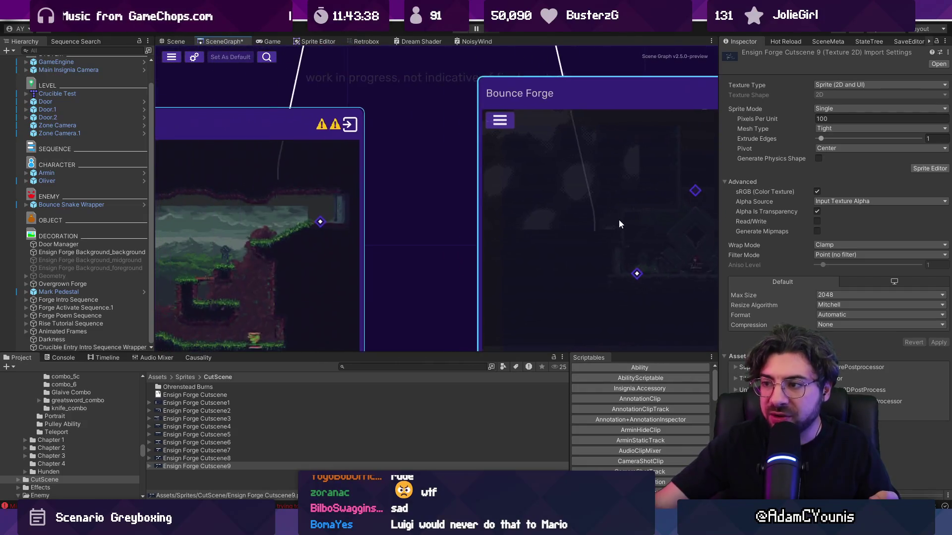
pyautogui.scroll(-4, 367, 242)
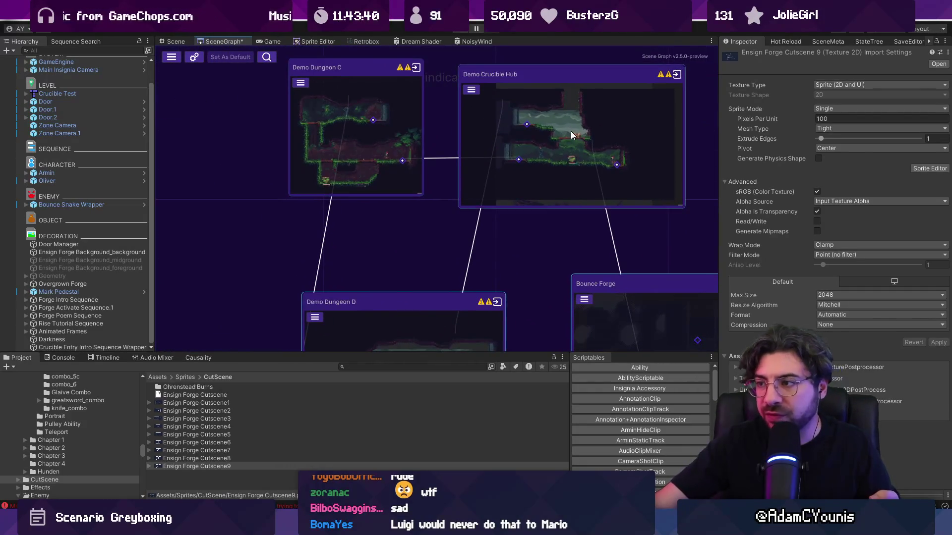
pyautogui.scroll(-2, 375, 212)
pyautogui.scroll(-2, 375, 211)
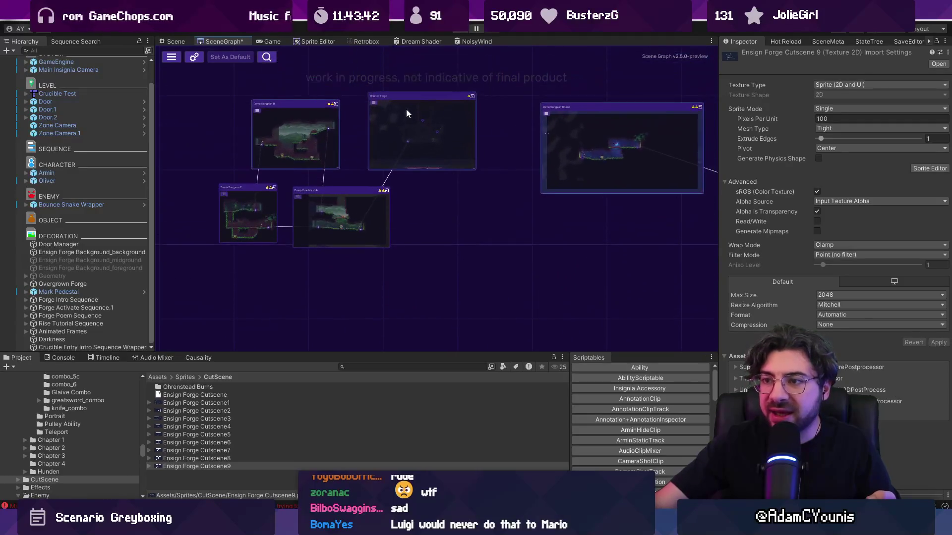
pyautogui.scroll(-4, 415, 208)
pyautogui.scroll(6, 415, 211)
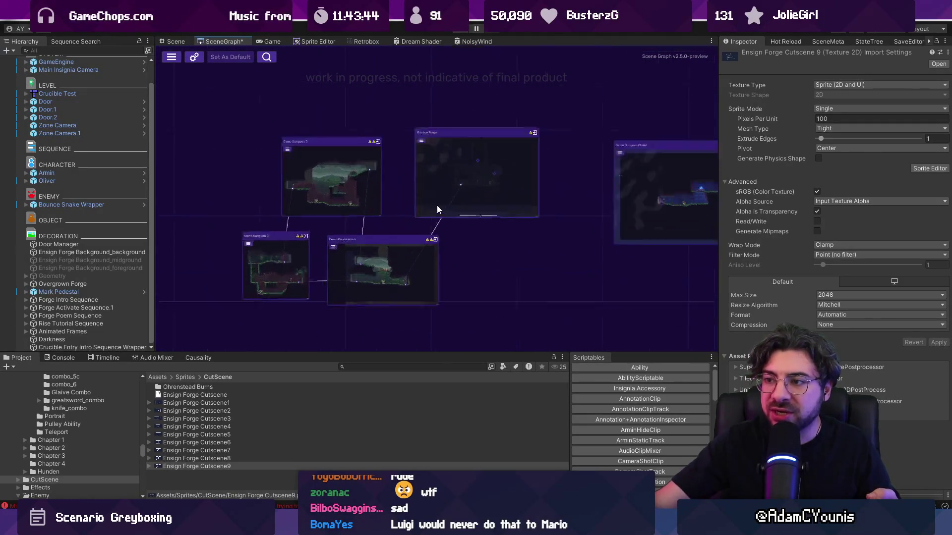
pyautogui.scroll(-3, 447, 178)
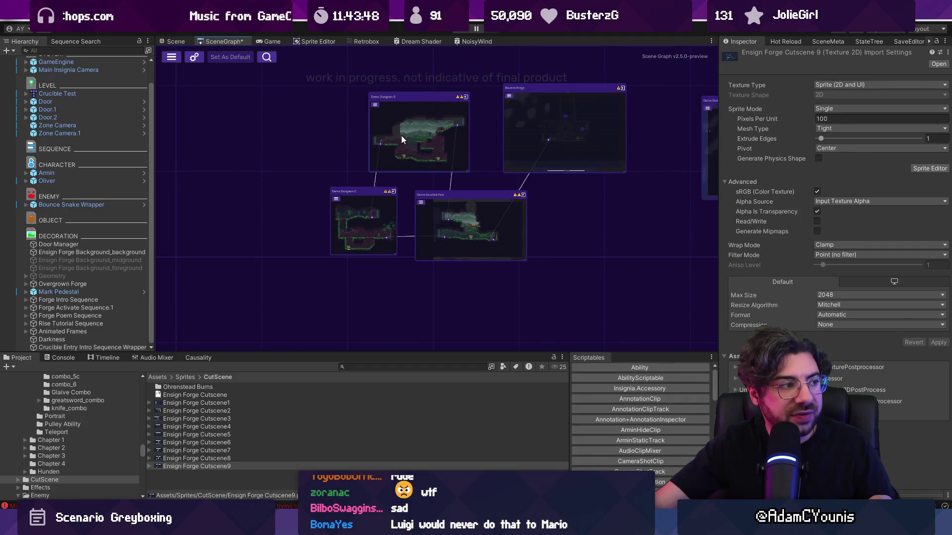
pyautogui.moveTo(581, 131); pyautogui.dragTo(452, 192)
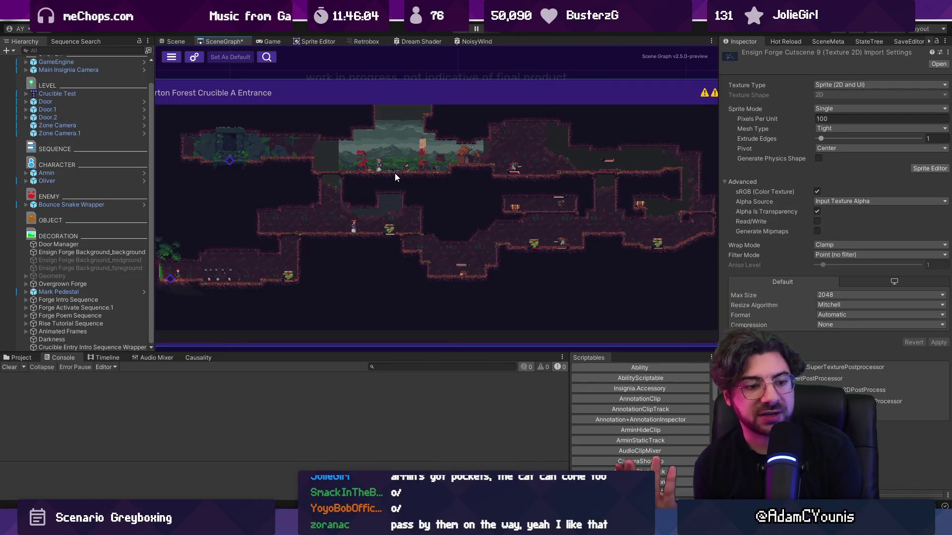
pyautogui.scroll(-5, 379, 174)
pyautogui.scroll(5, 378, 174)
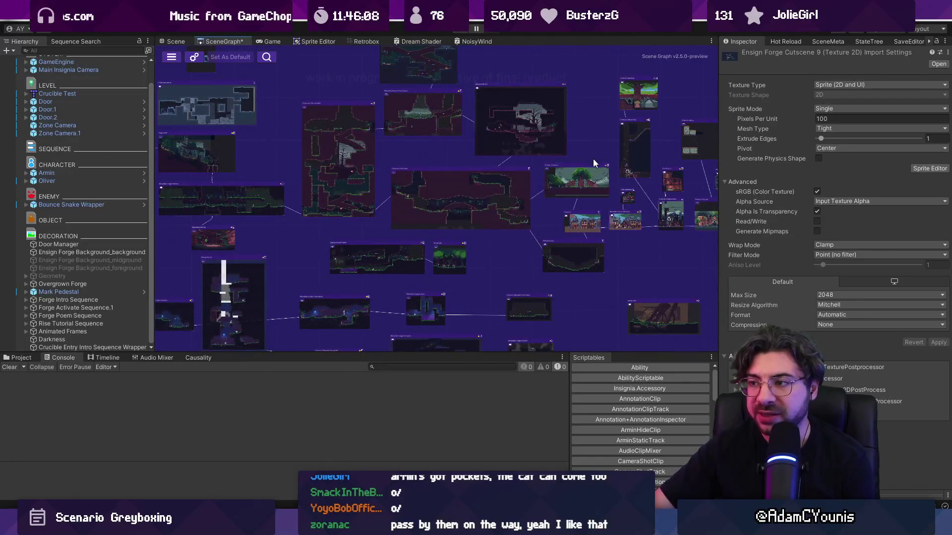
pyautogui.scroll(5, 515, 124)
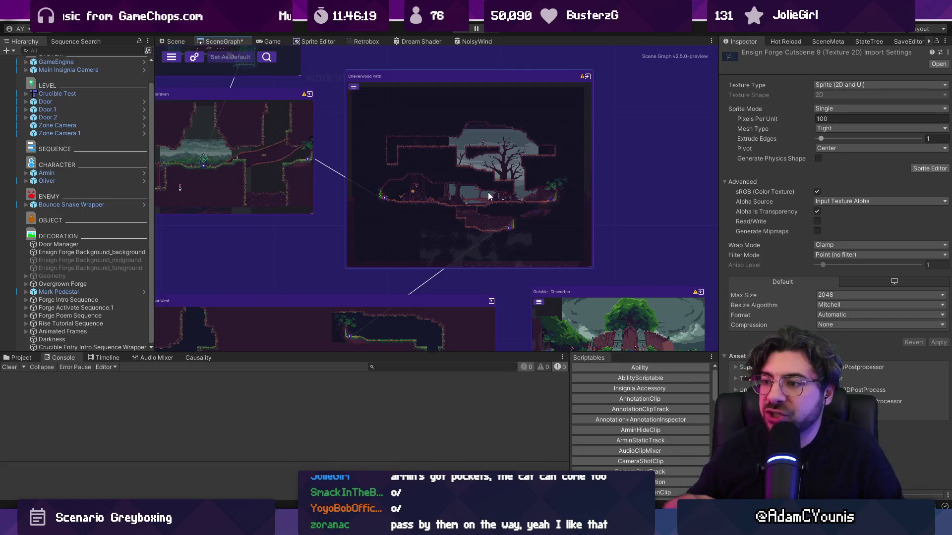
pyautogui.scroll(-3, 469, 119)
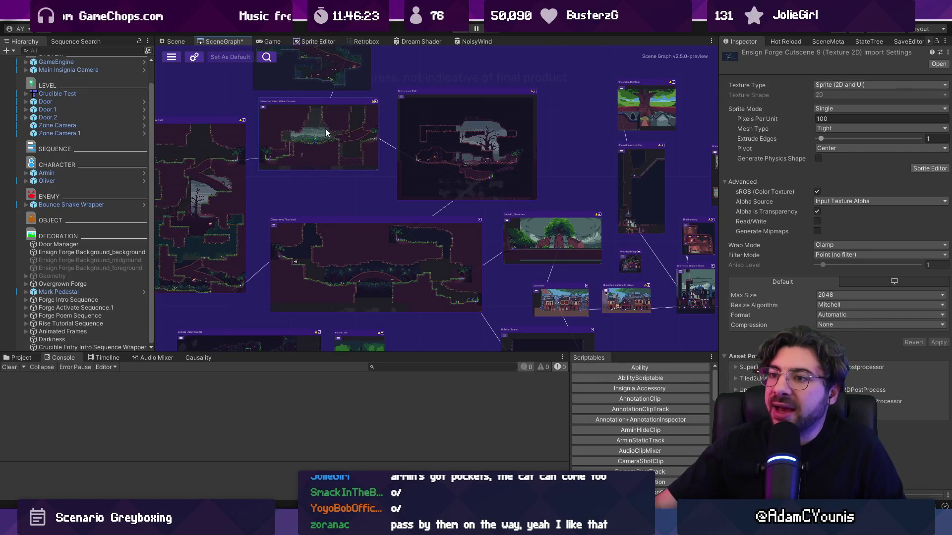
pyautogui.moveTo(347, 180); pyautogui.dragTo(397, 237)
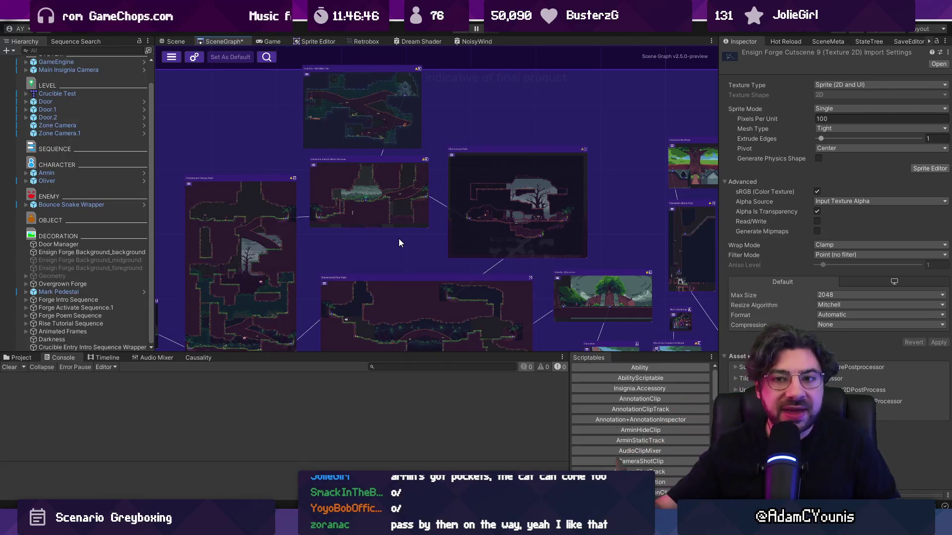
pyautogui.scroll(-5, 400, 180)
pyautogui.scroll(10, 388, 281)
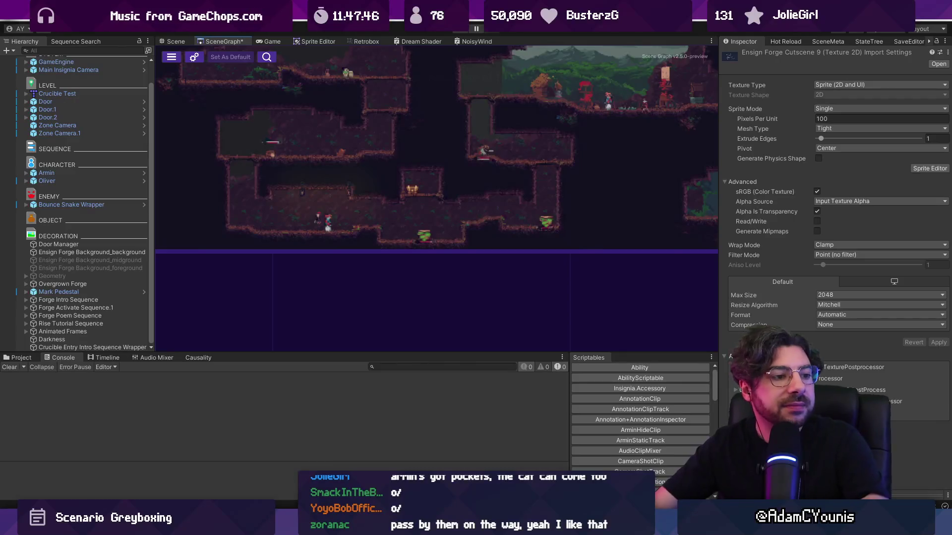
# Pan and zoom the scene graph to a different cluster of scene nodes.
pyautogui.scroll(-3, 378, 281)
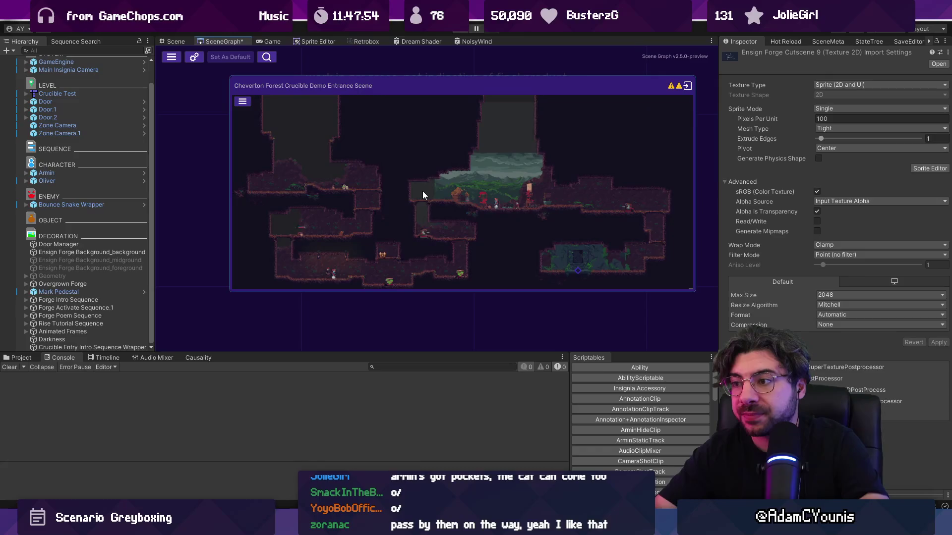
pyautogui.scroll(-3, 384, 189)
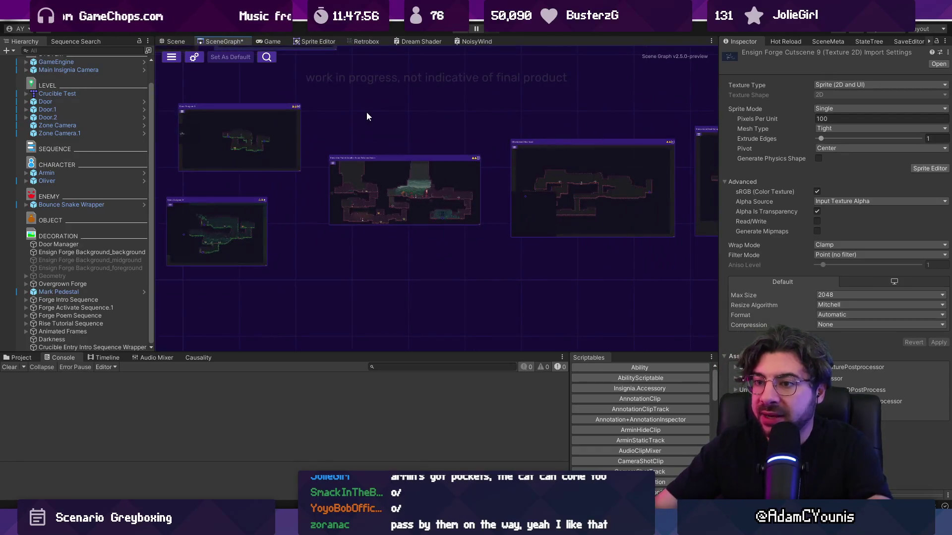
pyautogui.moveTo(370, 94); pyautogui.dragTo(443, 183)
pyautogui.scroll(-5, 443, 188)
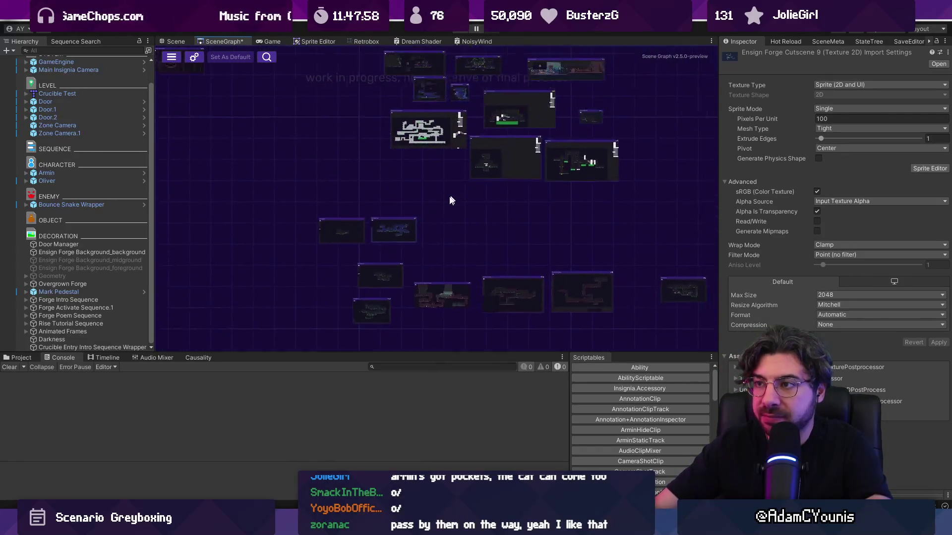
pyautogui.scroll(5, 469, 210)
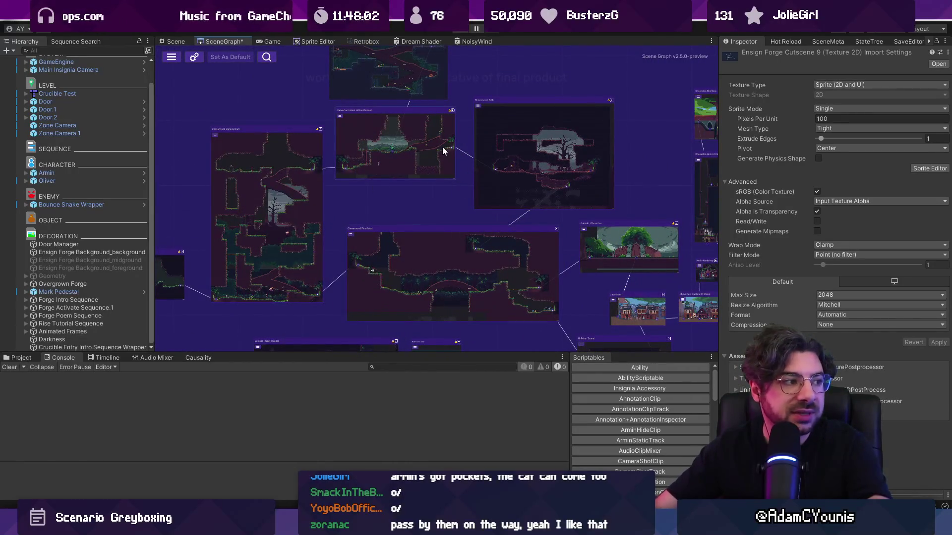
# Recentre the graph on the forest rooms, then switch to the Chapter 2 World Layout board.
pyautogui.moveTo(538, 226); pyautogui.dragTo(518, 174)
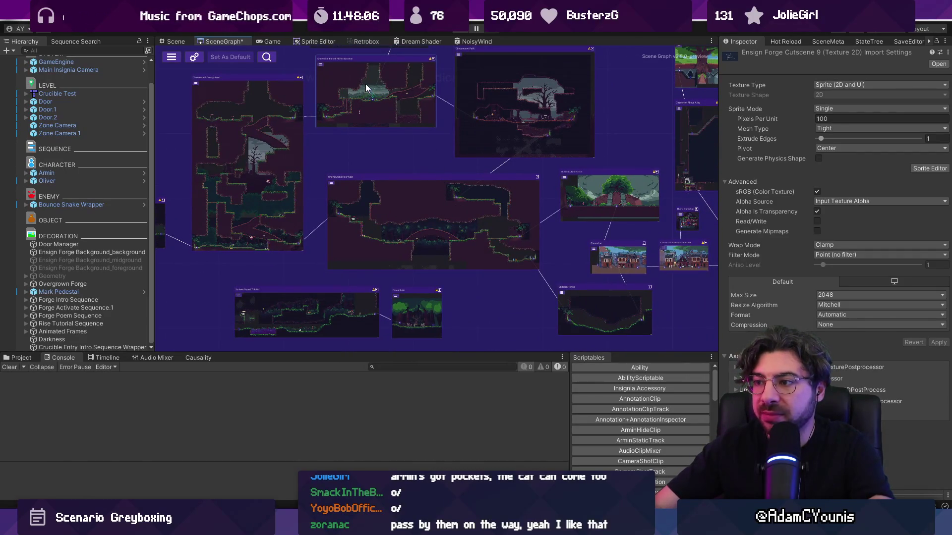
pyautogui.scroll(5, 367, 84)
pyautogui.scroll(-6, 409, 101)
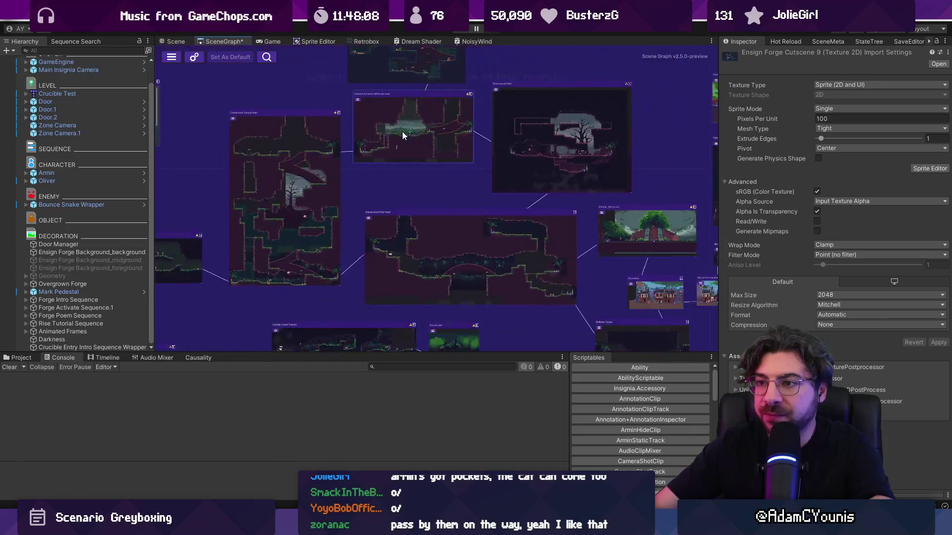
pyautogui.scroll(2, 512, 127)
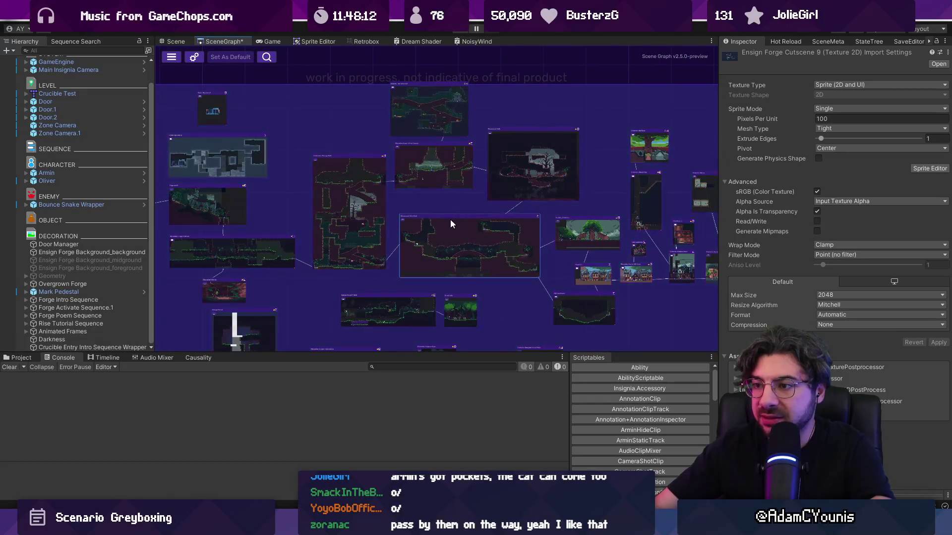
pyautogui.hotkey('alt', 'Tab')
# Select the Hithen Caravan box and pan the board around the Hithen Caravan area.
pyautogui.scroll(5, 473, 288)
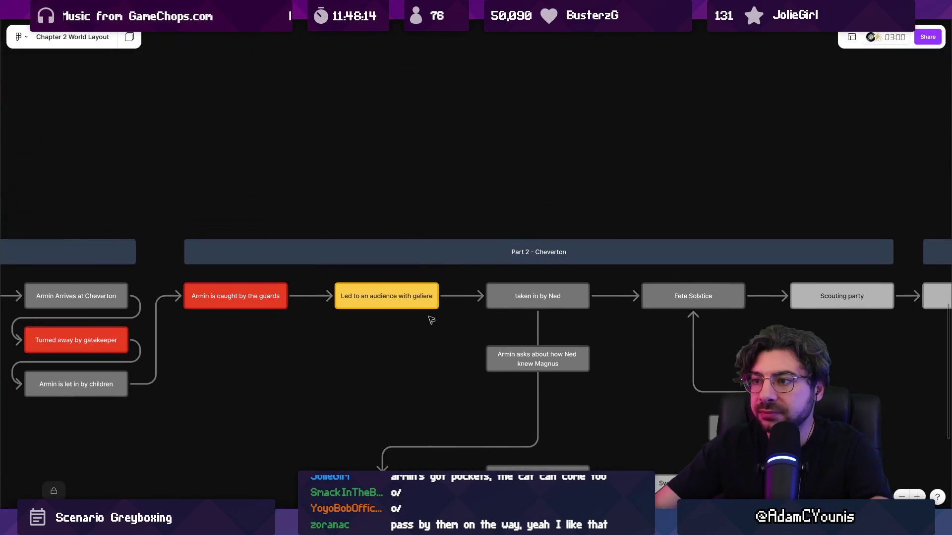
pyautogui.scroll(-8, 474, 287)
pyautogui.scroll(7, 476, 287)
pyautogui.scroll(6, 480, 289)
pyautogui.scroll(-6, 480, 289)
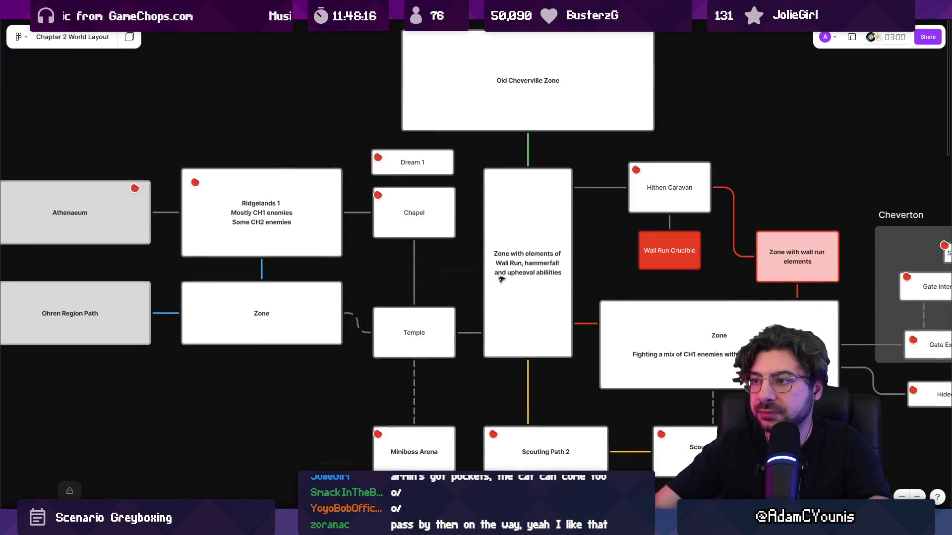
pyautogui.keyDown('ctrl'); pyautogui.scroll(-3, 496, 248); pyautogui.keyUp('ctrl')
pyautogui.keyDown('ctrl'); pyautogui.scroll(4, 509, 214); pyautogui.keyUp('ctrl')
pyautogui.click(546, 180)
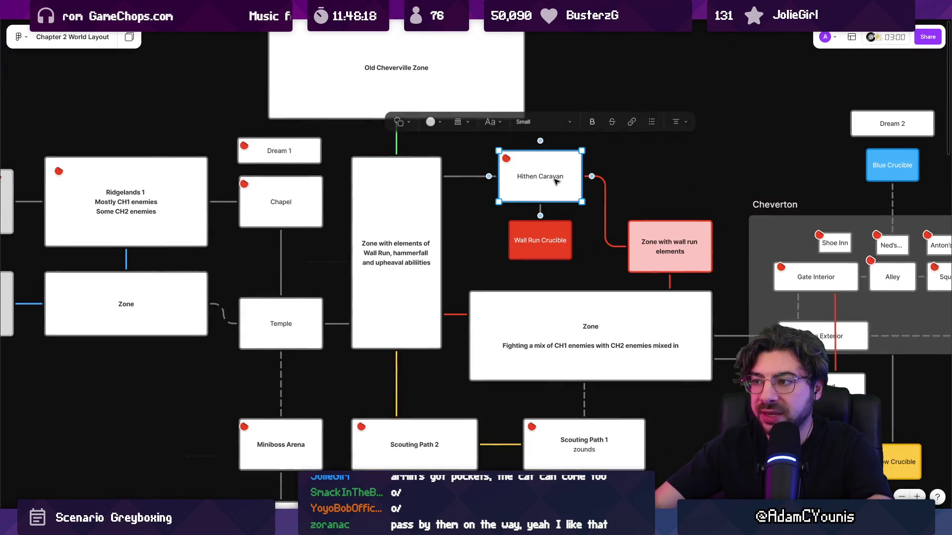
pyautogui.moveTo(545, 179); pyautogui.dragTo(404, 155)
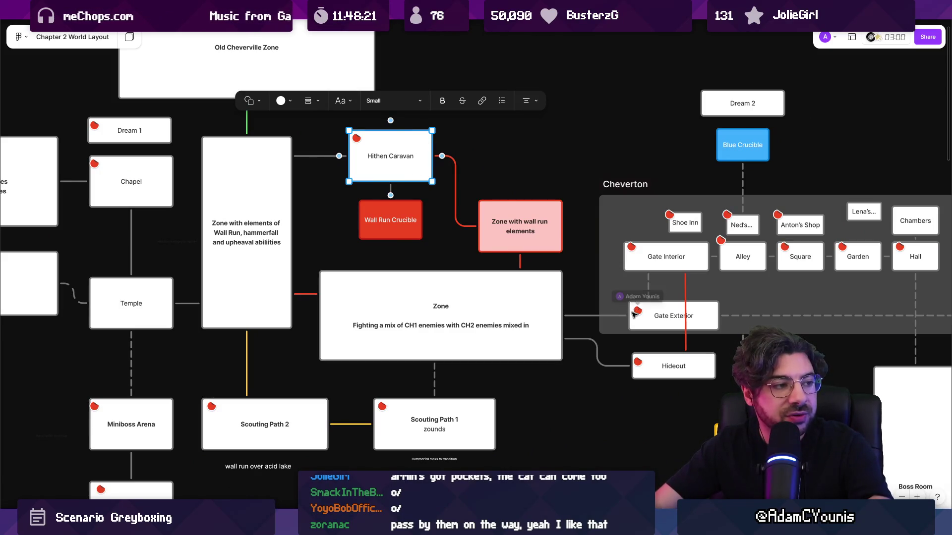
# Inspect the Gate Exterior, Zone and Wall Run Crucible boxes, then return to Unity's scene graph.
pyautogui.click(655, 329)
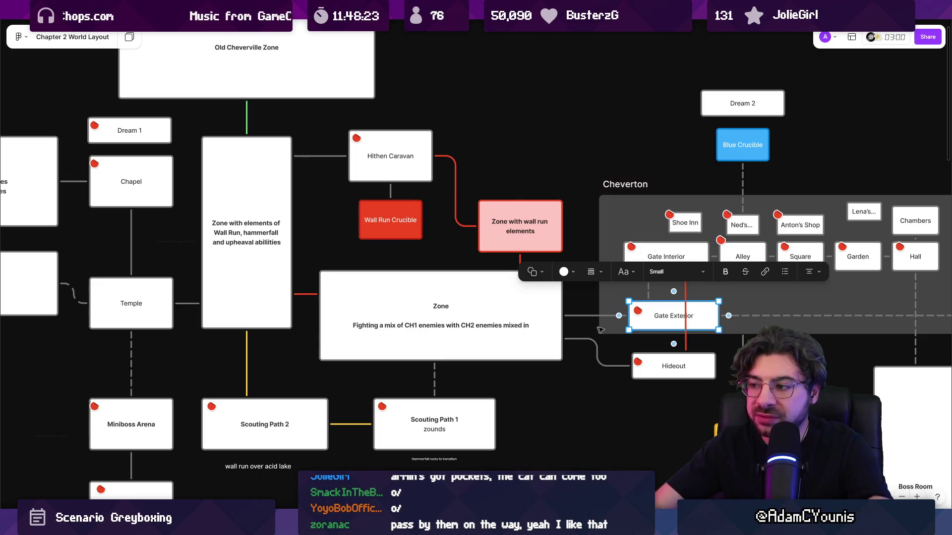
pyautogui.click(511, 346)
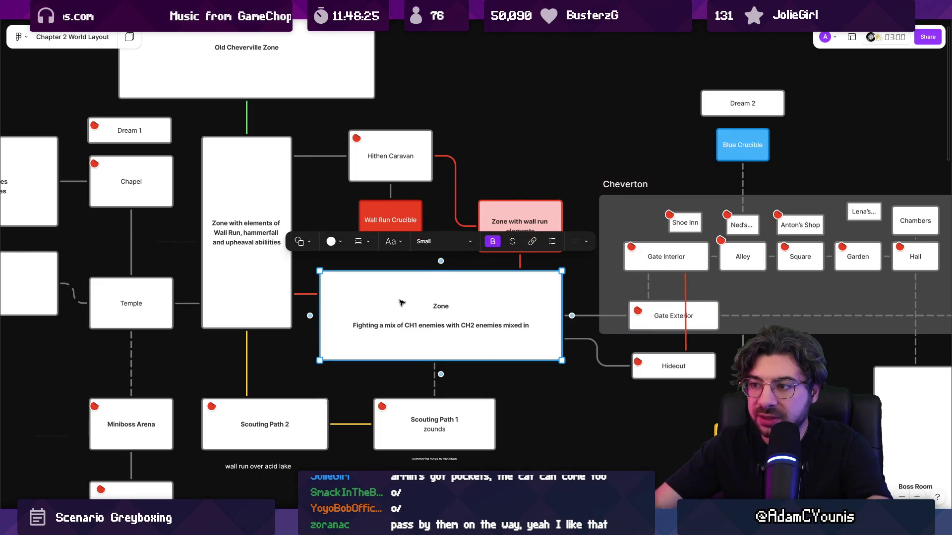
pyautogui.scroll(2, 402, 303)
pyautogui.click(536, 157)
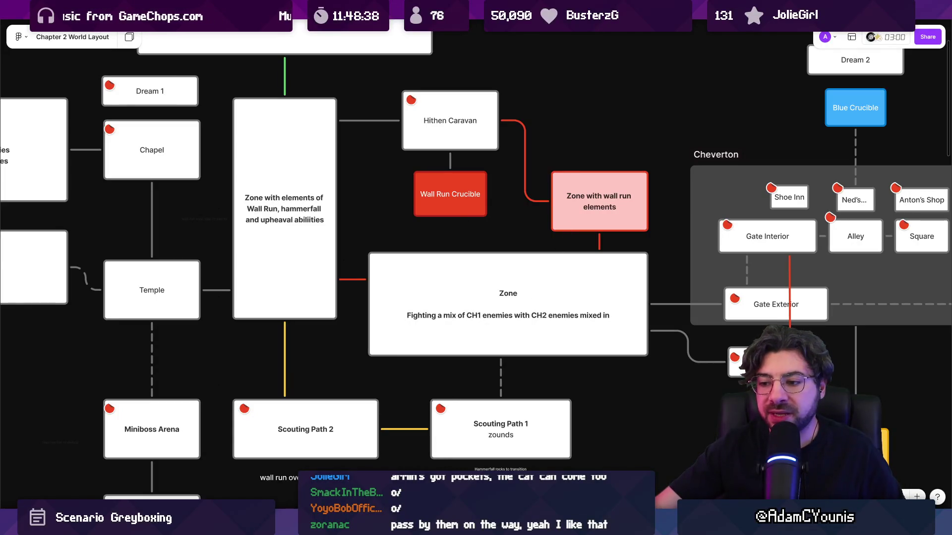
pyautogui.moveTo(335, 525)
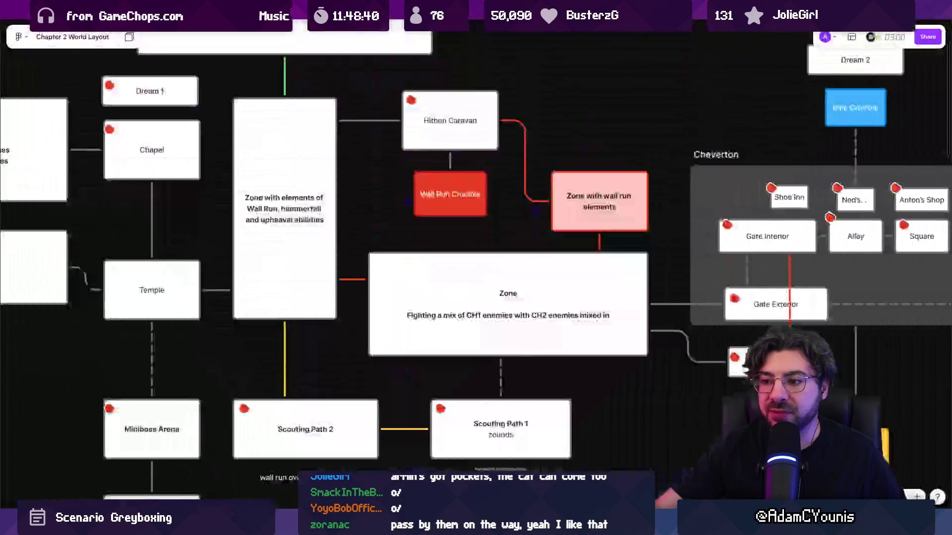
pyautogui.click(464, 188)
pyautogui.click(524, 222)
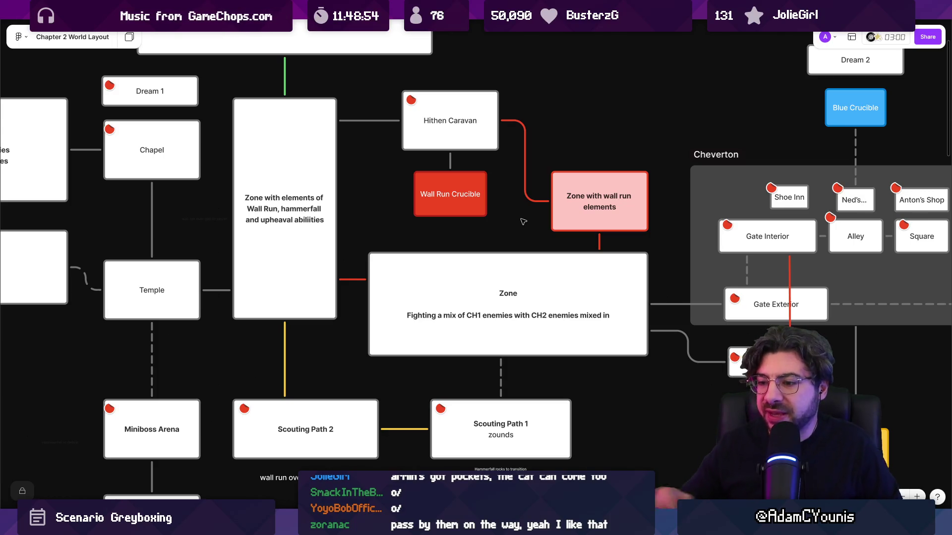
pyautogui.hotkey('alt', 'Tab')
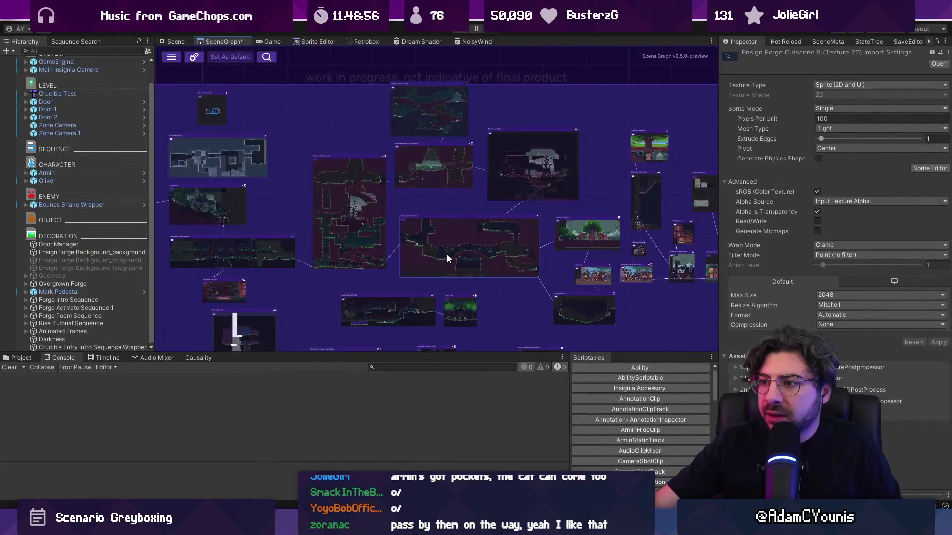
pyautogui.scroll(5, 451, 256)
pyautogui.scroll(3, 451, 255)
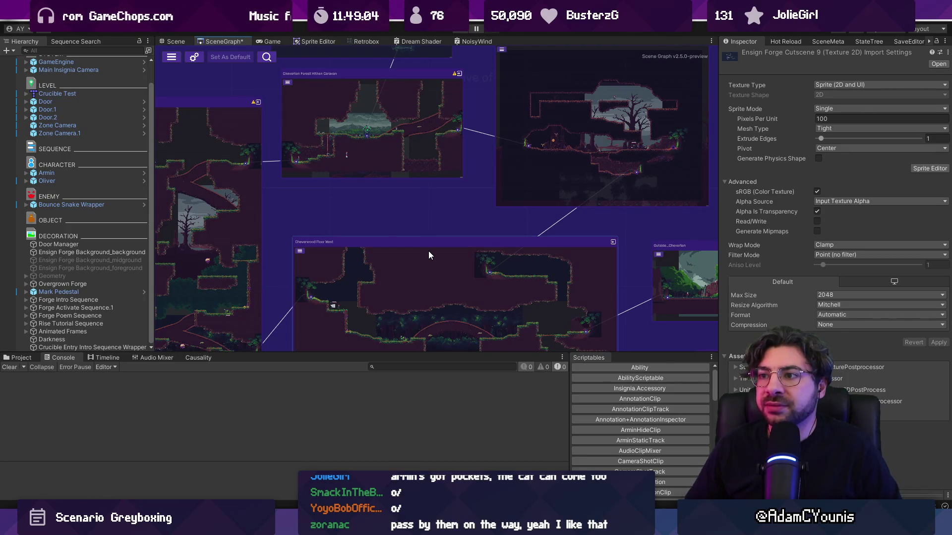
pyautogui.moveTo(404, 353); pyautogui.dragTo(405, 390)
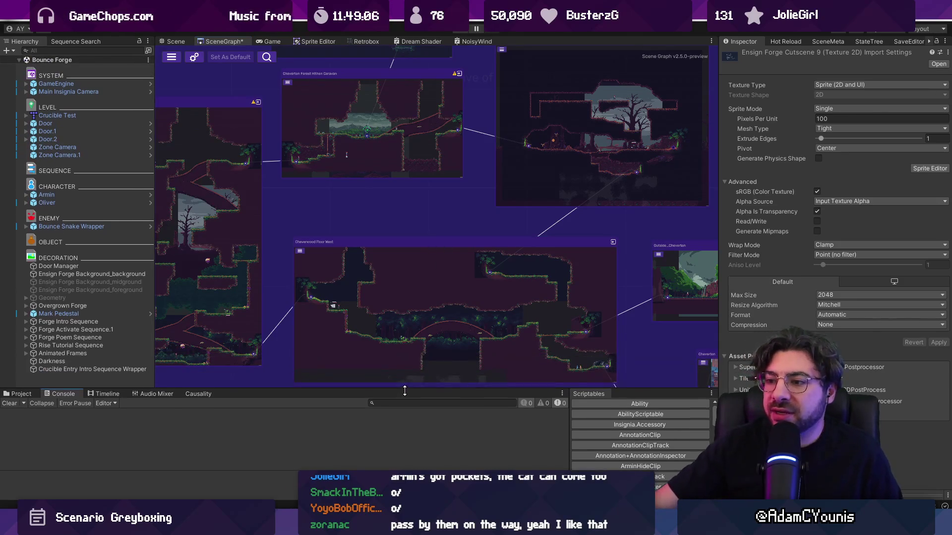
pyautogui.hscroll(5, 428, 299)
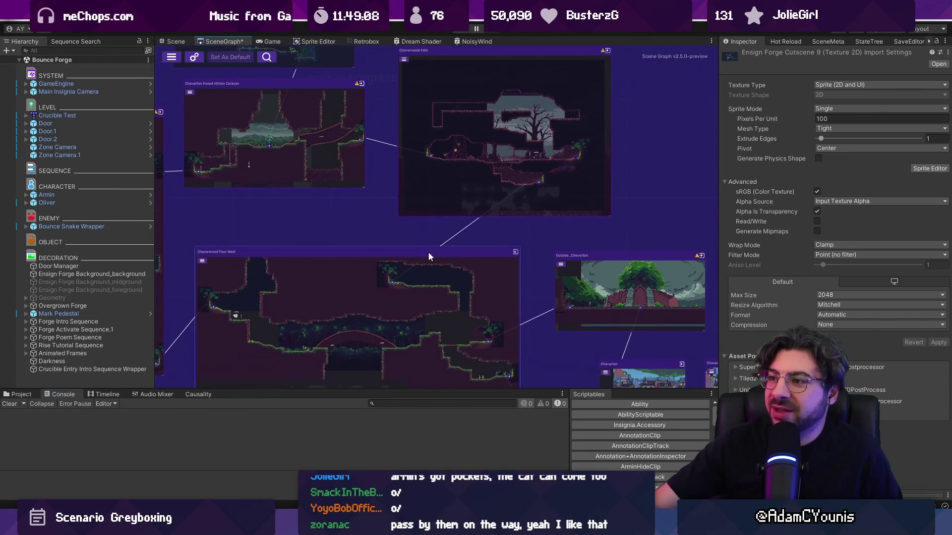
pyautogui.scroll(-3, 397, 263)
pyautogui.scroll(3, 375, 273)
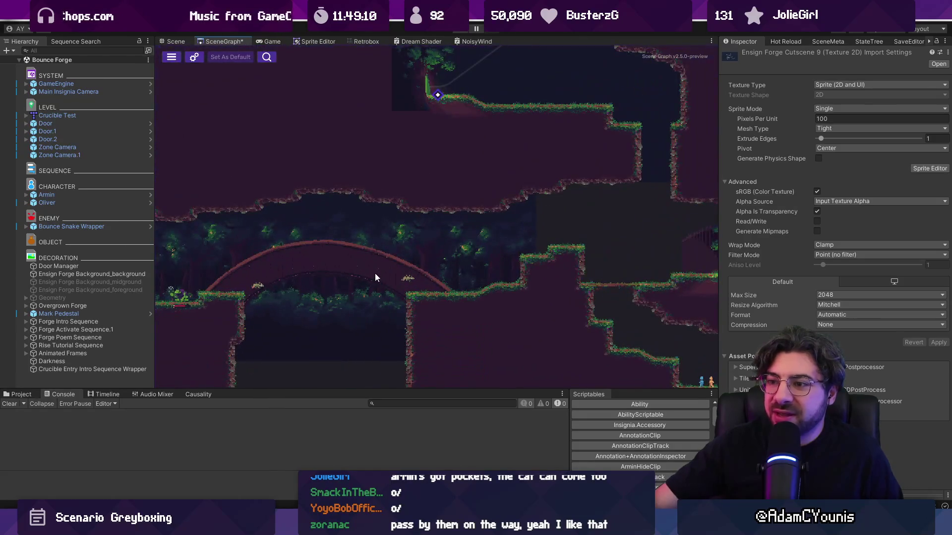
pyautogui.scroll(-2, 382, 269)
pyautogui.scroll(-5, 359, 236)
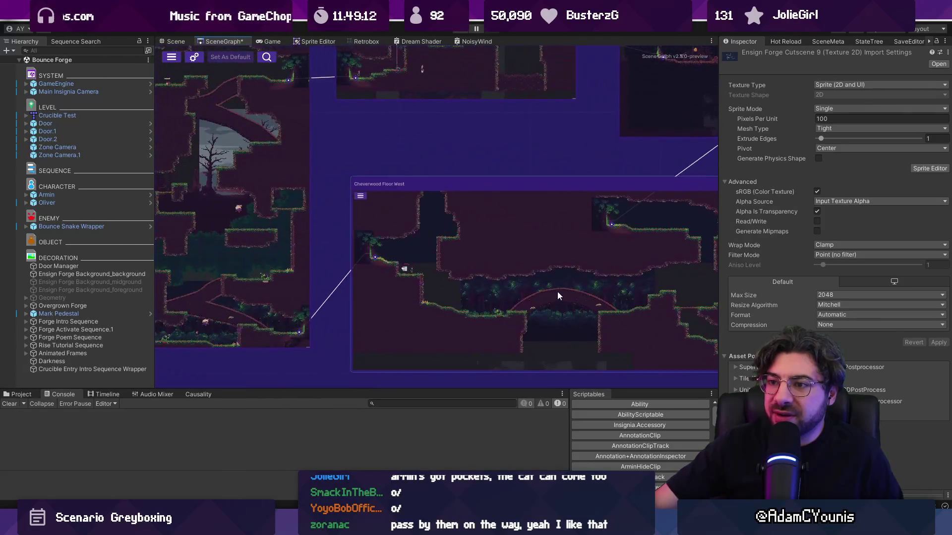
pyautogui.moveTo(606, 282)
pyautogui.mouseDown()
pyautogui.moveTo(493, 292)
pyautogui.moveTo(478, 304)
pyautogui.moveTo(487, 324)
pyautogui.mouseUp()
pyautogui.scroll(4, 419, 172)
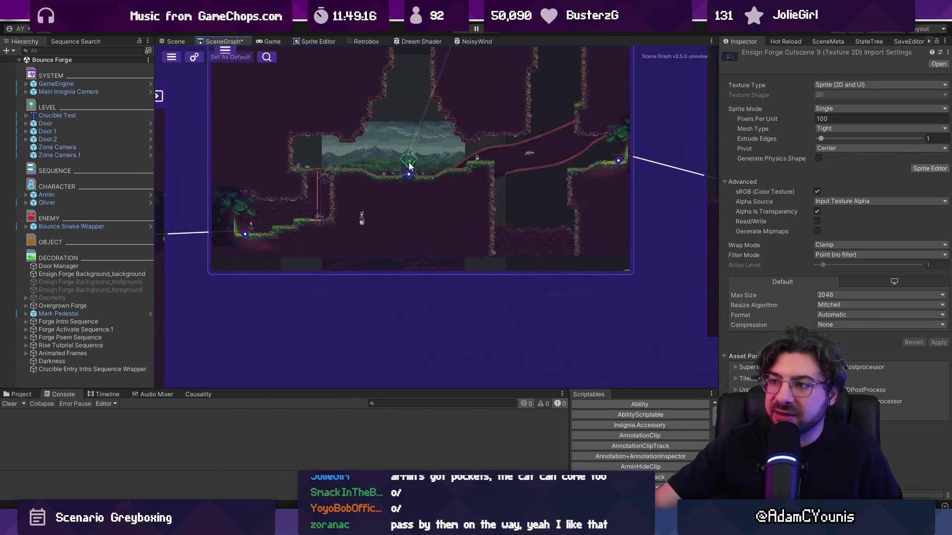
pyautogui.scroll(-5, 380, 158)
pyautogui.scroll(6, 513, 269)
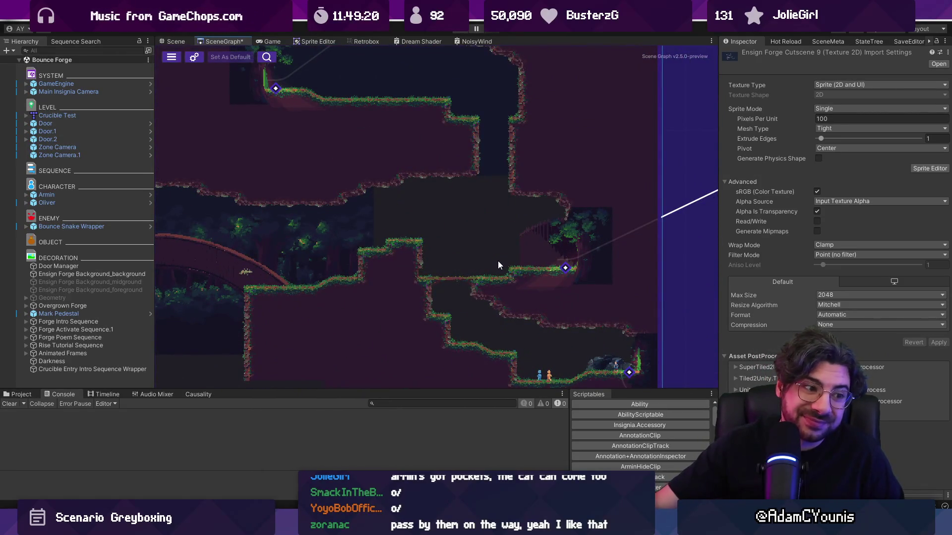
pyautogui.scroll(-4, 552, 270)
pyautogui.scroll(5, 408, 173)
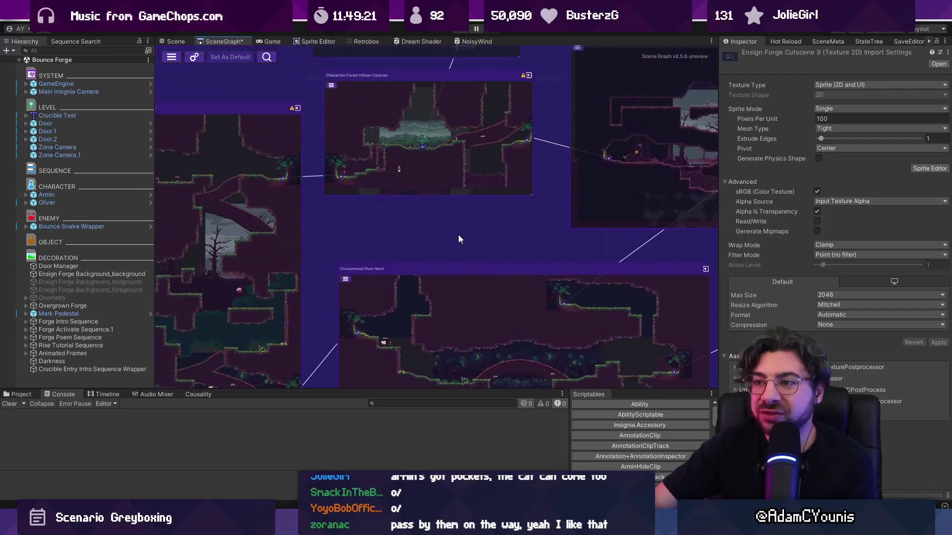
pyautogui.scroll(-5, 484, 193)
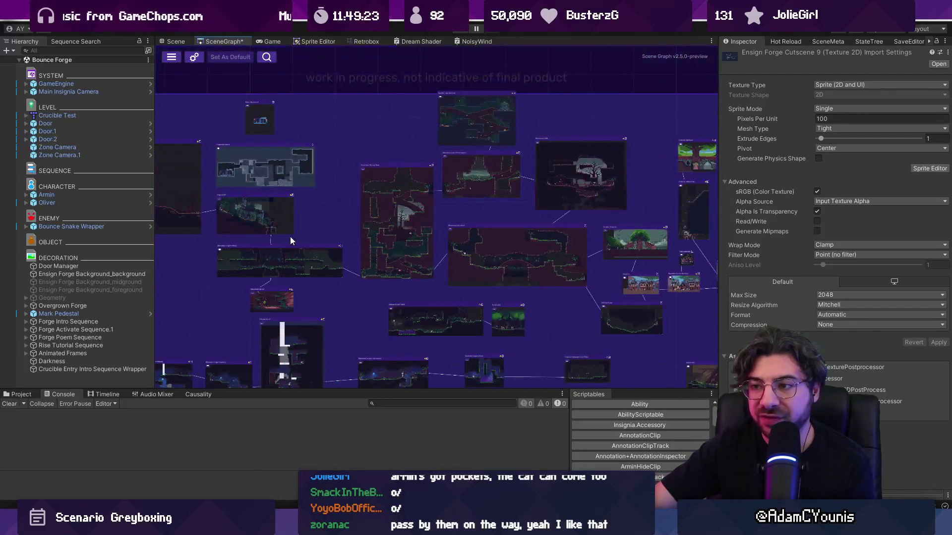
pyautogui.scroll(5, 581, 242)
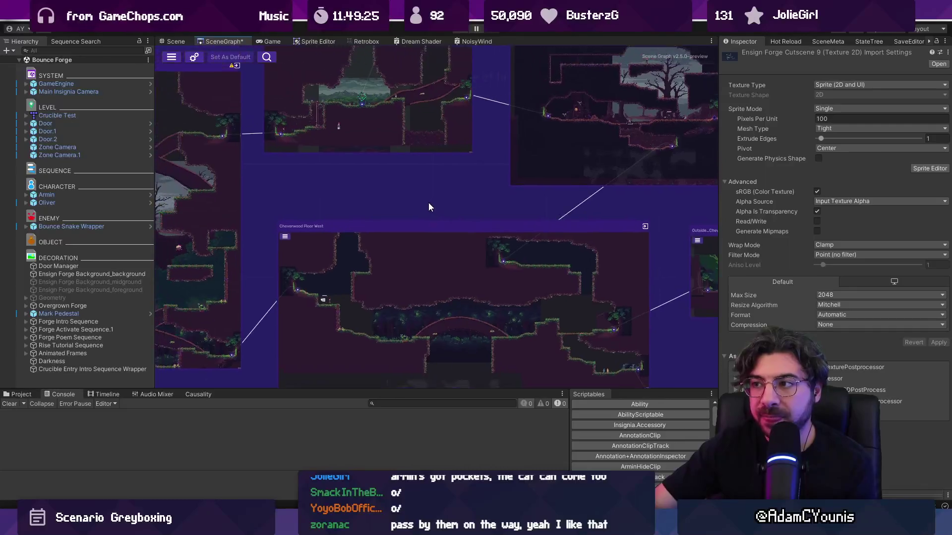
pyautogui.moveTo(429, 202); pyautogui.dragTo(526, 222)
pyautogui.scroll(3, 490, 117)
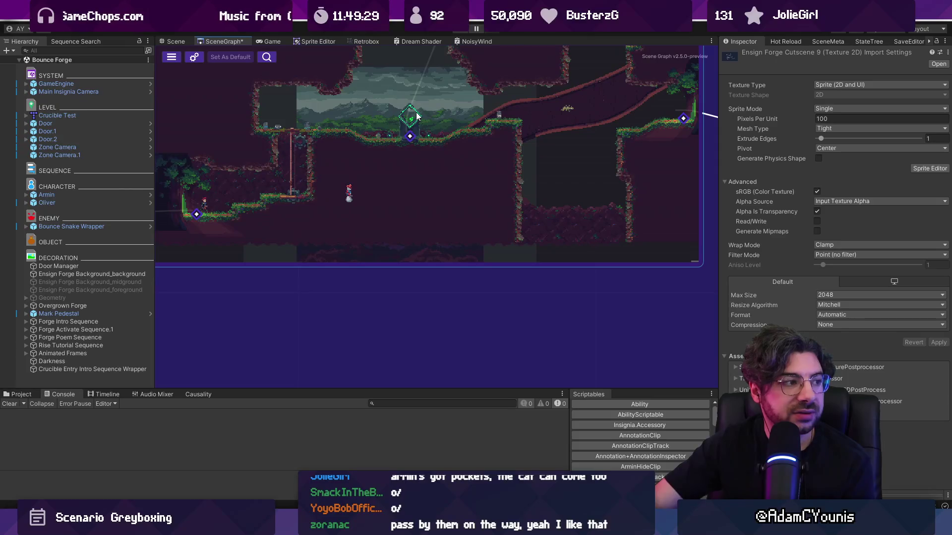
pyautogui.moveTo(413, 127)
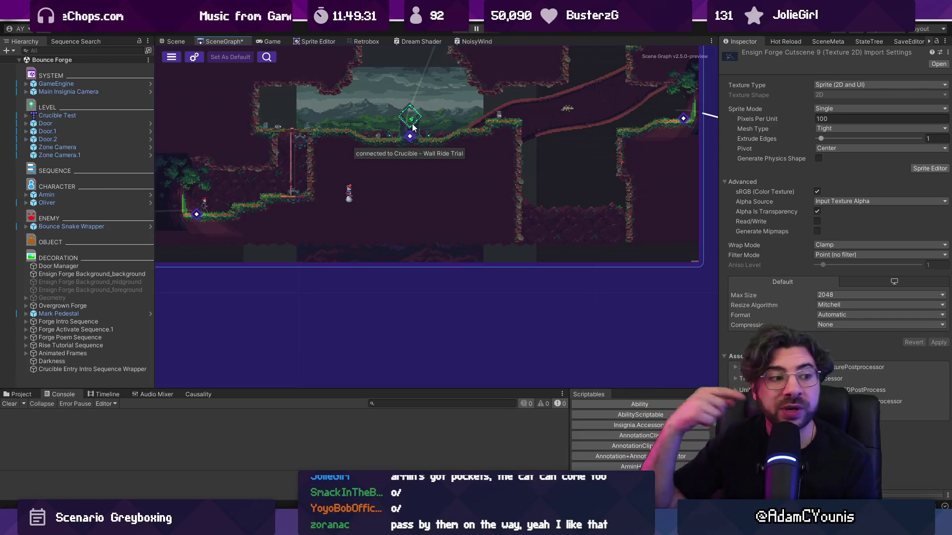
pyautogui.scroll(-4, 413, 127)
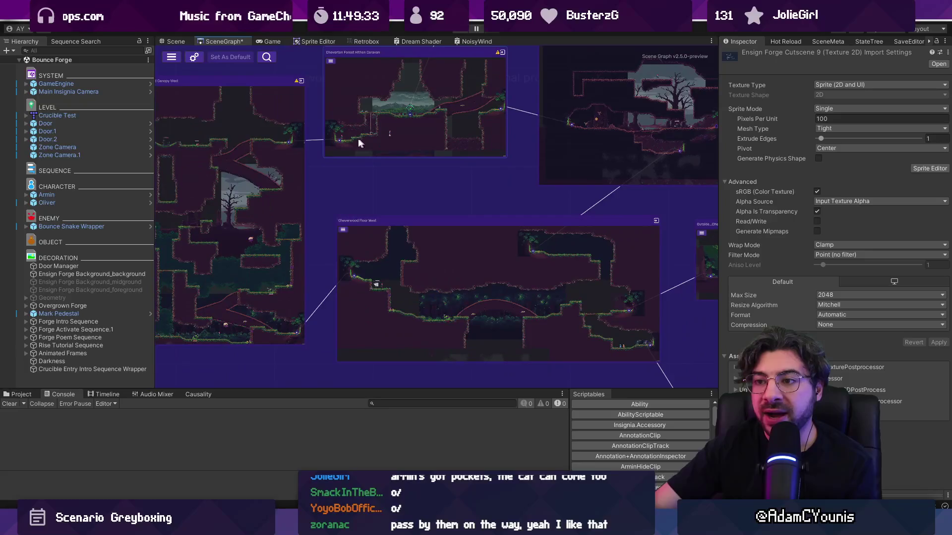
pyautogui.scroll(2, 445, 128)
pyautogui.scroll(3, 494, 224)
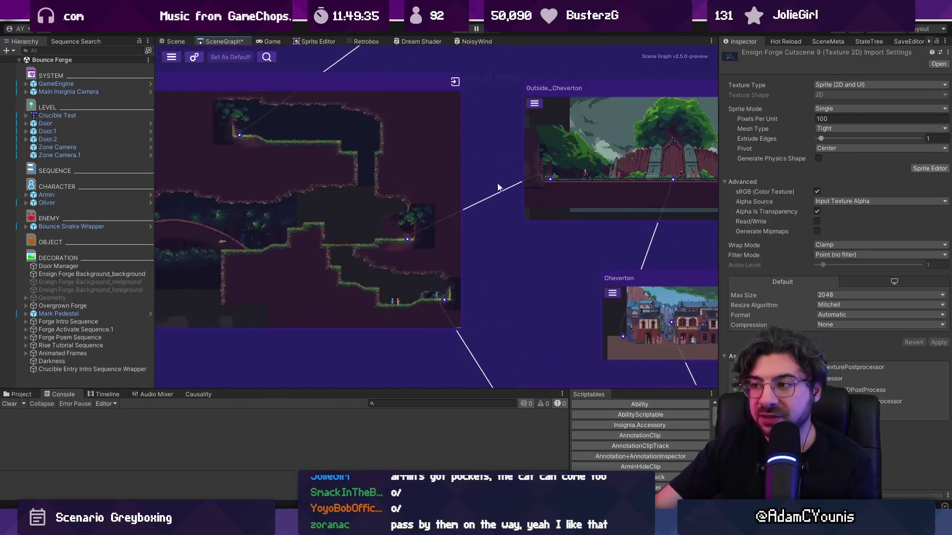
pyautogui.scroll(-3, 498, 188)
pyautogui.scroll(6, 424, 238)
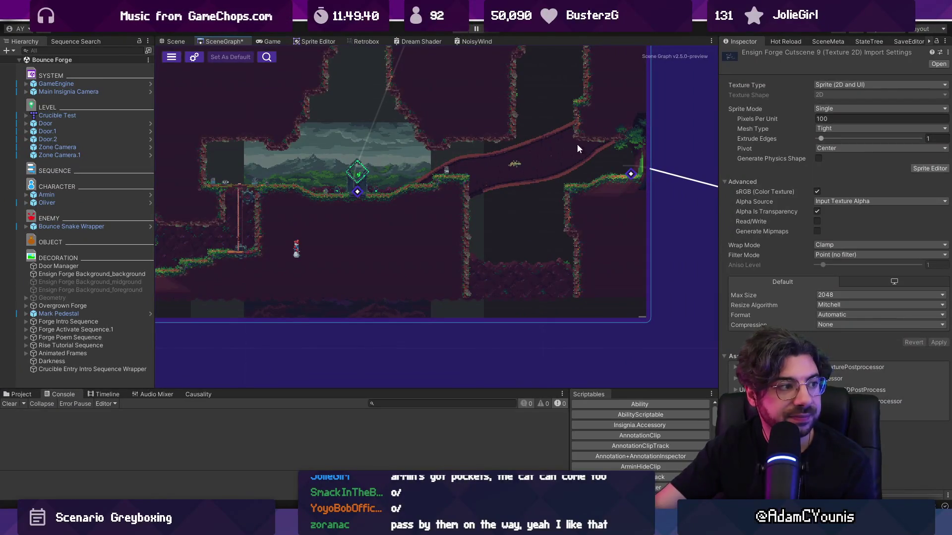
pyautogui.scroll(-5, 579, 187)
pyautogui.scroll(3, 540, 143)
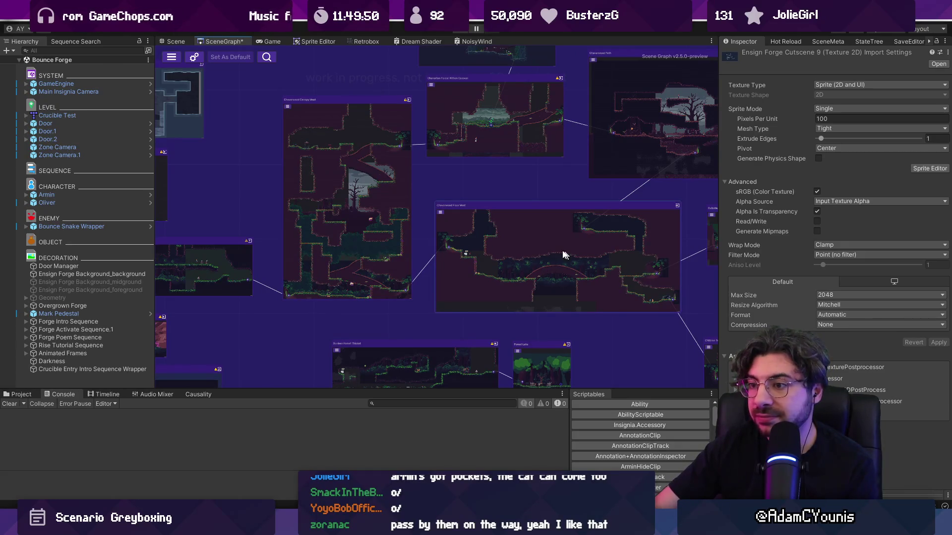
pyautogui.scroll(4, 307, 287)
pyautogui.scroll(-5, 474, 167)
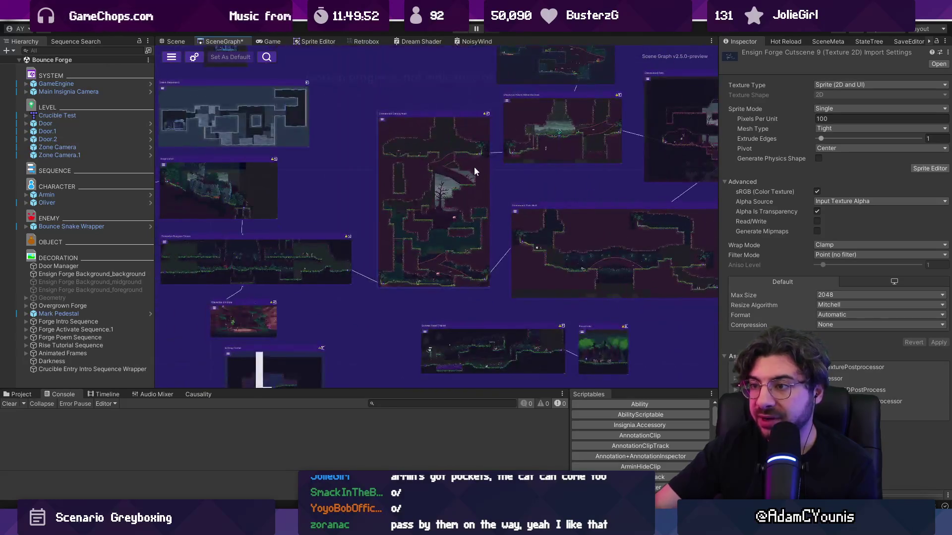
pyautogui.scroll(2, 427, 198)
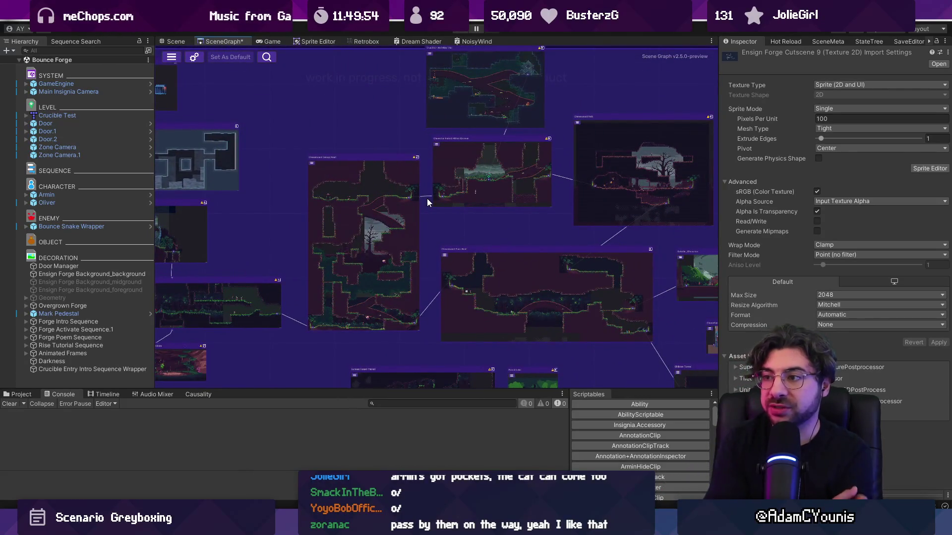
pyautogui.scroll(5, 520, 168)
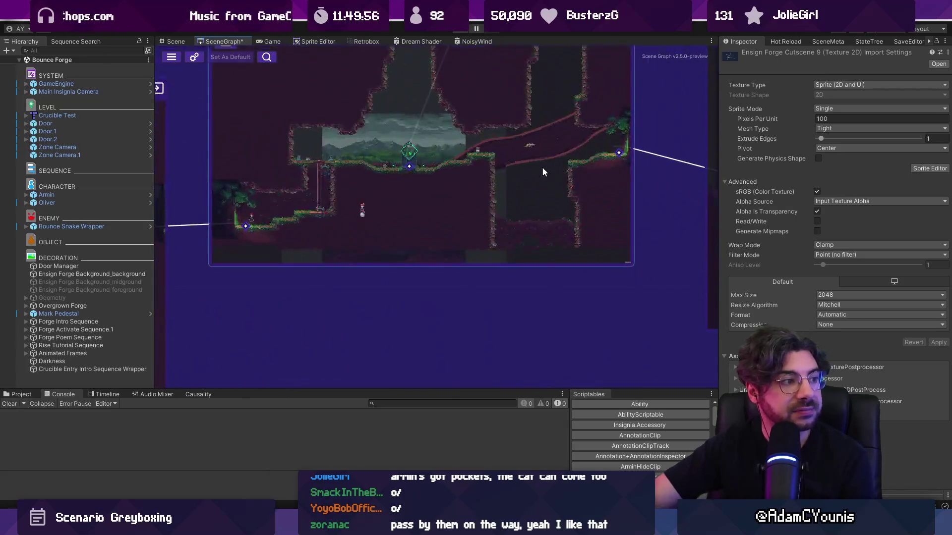
pyautogui.scroll(3, 496, 164)
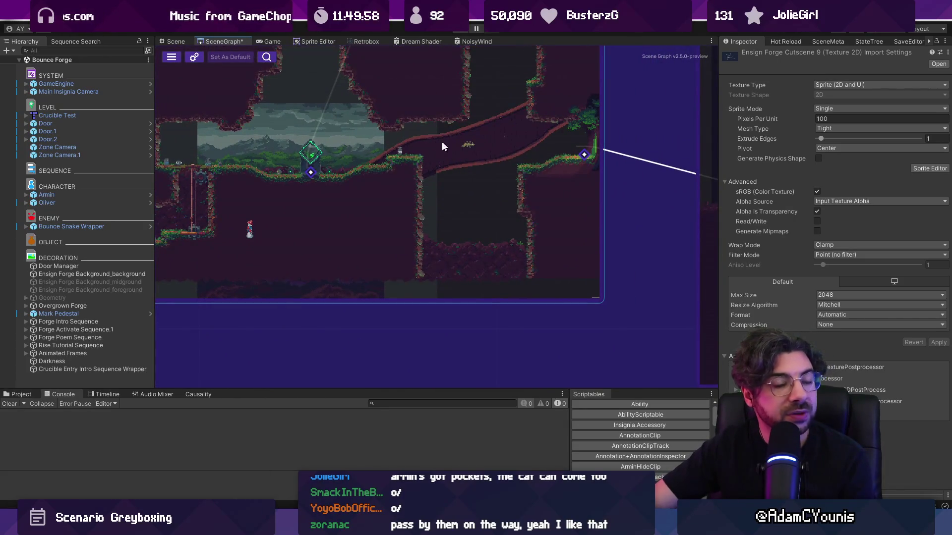
pyautogui.scroll(-4, 502, 139)
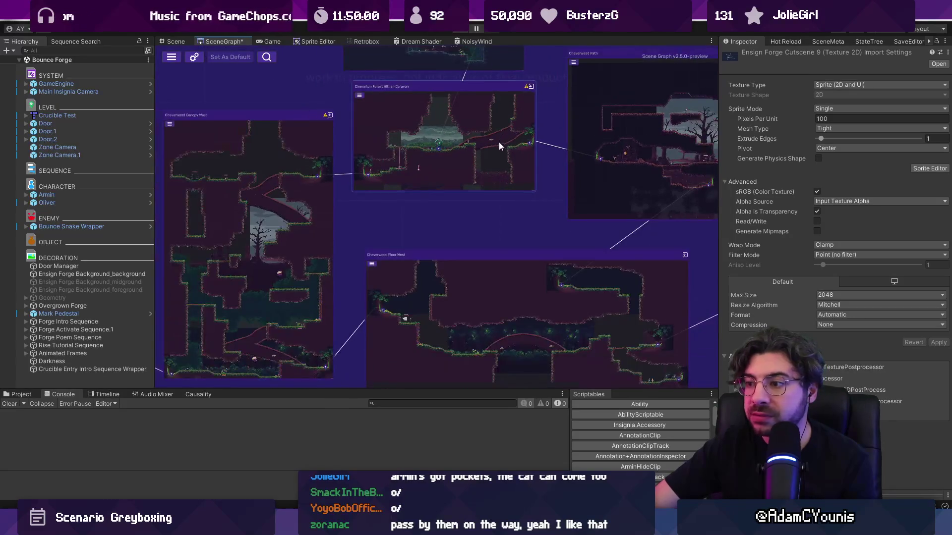
pyautogui.scroll(-4, 519, 179)
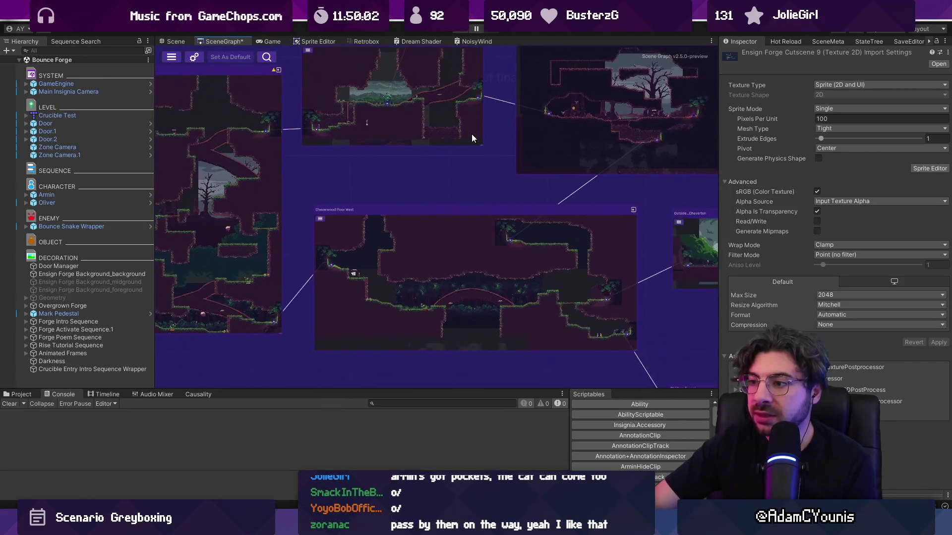
pyautogui.scroll(3, 483, 187)
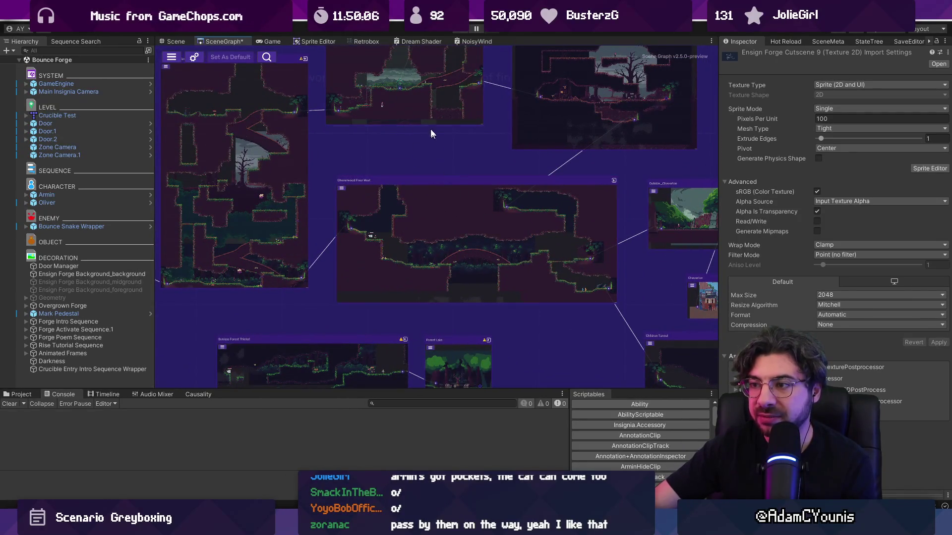
pyautogui.scroll(6, 555, 258)
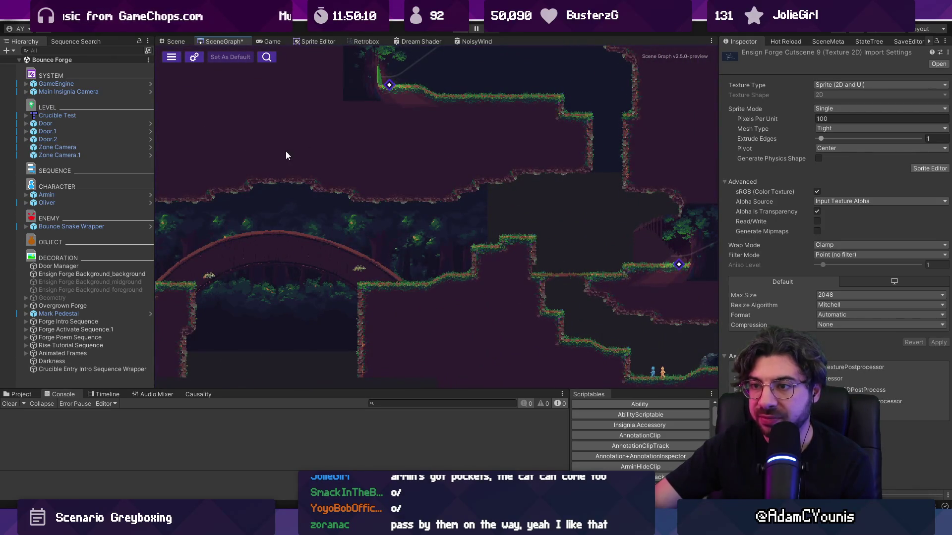
pyautogui.moveTo(285, 151)
pyautogui.mouseDown()
pyautogui.moveTo(431, 245)
pyautogui.moveTo(450, 315)
pyautogui.moveTo(543, 343)
pyautogui.mouseUp()
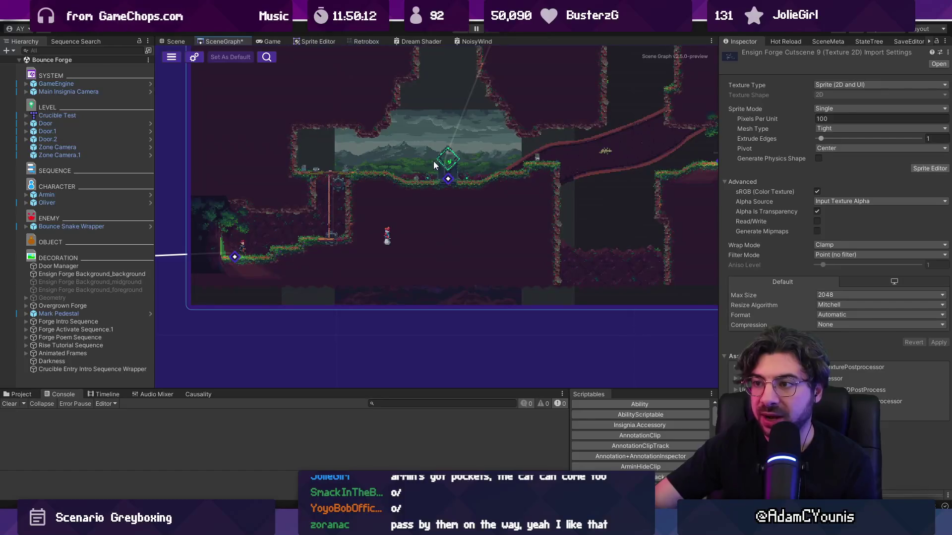
pyautogui.scroll(-3, 337, 231)
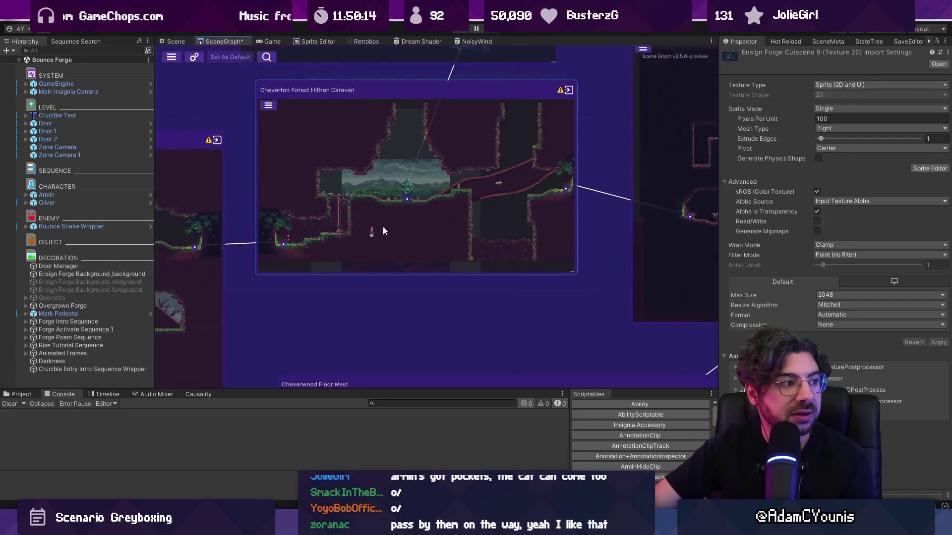
pyautogui.moveTo(528, 148); pyautogui.dragTo(357, 143)
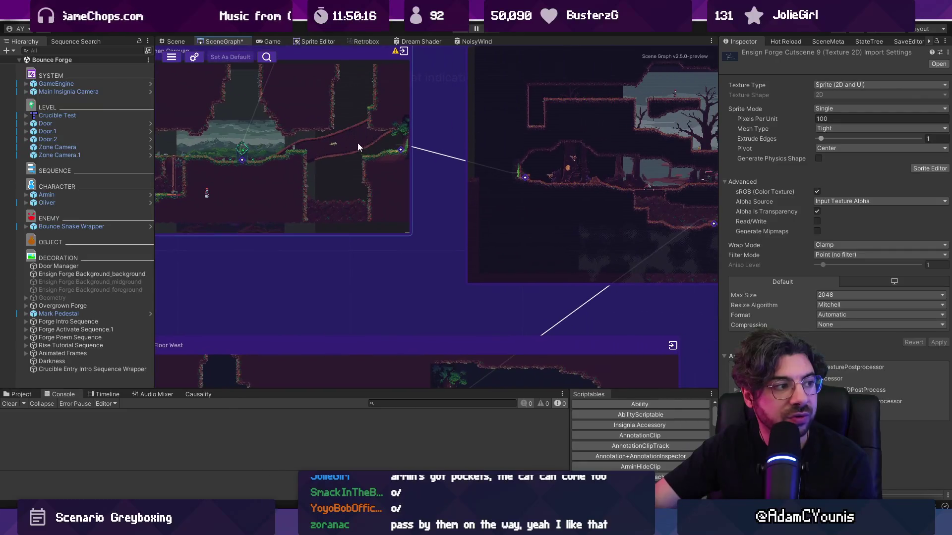
pyautogui.scroll(-2, 457, 136)
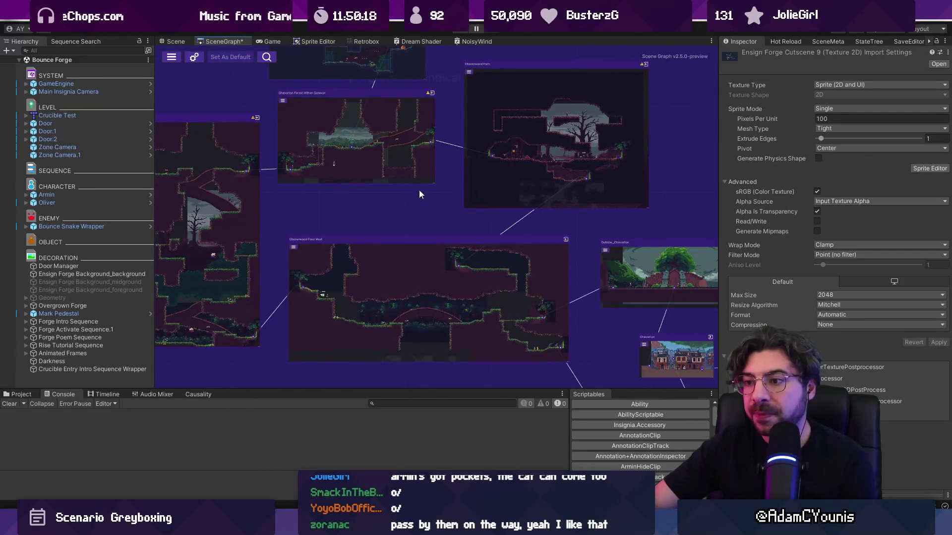
pyautogui.doubleClick(335, 152)
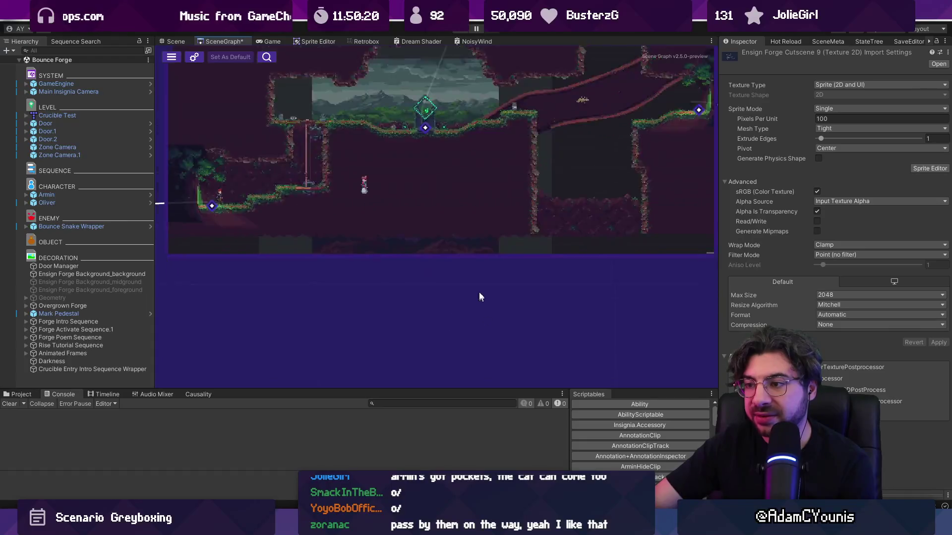
pyautogui.scroll(-2, 492, 248)
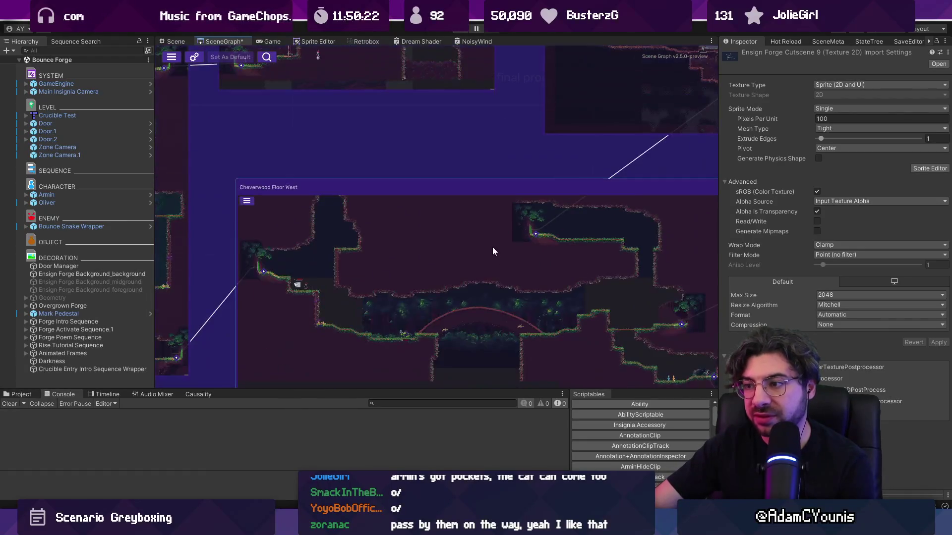
pyautogui.moveTo(555, 302); pyautogui.dragTo(525, 279)
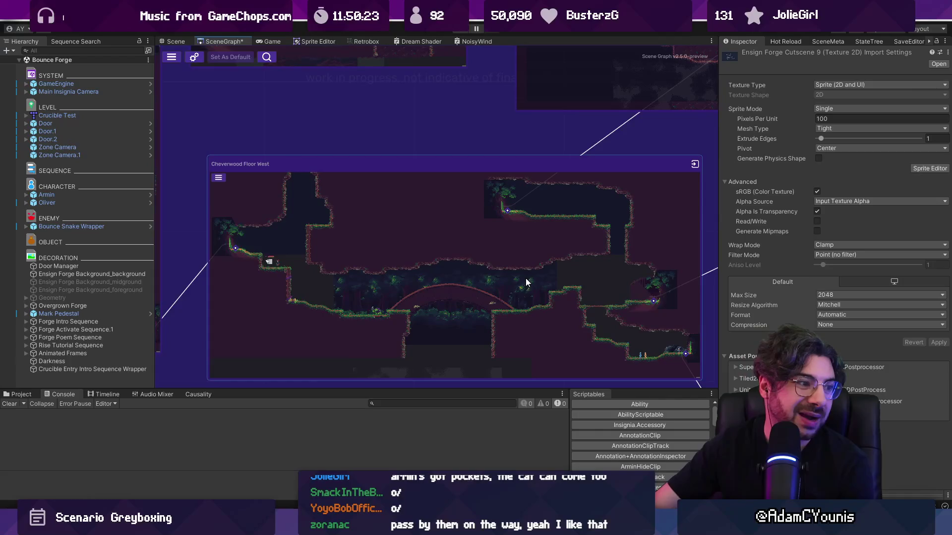
pyautogui.scroll(-2, 493, 195)
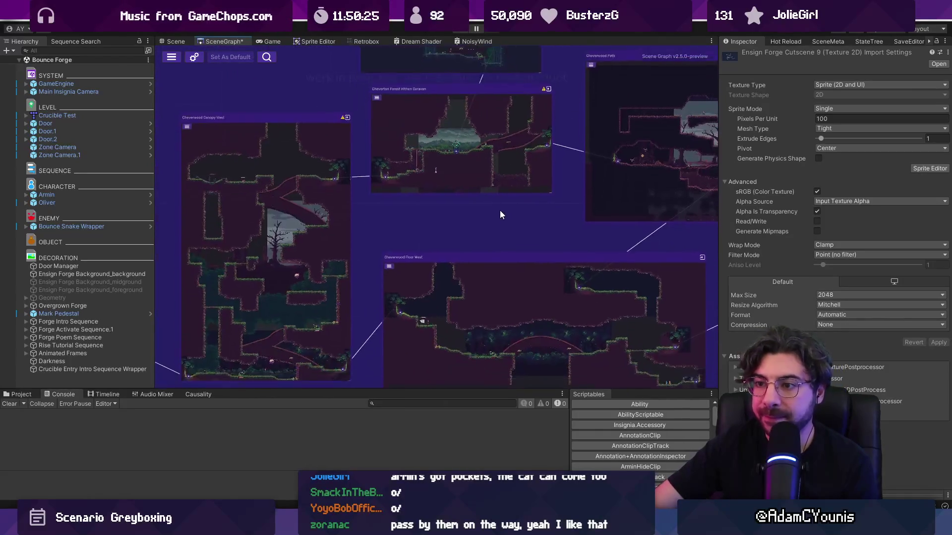
pyautogui.moveTo(500, 215); pyautogui.dragTo(498, 180)
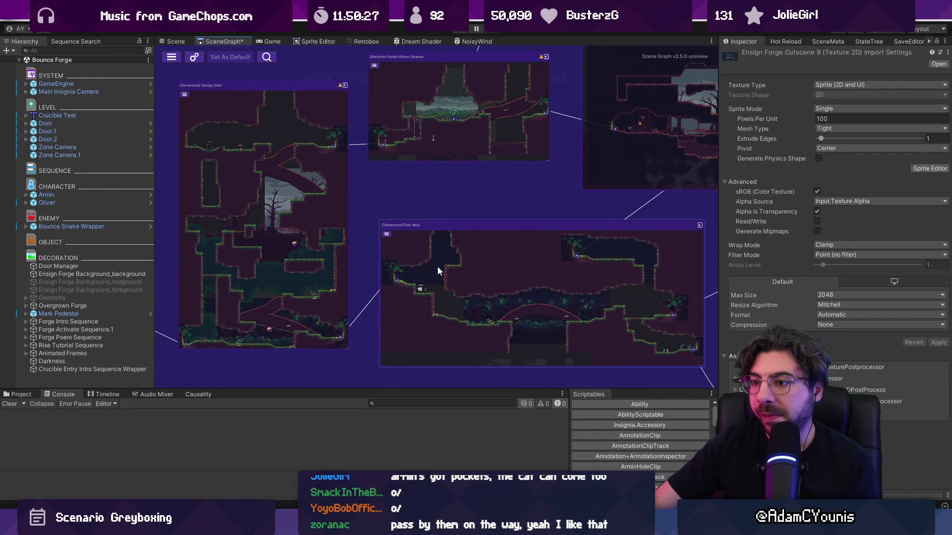
pyautogui.scroll(5, 437, 266)
# Zoom and scroll right across the scene graph to bring more connected rooms into view.
pyautogui.scroll(3, 481, 215)
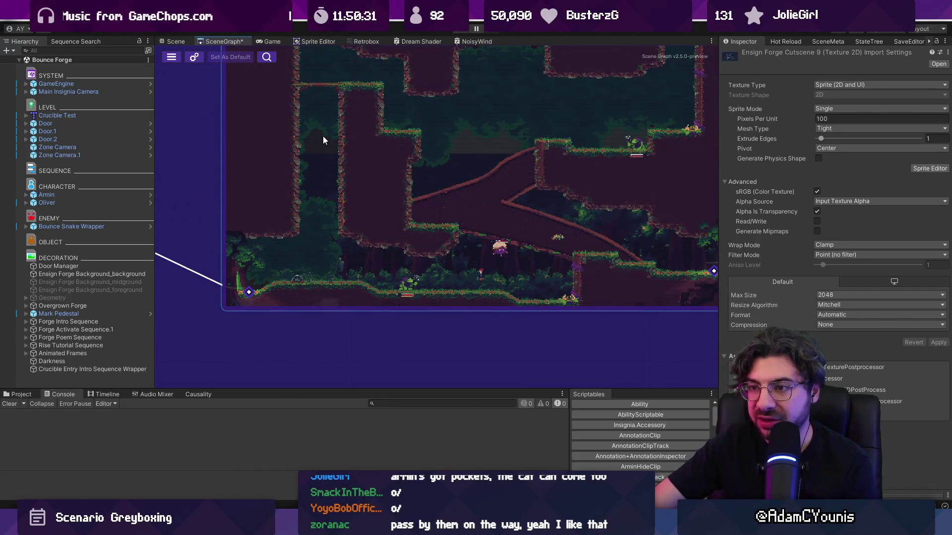
pyautogui.scroll(10, 351, 228)
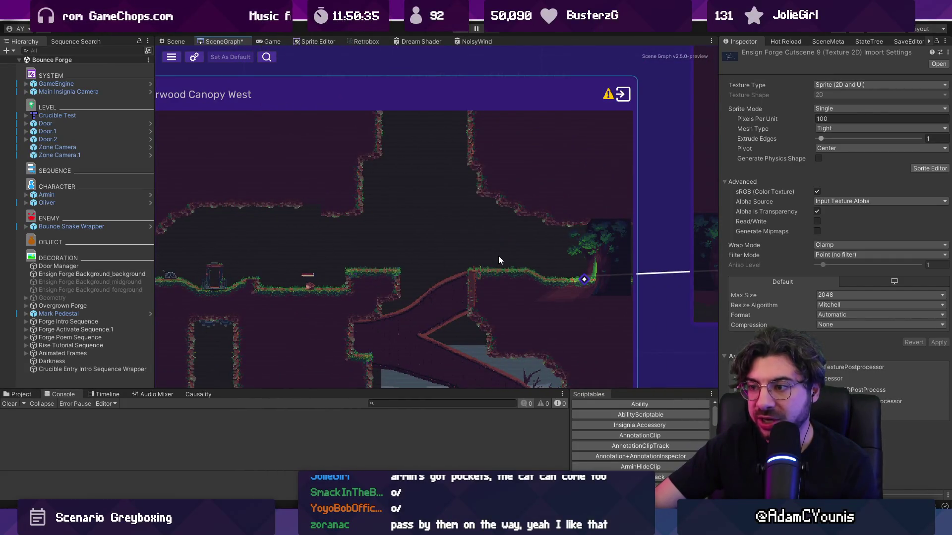
pyautogui.hscroll(10, 499, 256)
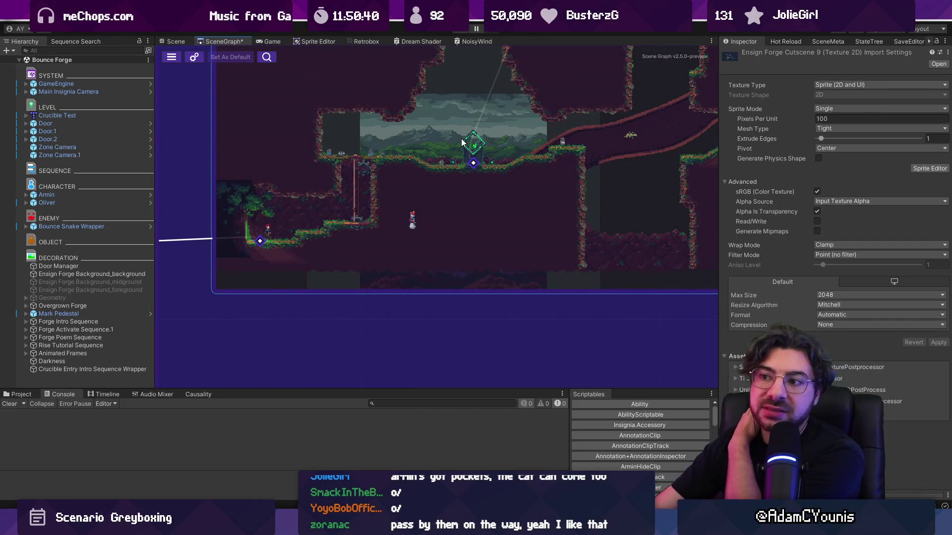
pyautogui.hscroll(1, 525, 182)
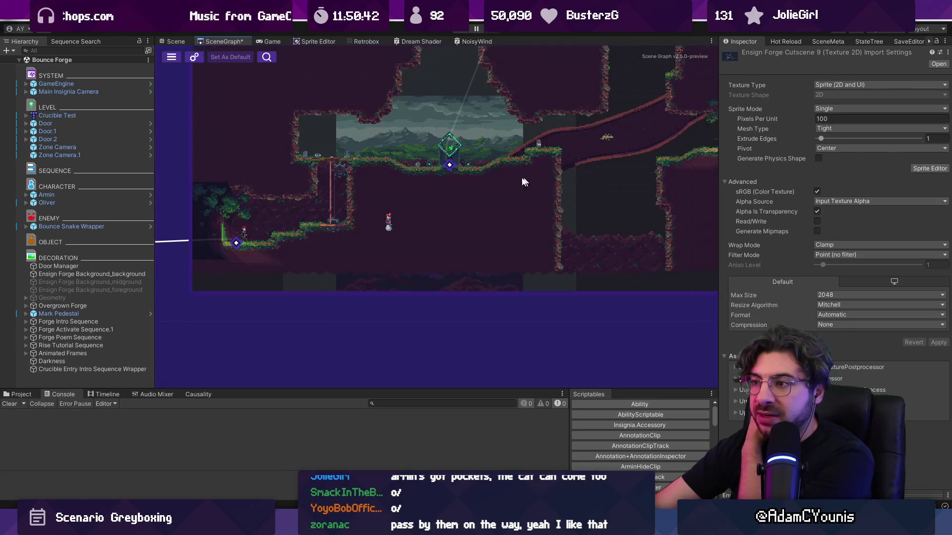
pyautogui.hscroll(3, 447, 177)
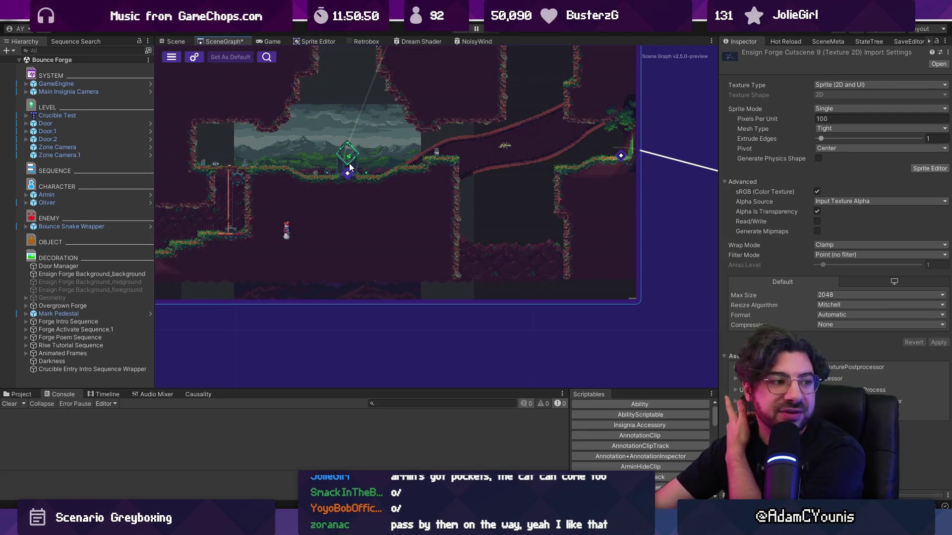
pyautogui.moveTo(350, 167)
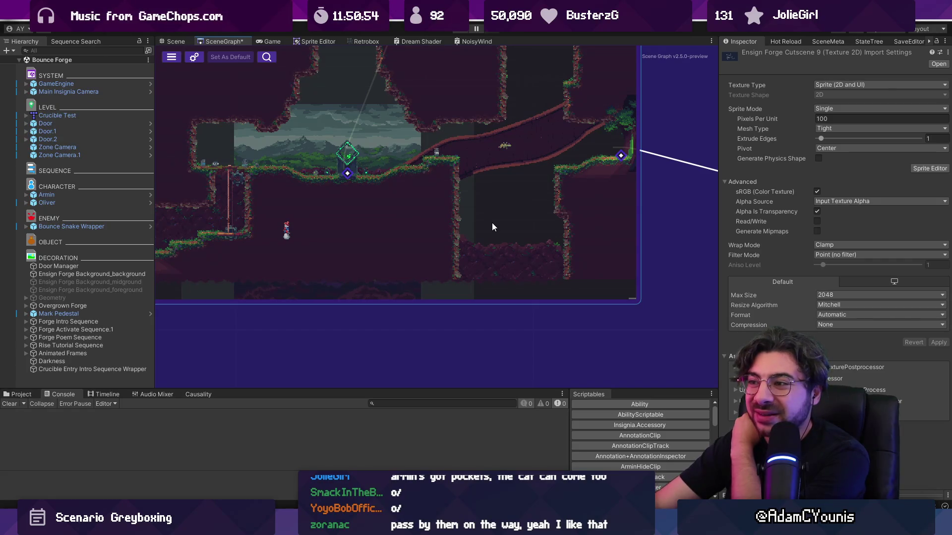
pyautogui.scroll(-4, 491, 223)
pyautogui.moveTo(494, 227); pyautogui.dragTo(321, 189)
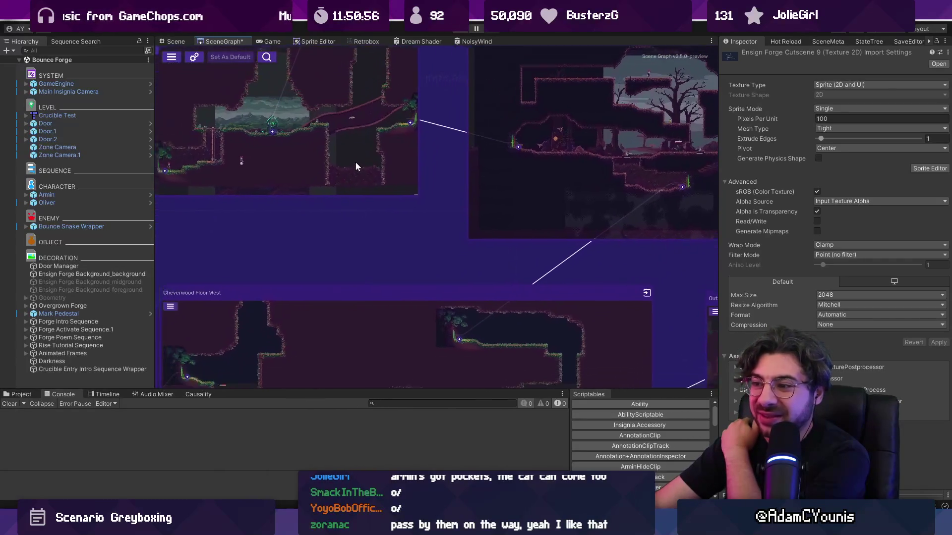
# Focus on the Cheverton Forest Hithen Caravan room and pan to the next connected room.
pyautogui.doubleClick(355, 162)
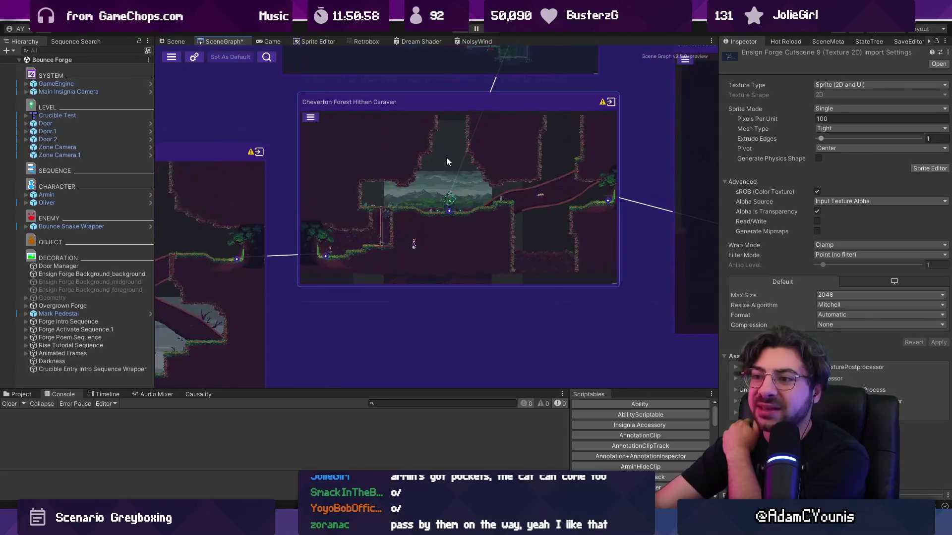
pyautogui.scroll(1, 447, 157)
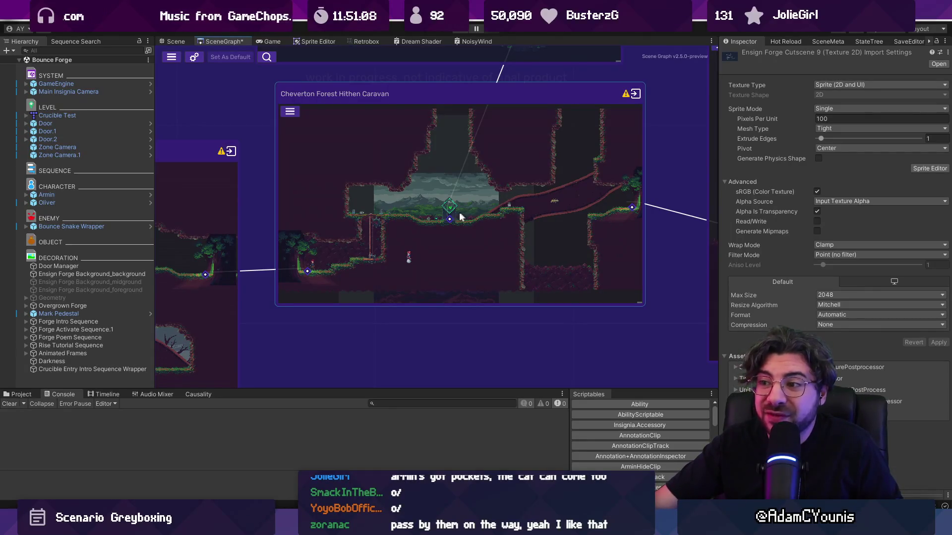
pyautogui.scroll(2, 480, 206)
pyautogui.moveTo(477, 208); pyautogui.dragTo(356, 201)
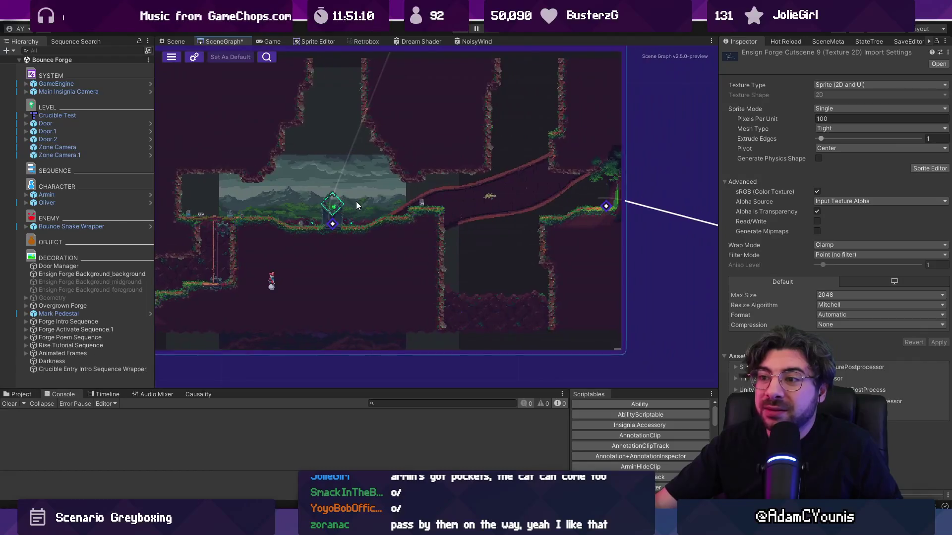
pyautogui.scroll(-3, 356, 202)
pyautogui.scroll(-1, 361, 199)
pyautogui.scroll(3, 342, 201)
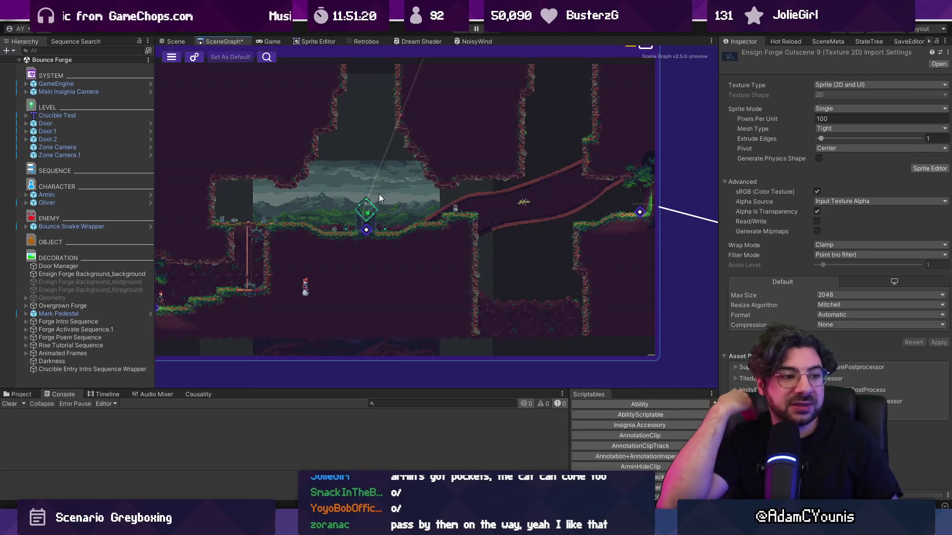
# Drag the Cheverwood Floor West node slightly above the neighbouring Cheverton rooms.
pyautogui.scroll(-2, 402, 158)
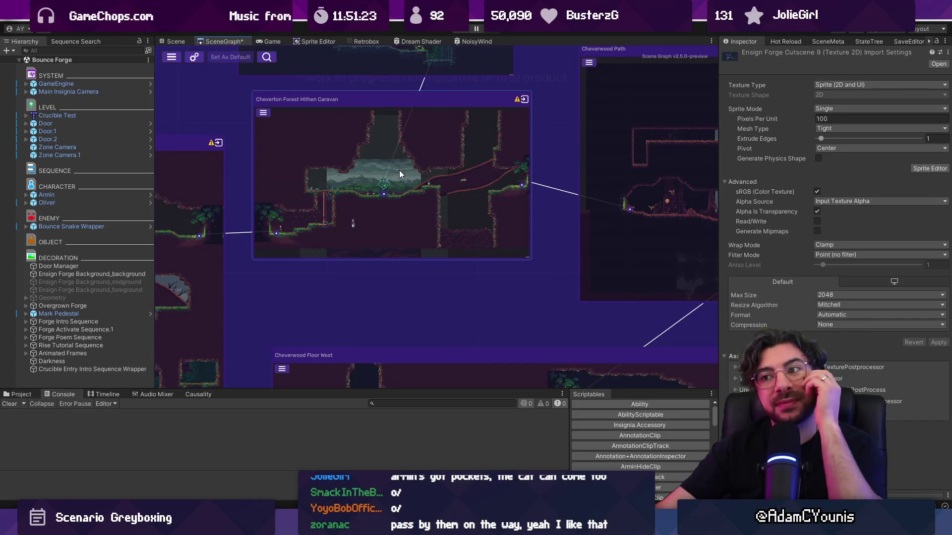
pyautogui.scroll(-3, 364, 204)
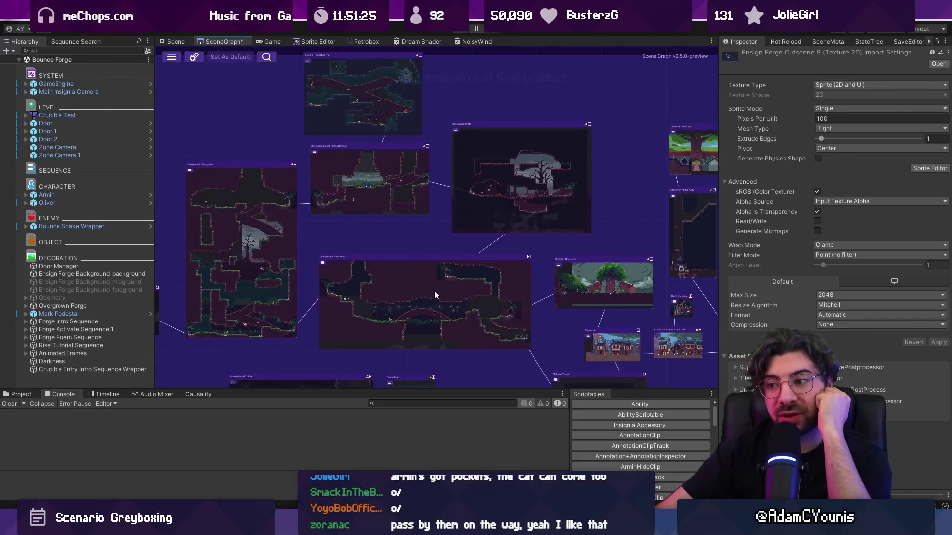
pyautogui.scroll(5, 516, 308)
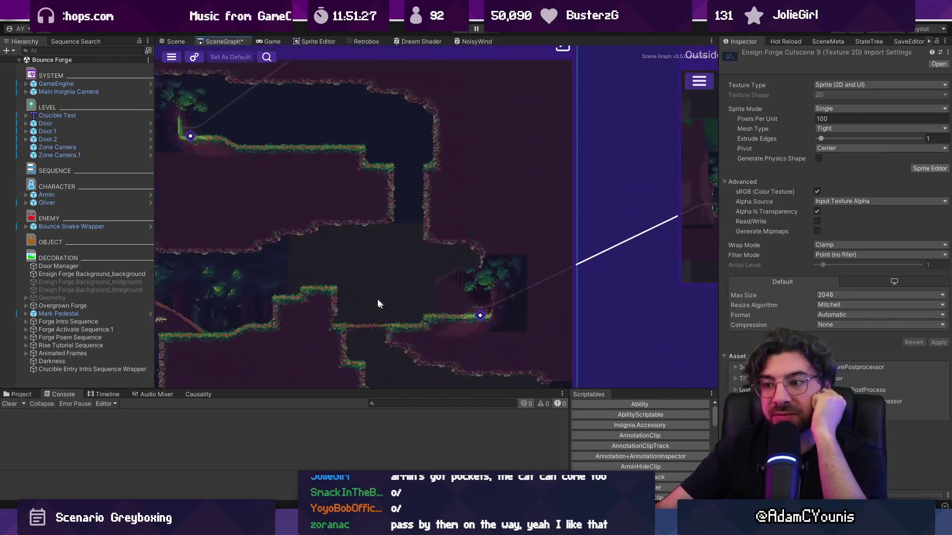
pyautogui.scroll(-2, 271, 287)
pyautogui.scroll(-2, 406, 248)
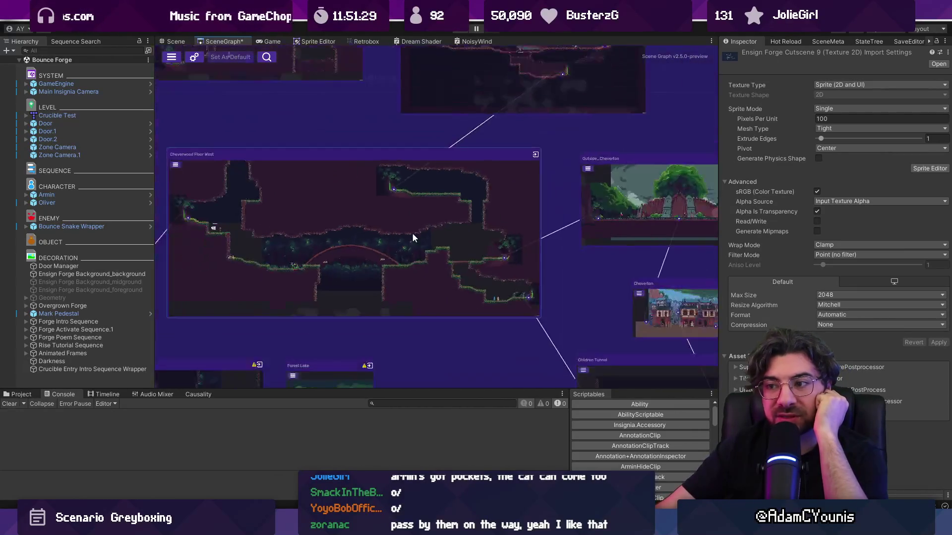
pyautogui.scroll(2, 338, 239)
pyautogui.moveTo(338, 244)
pyautogui.mouseDown()
pyautogui.moveTo(308, 204)
pyautogui.moveTo(315, 198)
pyautogui.mouseUp()
pyautogui.scroll(-2, 379, 204)
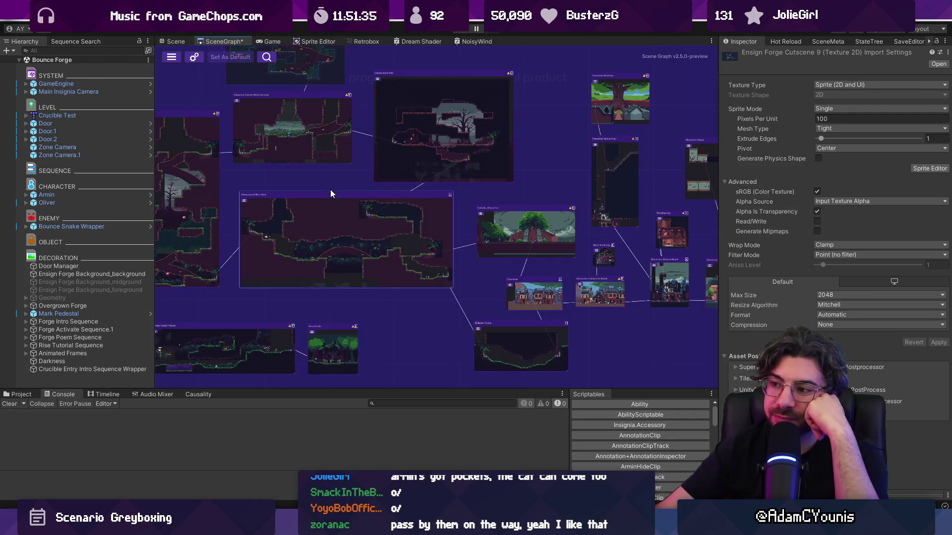
pyautogui.moveTo(337, 192)
pyautogui.mouseDown()
pyautogui.moveTo(326, 183)
pyautogui.moveTo(421, 210)
pyautogui.mouseUp()
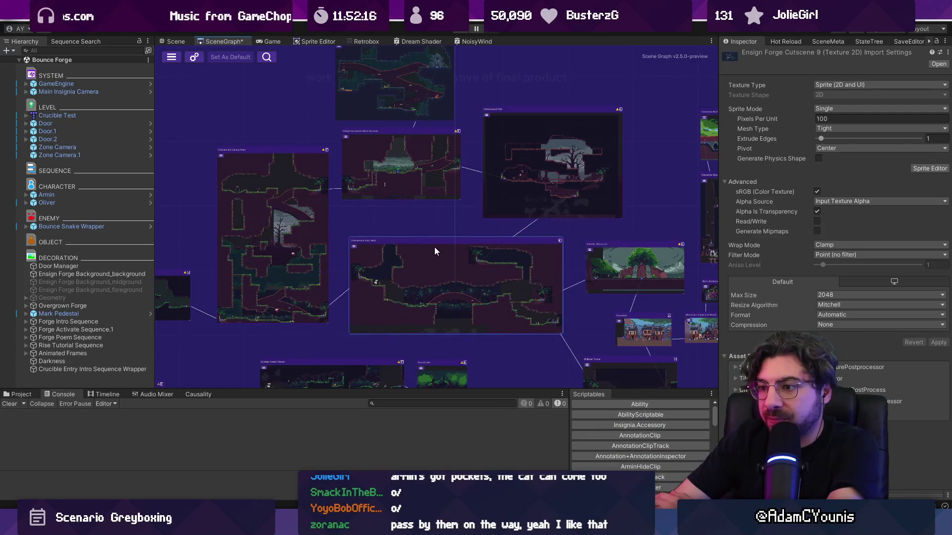
pyautogui.moveTo(446, 263); pyautogui.dragTo(415, 272)
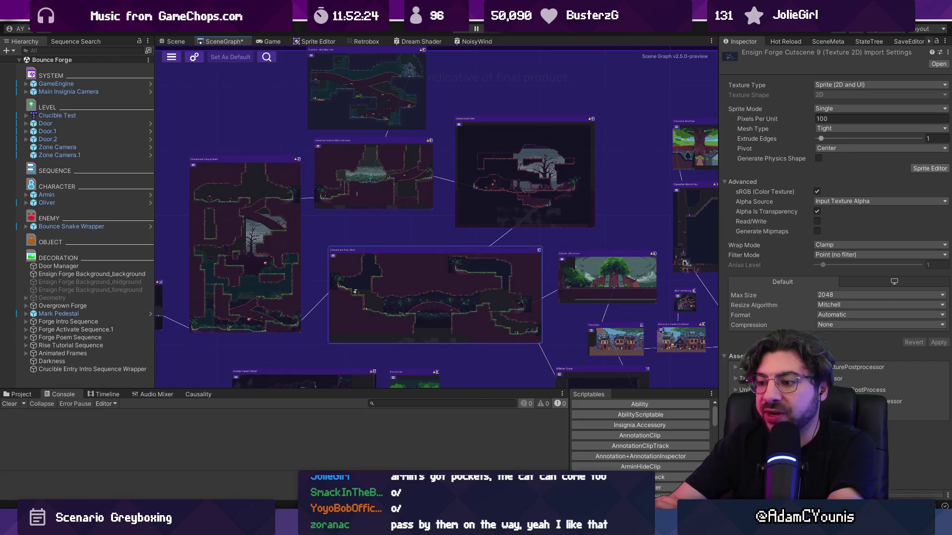
pyautogui.moveTo(510, 526)
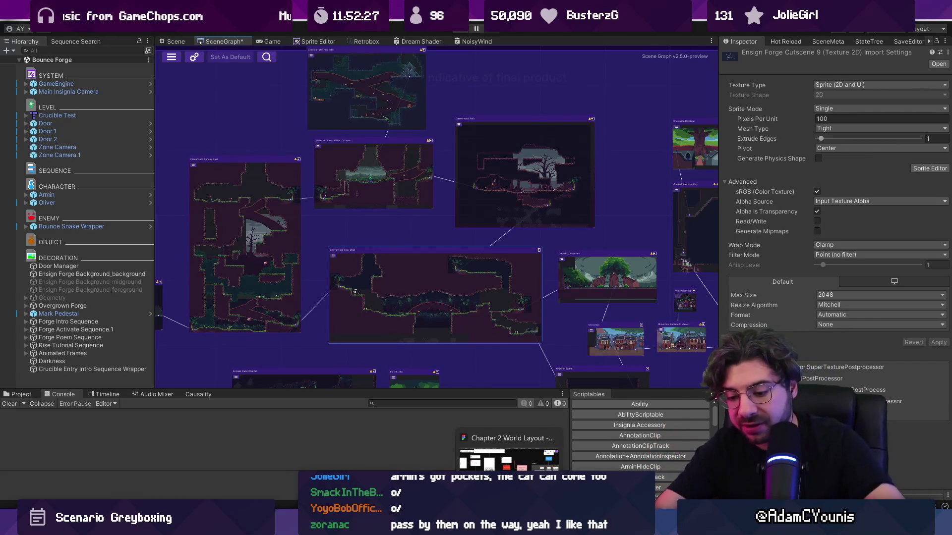
# Launch Autodesk SketchBook on an empty canvas and set the brush to 4.9 px.
pyautogui.press('super')
pyautogui.write('leo')
pyautogui.press('Return')
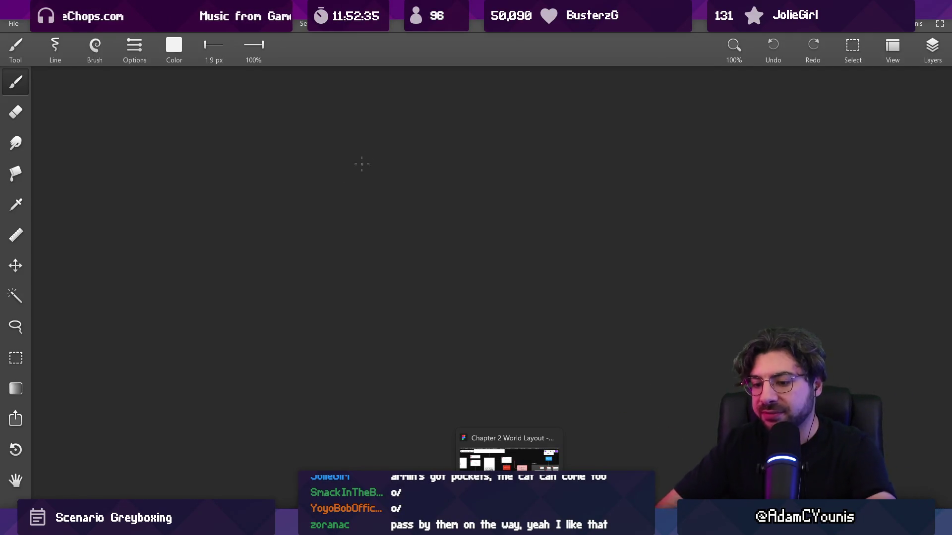
pyautogui.press(']')
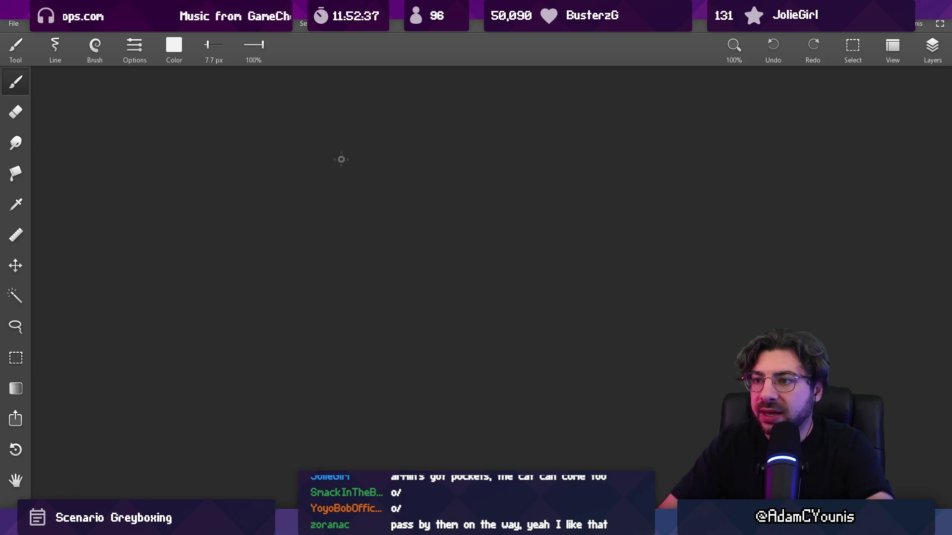
pyautogui.press(']')
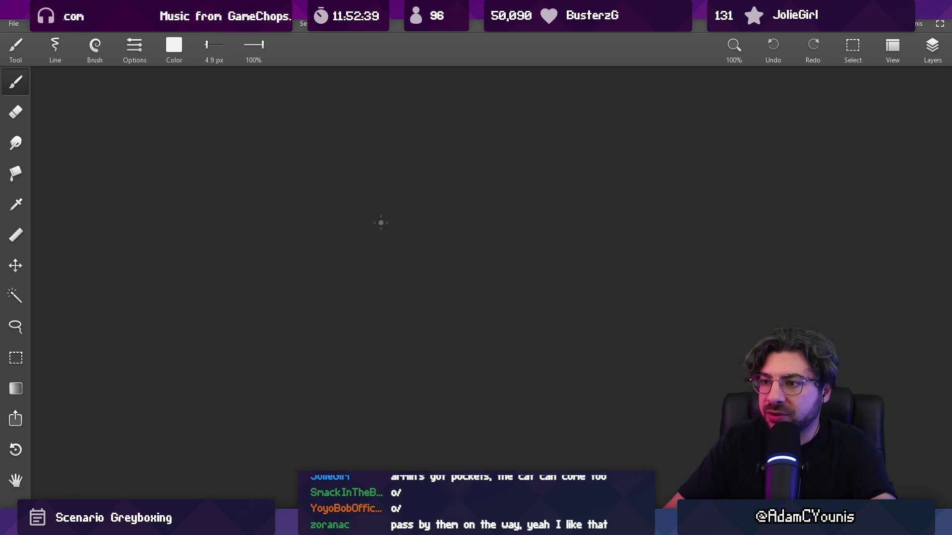
# Handwrite the top and right-hand room labels, undoing the test stroke and misdrawn letters.
pyautogui.moveTo(381, 214); pyautogui.dragTo(383, 267)
pyautogui.hotkey('ctrl', 'z')
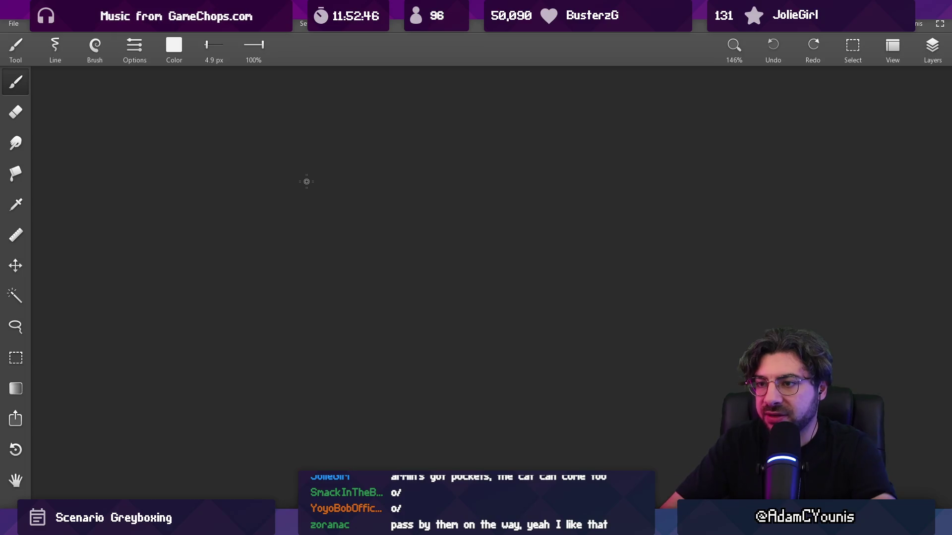
pyautogui.moveTo(309, 193); pyautogui.dragTo(390, 179)
pyautogui.scroll(-1, 387, 194)
pyautogui.moveTo(611, 330); pyautogui.dragTo(605, 342)
pyautogui.hotkey('ctrl', 'z')
pyautogui.moveTo(616, 329)
pyautogui.mouseDown()
pyautogui.moveTo(617, 338)
pyautogui.moveTo(696, 331)
pyautogui.mouseUp()
pyautogui.hotkey('ctrl', 'z')
pyautogui.hotkey('ctrl', 'z')
pyautogui.hotkey('ctrl', 'z')
pyautogui.scroll(-2, 606, 319)
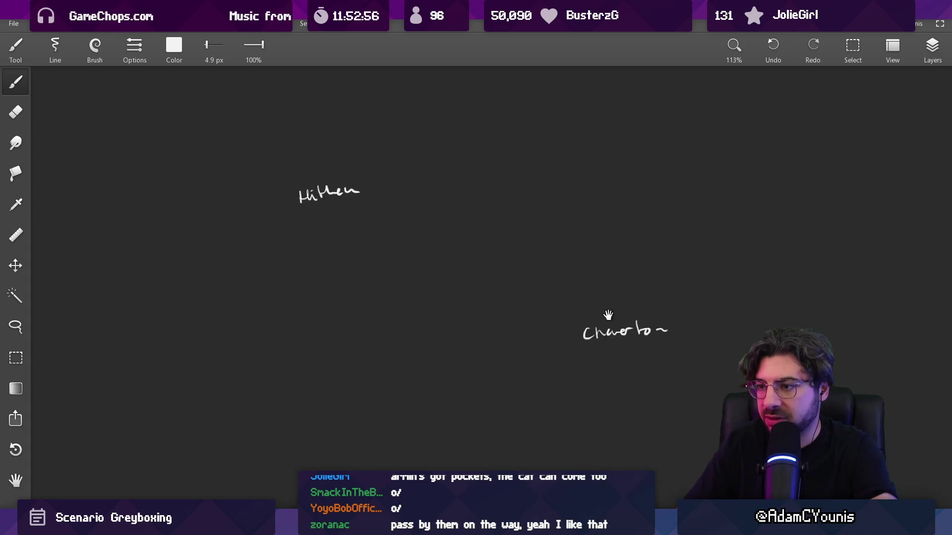
# Draw boxed markers under the top and right labels, plus a third box labelled forest entry.
pyautogui.moveTo(330, 210); pyautogui.dragTo(310, 227)
pyautogui.moveTo(308, 208)
pyautogui.mouseDown()
pyautogui.moveTo(328, 206)
pyautogui.moveTo(345, 229)
pyautogui.mouseUp()
pyautogui.moveTo(311, 227); pyautogui.dragTo(345, 229)
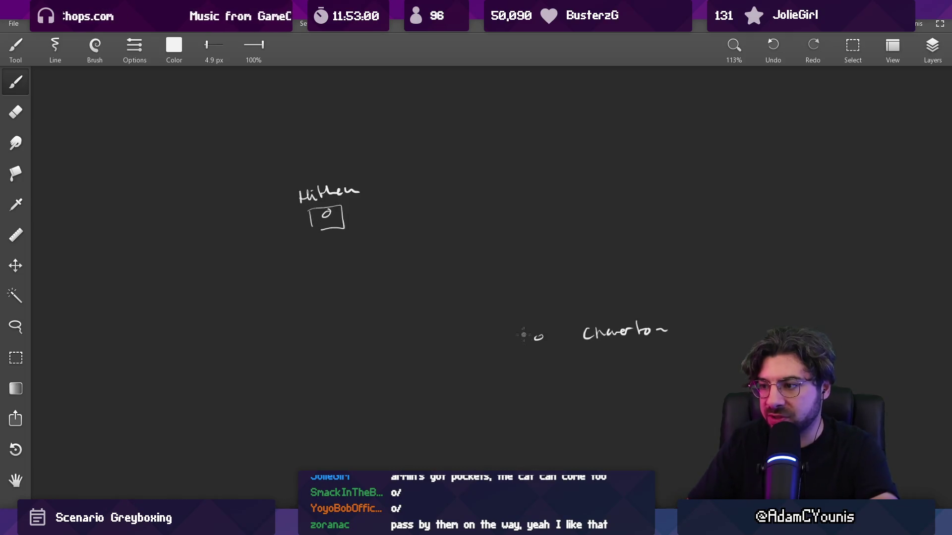
pyautogui.moveTo(521, 327); pyautogui.dragTo(525, 350)
pyautogui.moveTo(521, 326); pyautogui.dragTo(549, 352)
pyautogui.moveTo(352, 322); pyautogui.dragTo(412, 324)
pyautogui.moveTo(381, 326)
pyautogui.mouseDown()
pyautogui.moveTo(412, 325)
pyautogui.moveTo(397, 319)
pyautogui.mouseUp()
pyautogui.scroll(3, 394, 315)
pyautogui.moveTo(386, 351)
pyautogui.mouseDown()
pyautogui.moveTo(378, 310)
pyautogui.moveTo(391, 320)
pyautogui.moveTo(485, 315)
pyautogui.moveTo(516, 335)
pyautogui.mouseUp()
pyautogui.moveTo(449, 285); pyautogui.dragTo(384, 336)
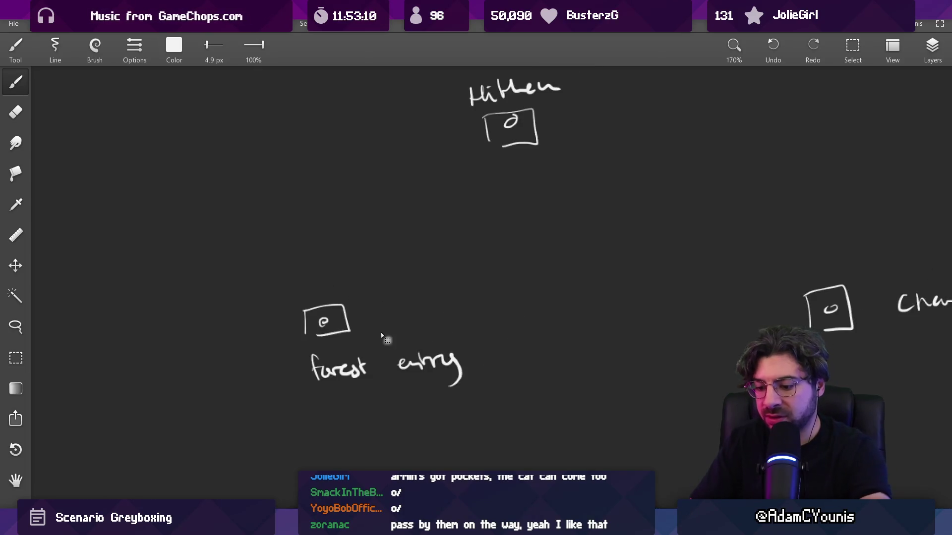
# Lasso-move the forest entry label and the top room into place, then recentre the sketch.
pyautogui.press('l')
pyautogui.moveTo(308, 334)
pyautogui.mouseDown()
pyautogui.moveTo(439, 329)
pyautogui.moveTo(239, 382)
pyautogui.moveTo(249, 382)
pyautogui.mouseUp()
pyautogui.scroll(-4, 479, 325)
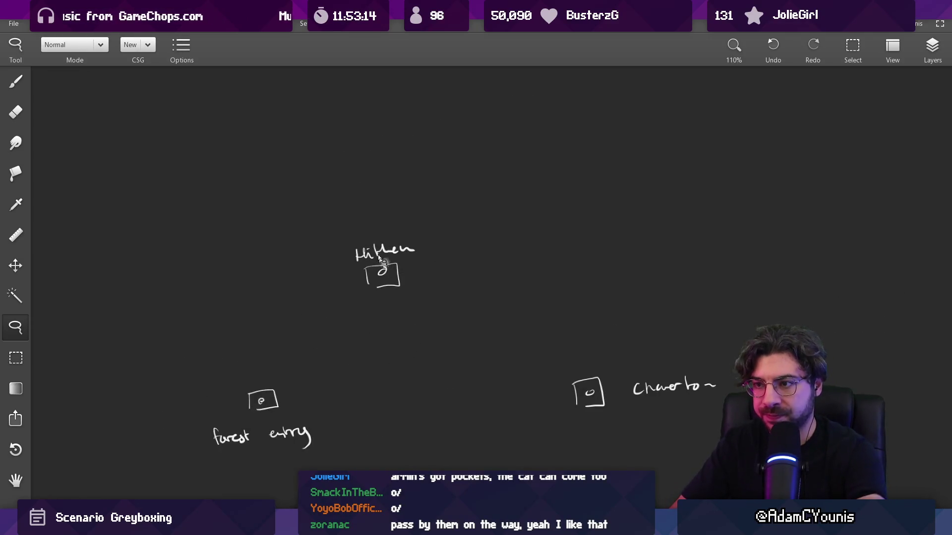
pyautogui.moveTo(403, 203)
pyautogui.mouseDown()
pyautogui.moveTo(415, 222)
pyautogui.moveTo(403, 204)
pyautogui.mouseUp()
pyautogui.moveTo(382, 268); pyautogui.dragTo(356, 163)
pyautogui.moveTo(322, 346); pyautogui.dragTo(250, 346)
pyautogui.moveTo(316, 413)
pyautogui.mouseDown()
pyautogui.moveTo(176, 400)
pyautogui.moveTo(190, 390)
pyautogui.mouseUp()
pyautogui.moveTo(315, 330)
pyautogui.mouseDown()
pyautogui.moveTo(493, 334)
pyautogui.moveTo(457, 325)
pyautogui.moveTo(478, 350)
pyautogui.mouseUp()
# Draw a path rising from forest entry toward the top room.
pyautogui.press('b')
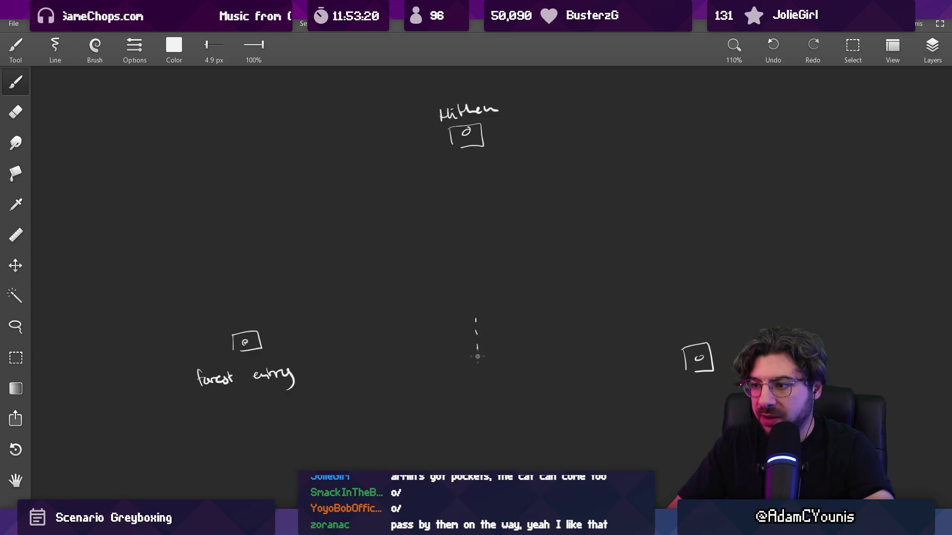
pyautogui.scroll(3, 498, 344)
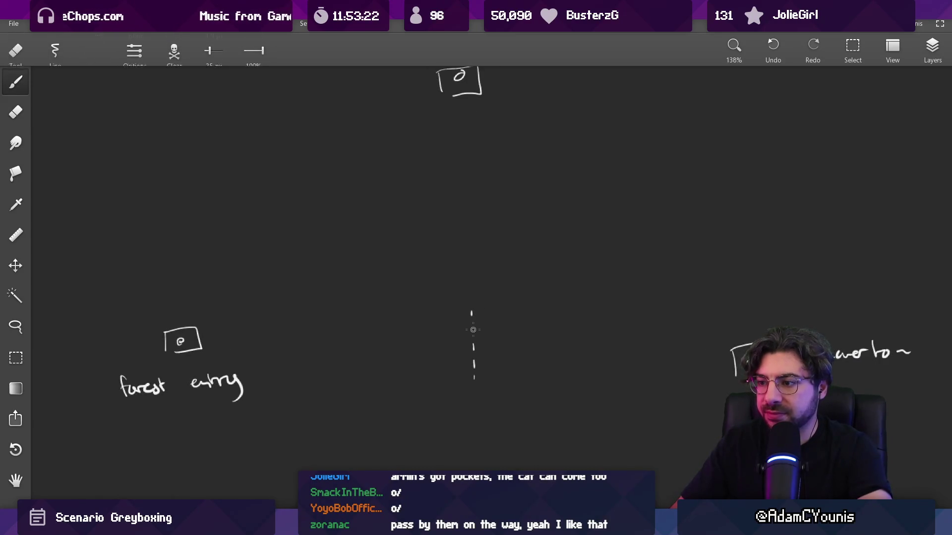
pyautogui.moveTo(477, 309); pyautogui.dragTo(480, 337)
pyautogui.moveTo(191, 323)
pyautogui.mouseDown()
pyautogui.moveTo(184, 117)
pyautogui.moveTo(423, 108)
pyautogui.mouseUp()
# Draw the long wall run box and redraw a cleaner arc inside it.
pyautogui.hscroll(5, 450, 186)
pyautogui.scroll(2, 450, 187)
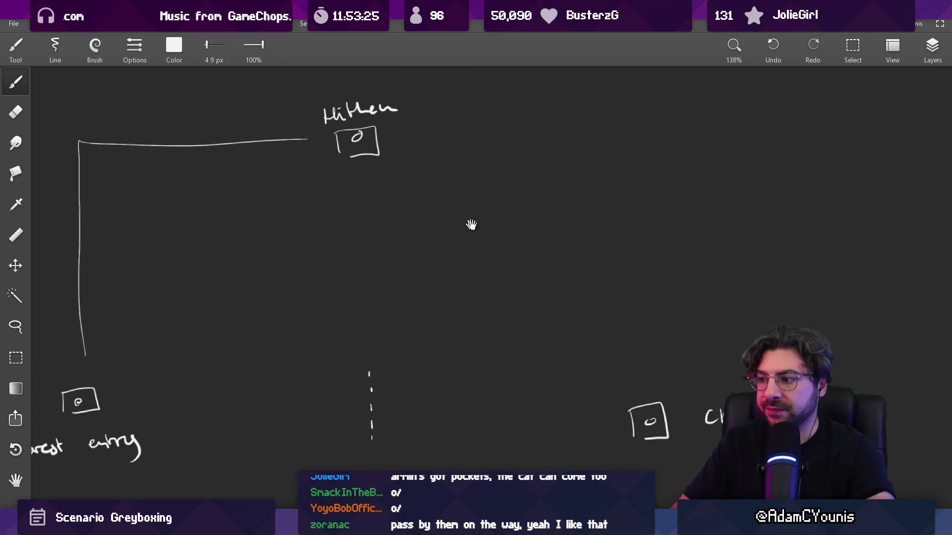
pyautogui.moveTo(262, 381); pyautogui.dragTo(470, 413)
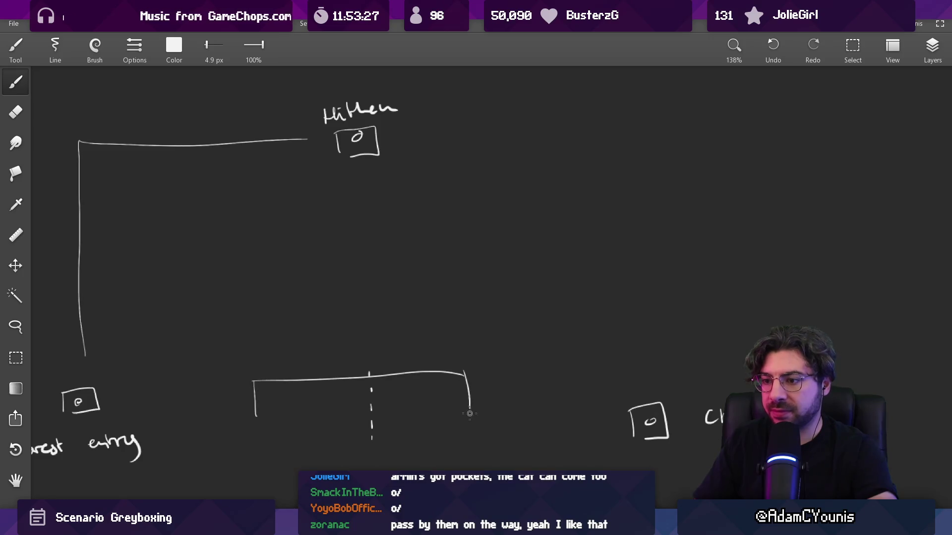
pyautogui.moveTo(279, 419); pyautogui.dragTo(486, 415)
pyautogui.moveTo(331, 406); pyautogui.dragTo(403, 397)
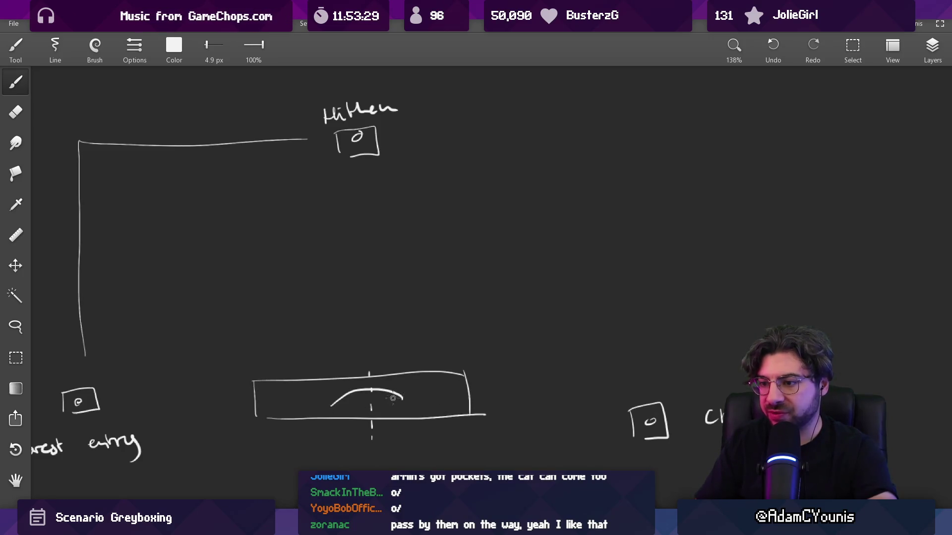
pyautogui.scroll(4, 392, 401)
pyautogui.hotkey('ctrl', 'z')
pyautogui.moveTo(283, 403); pyautogui.dragTo(423, 398)
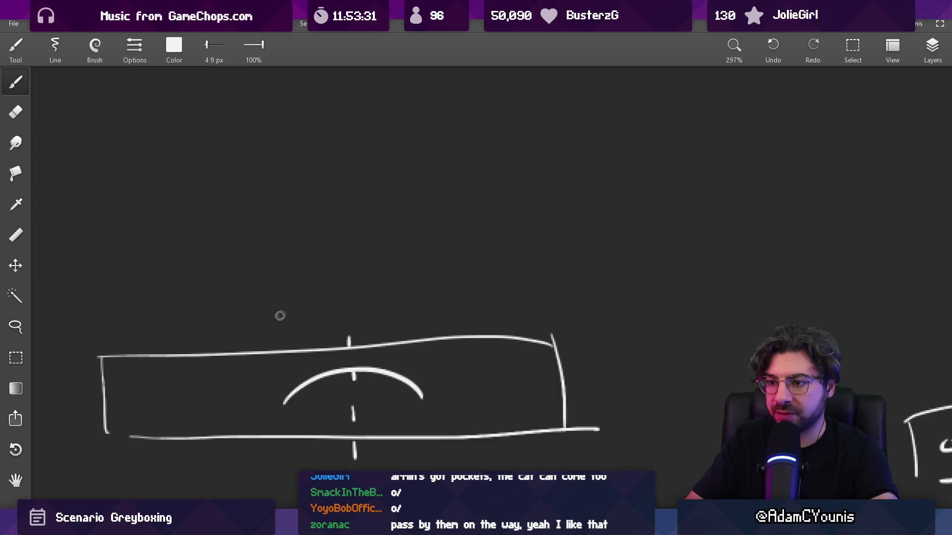
# Write 'Wall run' above the box.
pyautogui.moveTo(281, 306); pyautogui.dragTo(326, 320)
pyautogui.moveTo(331, 297)
pyautogui.mouseDown()
pyautogui.moveTo(333, 316)
pyautogui.moveTo(395, 304)
pyautogui.mouseUp()
pyautogui.scroll(-5, 442, 282)
pyautogui.press('e')
pyautogui.scroll(3, 376, 334)
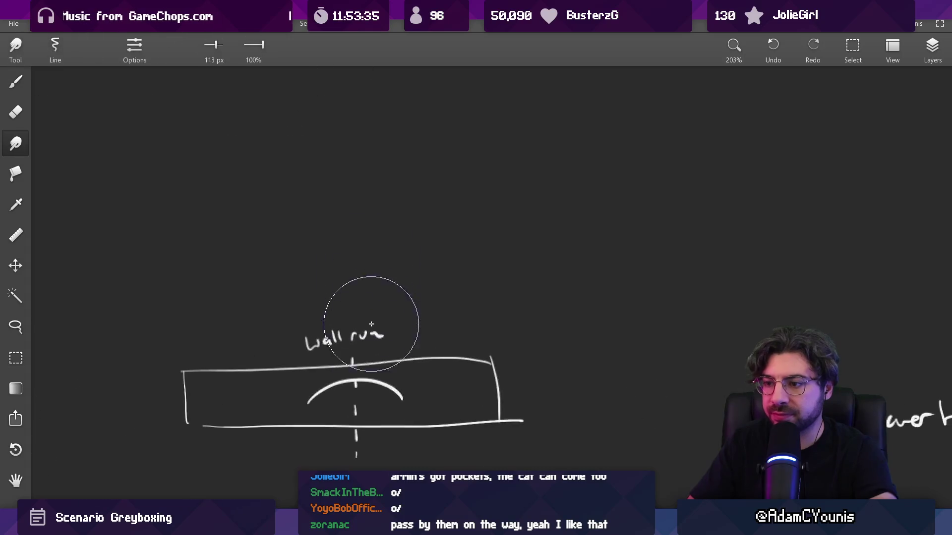
pyautogui.press('b')
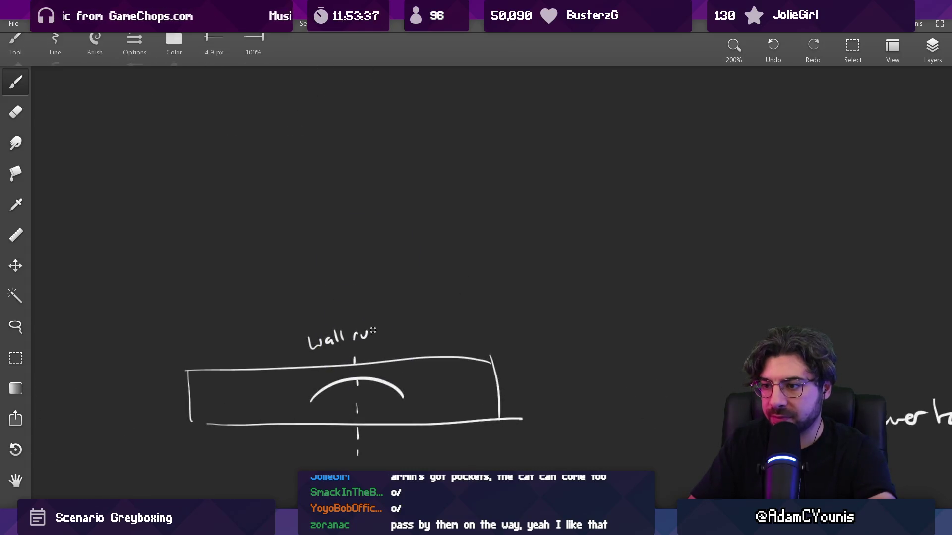
pyautogui.moveTo(379, 338); pyautogui.dragTo(390, 337)
pyautogui.scroll(-3, 402, 316)
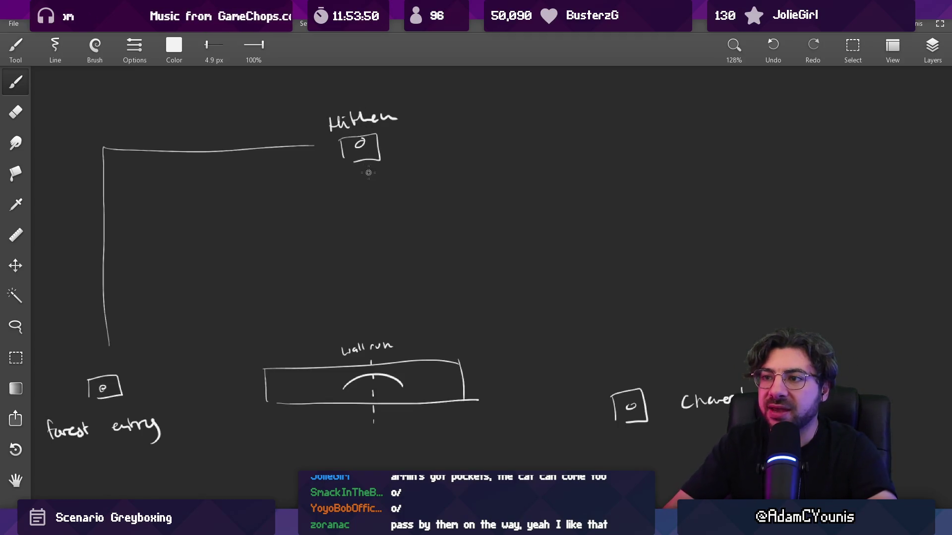
# Erase the crooked sides of the top room box and redraw the left, bottom and right straight.
pyautogui.scroll(3, 368, 172)
pyautogui.press('e')
pyautogui.moveTo(390, 190); pyautogui.dragTo(397, 233)
pyautogui.moveTo(331, 200); pyautogui.dragTo(333, 232)
pyautogui.press('b')
pyautogui.moveTo(325, 199)
pyautogui.mouseDown()
pyautogui.moveTo(329, 237)
pyautogui.moveTo(396, 237)
pyautogui.mouseUp()
pyautogui.hotkey('ctrl', 'z')
pyautogui.moveTo(327, 237); pyautogui.dragTo(399, 236)
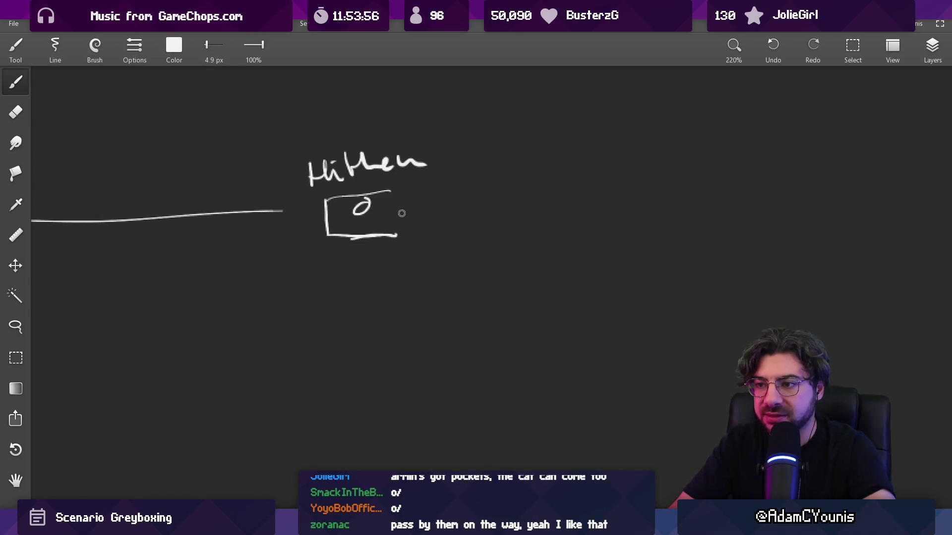
pyautogui.moveTo(399, 193); pyautogui.dragTo(401, 231)
# Straighten the box's slanted top edge, tidy the 0, and circle the right-hand room.
pyautogui.press('e')
pyautogui.moveTo(334, 197); pyautogui.dragTo(393, 192)
pyautogui.press('b')
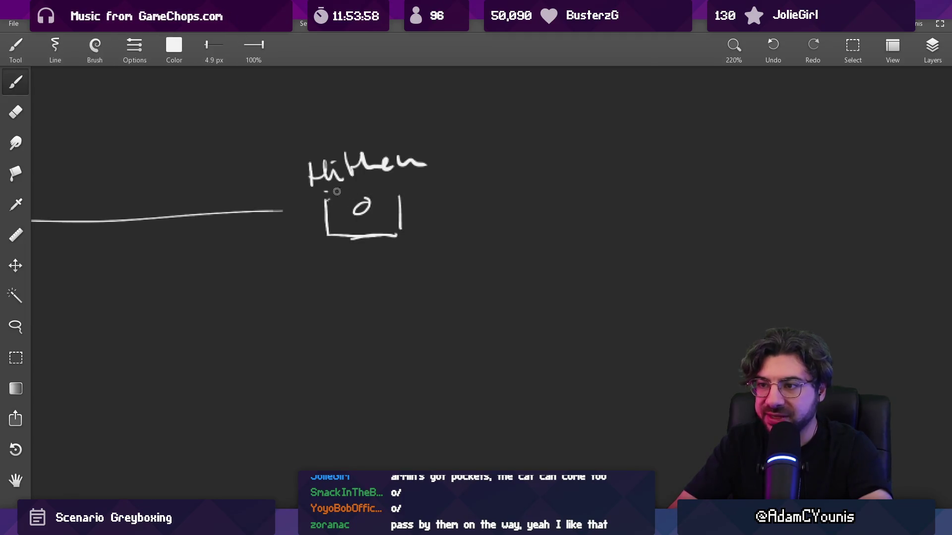
pyautogui.press('e')
pyautogui.moveTo(325, 191)
pyautogui.mouseDown()
pyautogui.moveTo(404, 191)
pyautogui.moveTo(359, 214)
pyautogui.moveTo(364, 205)
pyautogui.mouseUp()
pyautogui.press('b')
pyautogui.press('e')
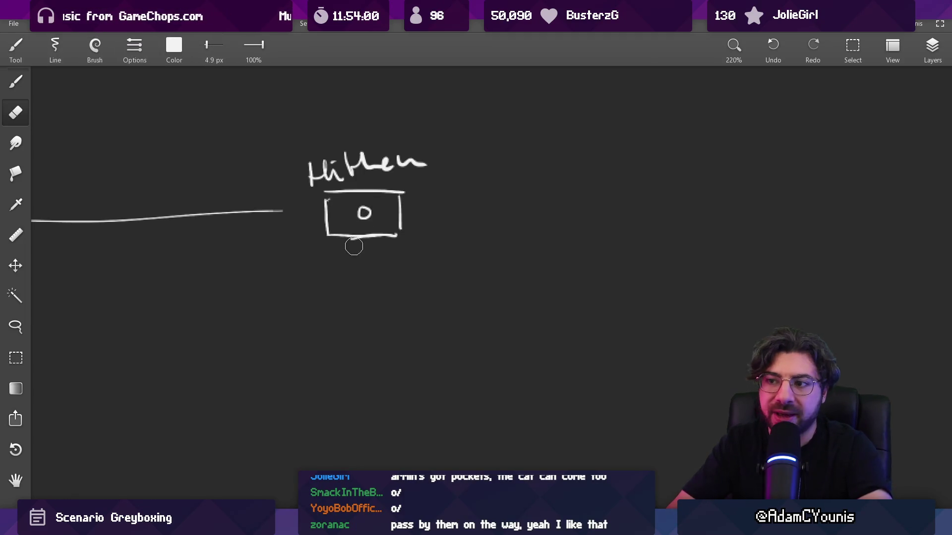
pyautogui.press('b')
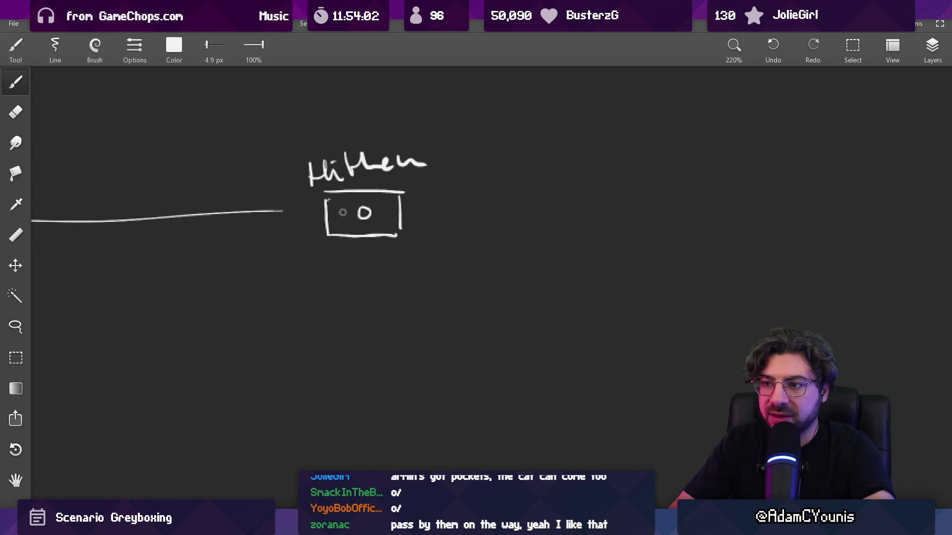
pyautogui.press('e')
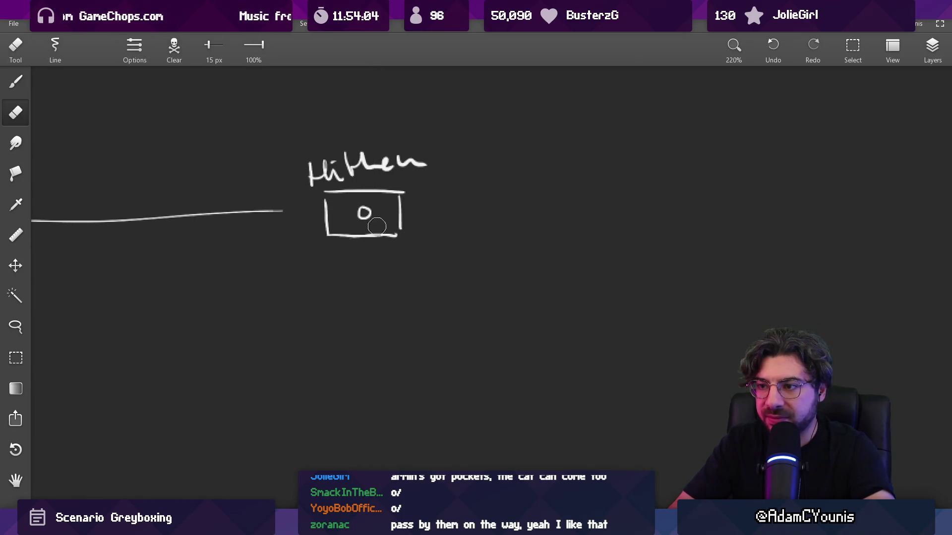
pyautogui.scroll(-5, 357, 246)
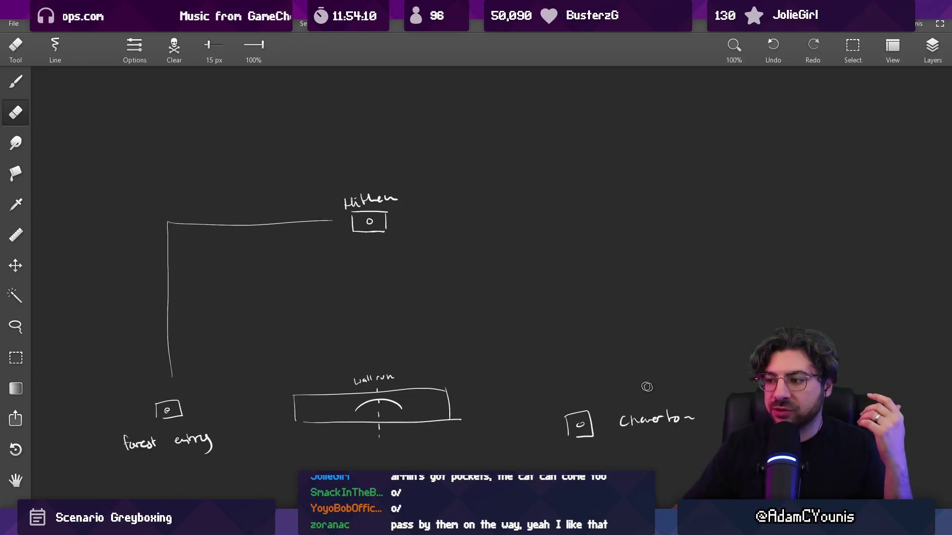
pyautogui.press('b')
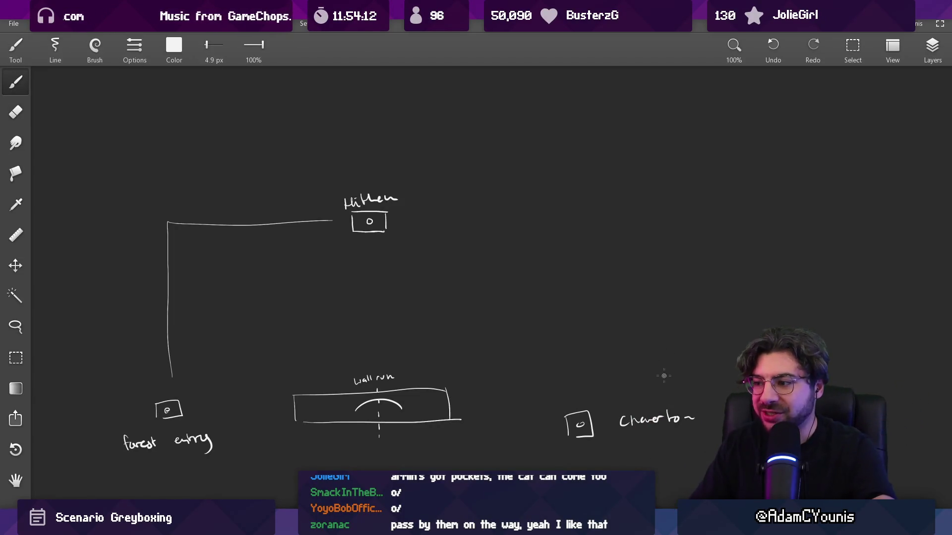
pyautogui.moveTo(653, 401)
pyautogui.mouseDown()
pyautogui.moveTo(660, 375)
pyautogui.moveTo(632, 302)
pyautogui.moveTo(643, 310)
pyautogui.mouseUp()
pyautogui.hotkey('ctrl', 'z')
pyautogui.hotkey('ctrl', 'z')
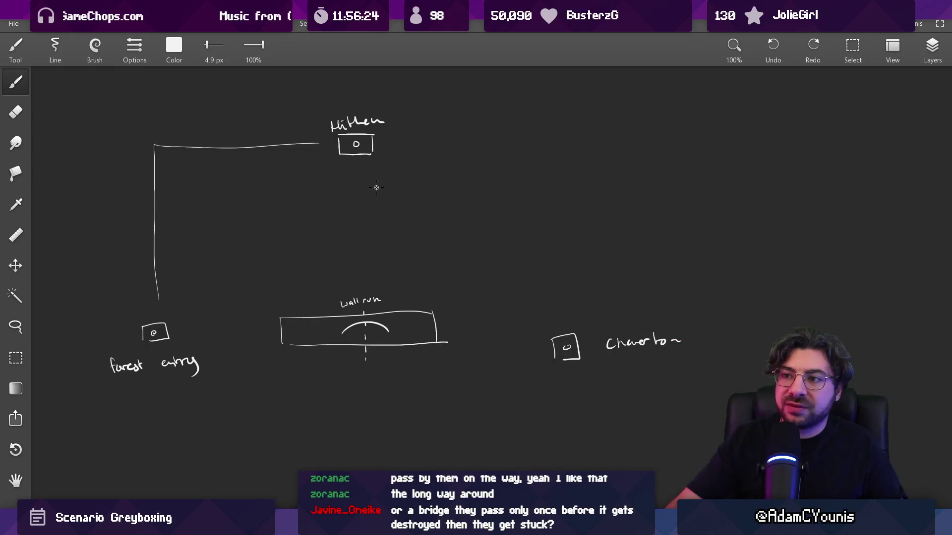
pyautogui.moveTo(388, 100)
pyautogui.mouseDown()
pyautogui.moveTo(394, 161)
pyautogui.moveTo(527, 323)
pyautogui.mouseUp()
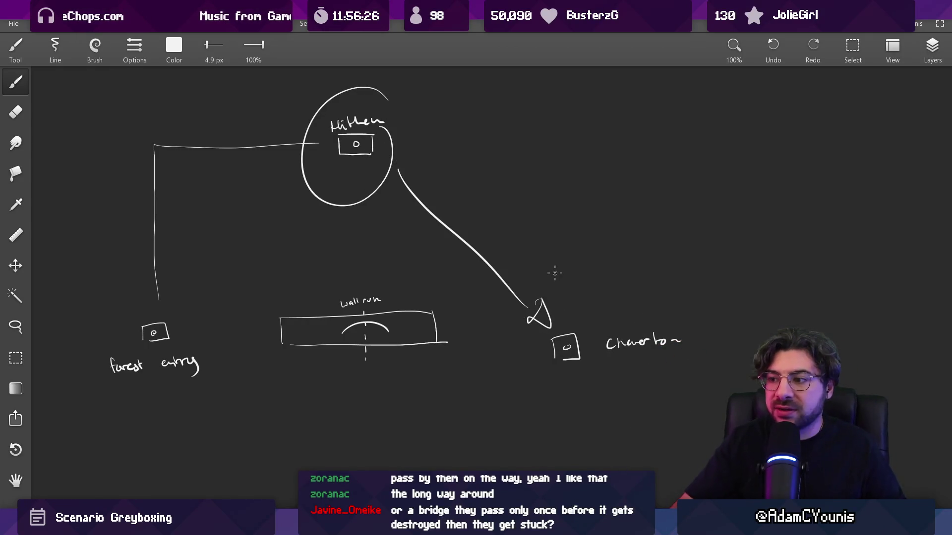
pyautogui.hotkey('ctrl', 'z')
pyautogui.hotkey('ctrl', 'z')
pyautogui.hotkey('ctrl', 'z')
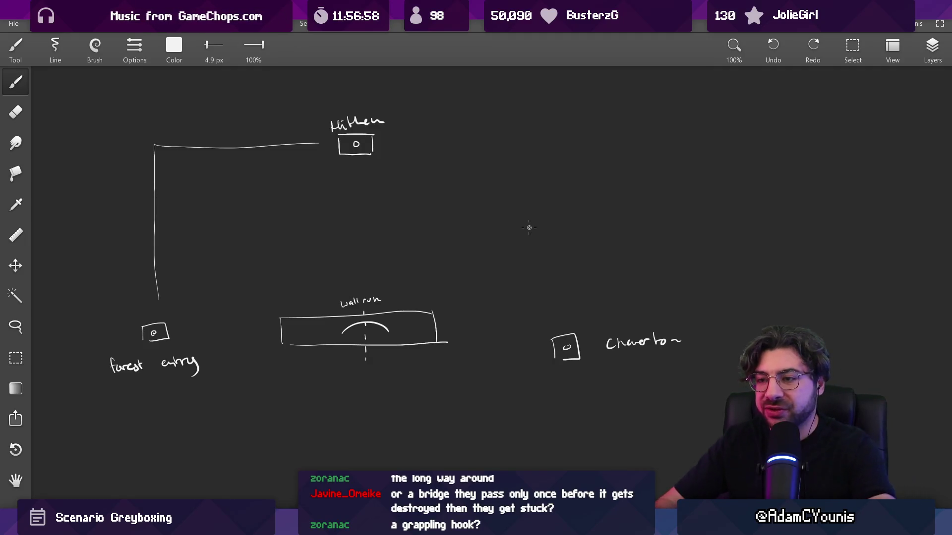
pyautogui.scroll(3, 372, 206)
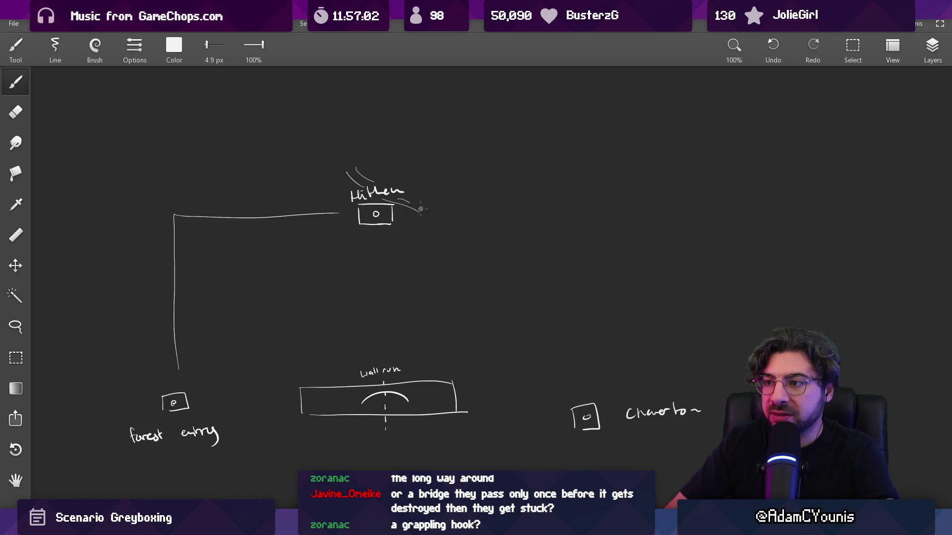
pyautogui.moveTo(426, 210)
pyautogui.mouseDown()
pyautogui.moveTo(629, 225)
pyautogui.moveTo(558, 265)
pyautogui.moveTo(712, 308)
pyautogui.moveTo(585, 357)
pyautogui.mouseUp()
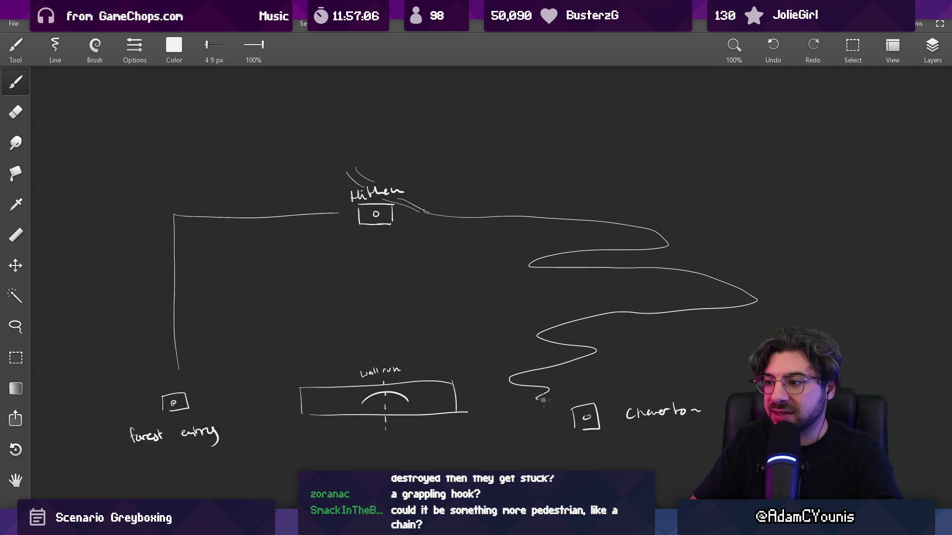
pyautogui.scroll(3, 599, 397)
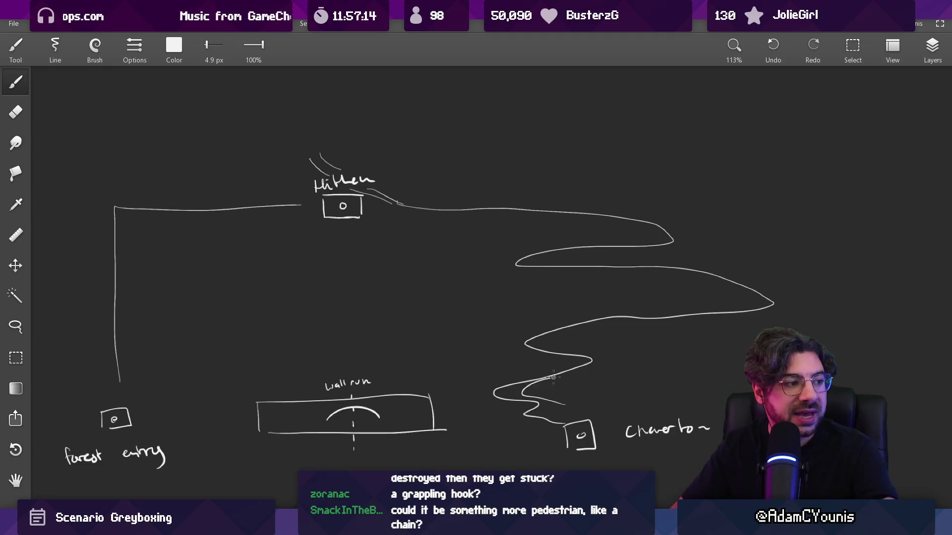
pyautogui.moveTo(553, 377)
pyautogui.mouseDown()
pyautogui.moveTo(714, 317)
pyautogui.moveTo(640, 215)
pyautogui.moveTo(389, 201)
pyautogui.mouseUp()
pyautogui.hotkey('ctrl', 'z')
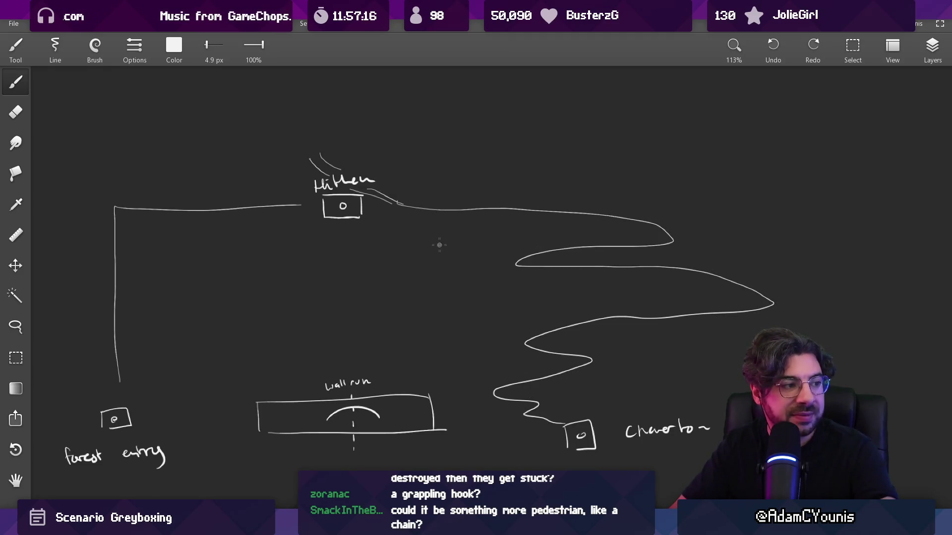
pyautogui.moveTo(519, 416)
pyautogui.mouseDown()
pyautogui.moveTo(388, 396)
pyautogui.moveTo(350, 229)
pyautogui.mouseUp()
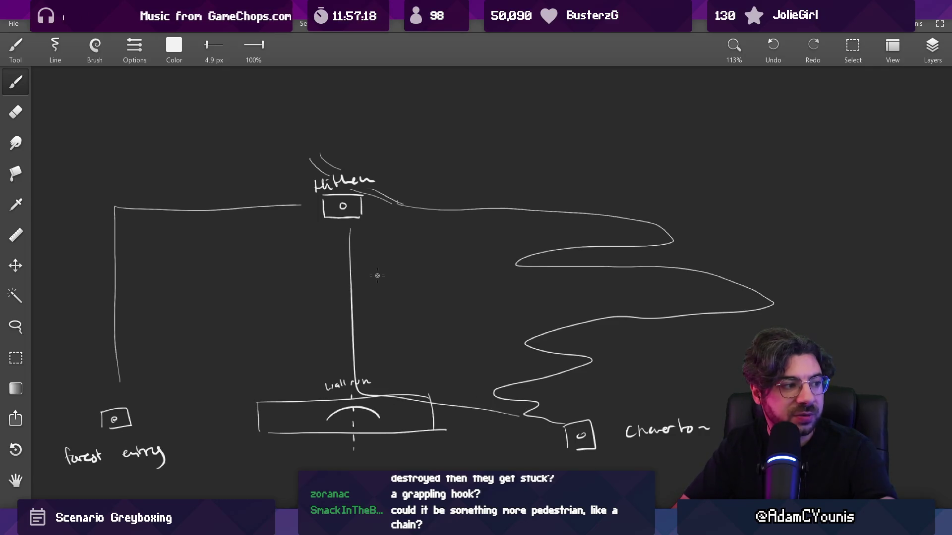
pyautogui.hotkey('ctrl', 'z')
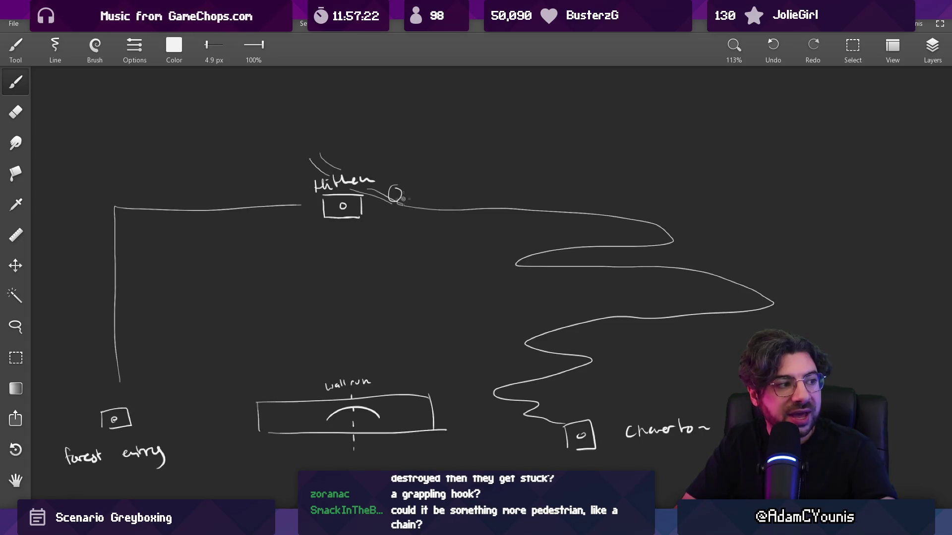
pyautogui.hotkey('ctrl', 'z')
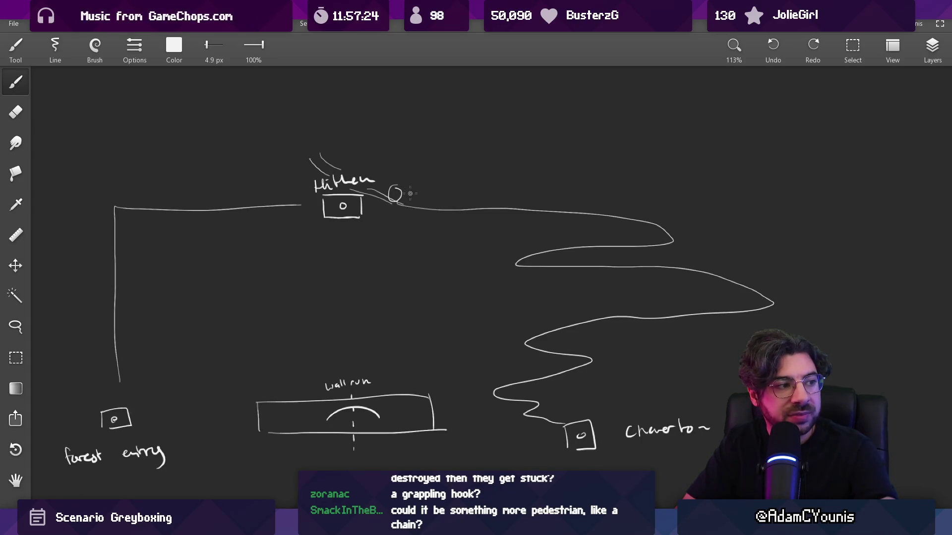
pyautogui.moveTo(435, 229)
pyautogui.mouseDown()
pyautogui.moveTo(385, 181)
pyautogui.moveTo(511, 351)
pyautogui.moveTo(516, 331)
pyautogui.mouseUp()
pyautogui.hotkey('ctrl', 'z')
pyautogui.hotkey('ctrl', 'z')
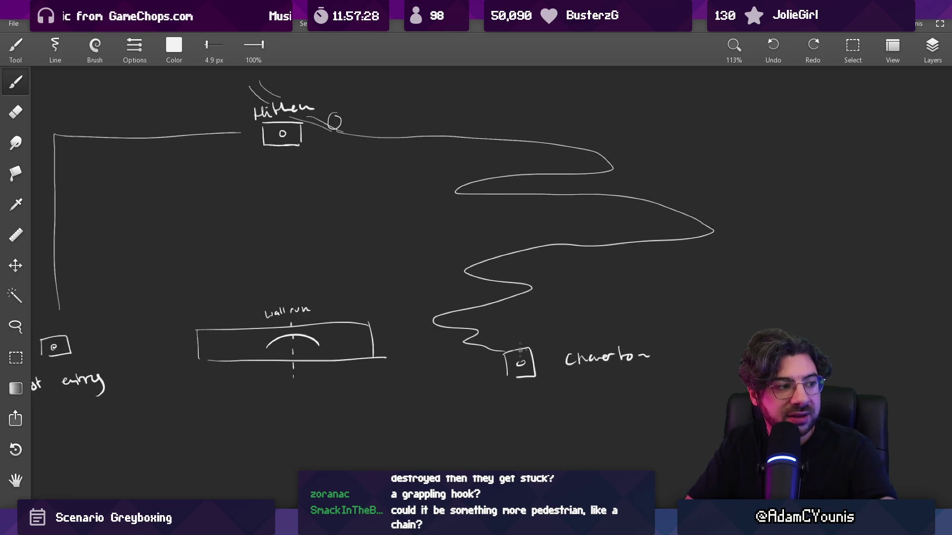
pyautogui.hotkey('ctrl', 'z')
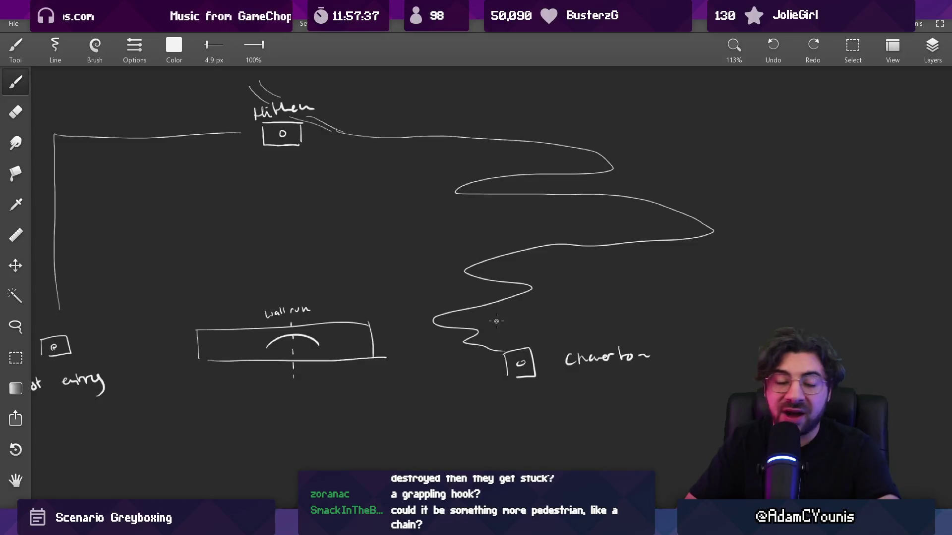
pyautogui.moveTo(480, 349); pyautogui.dragTo(290, 164)
pyautogui.hotkey('ctrl', 'z')
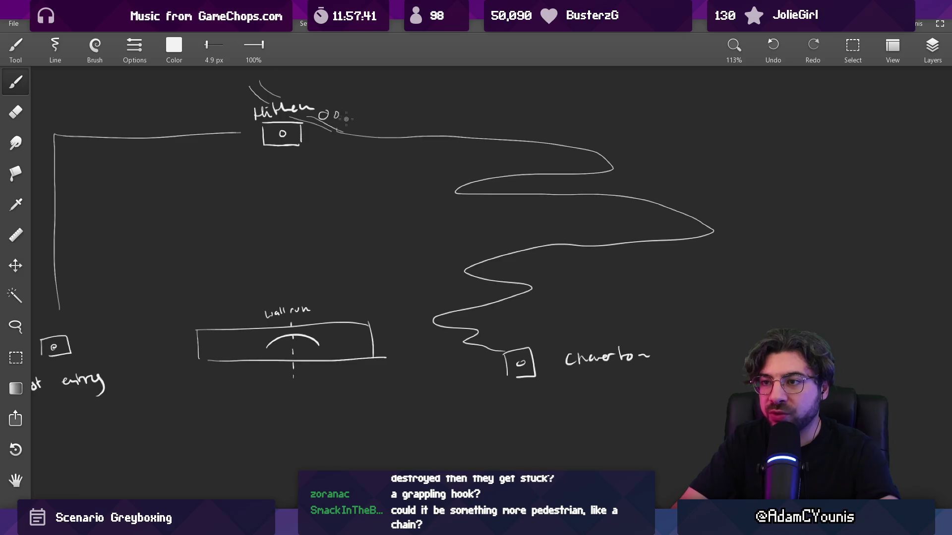
pyautogui.moveTo(350, 119)
pyautogui.mouseDown()
pyautogui.moveTo(585, 169)
pyautogui.moveTo(659, 233)
pyautogui.mouseUp()
pyautogui.hotkey('ctrl', 'z')
pyautogui.hotkey('ctrl', 'z')
pyautogui.hotkey('ctrl', 'z')
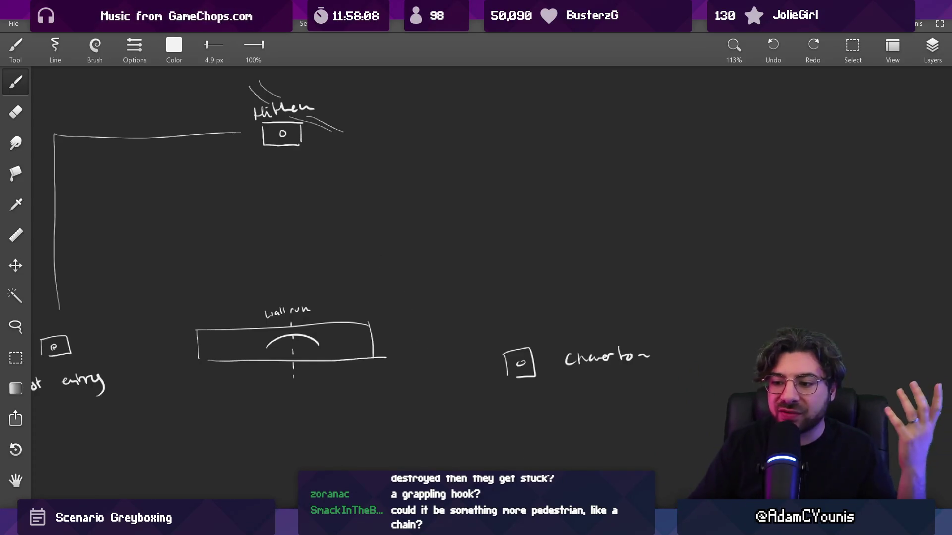
# Back in Unity, zoom and pan the scene graph to the Forest Ruins node and open it.
pyautogui.hotkey('alt', 'Tab')
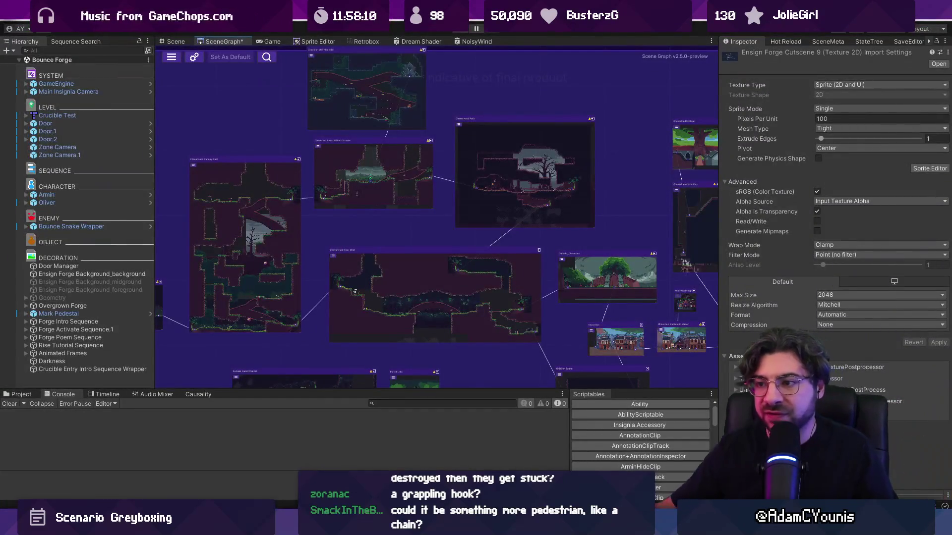
pyautogui.scroll(-5, 487, 306)
pyautogui.scroll(3, 448, 215)
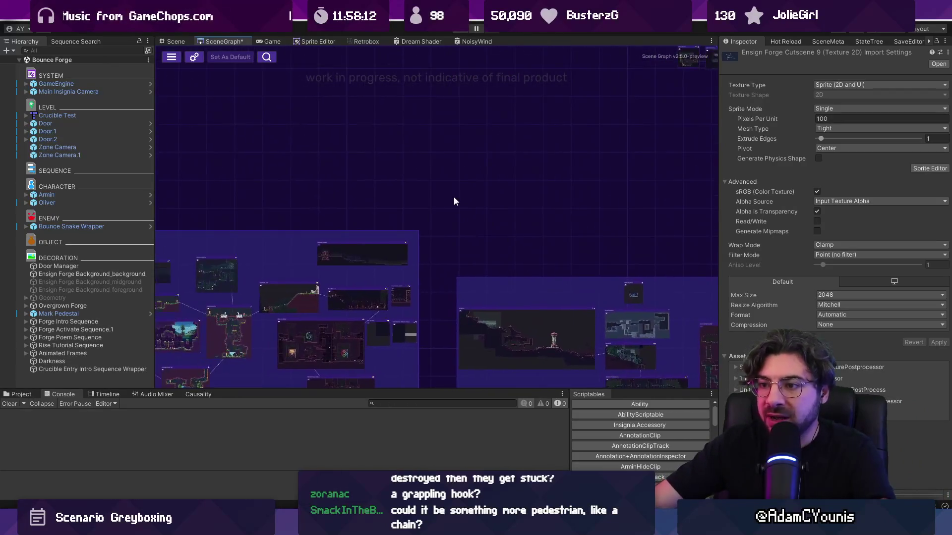
pyautogui.scroll(-2, 420, 171)
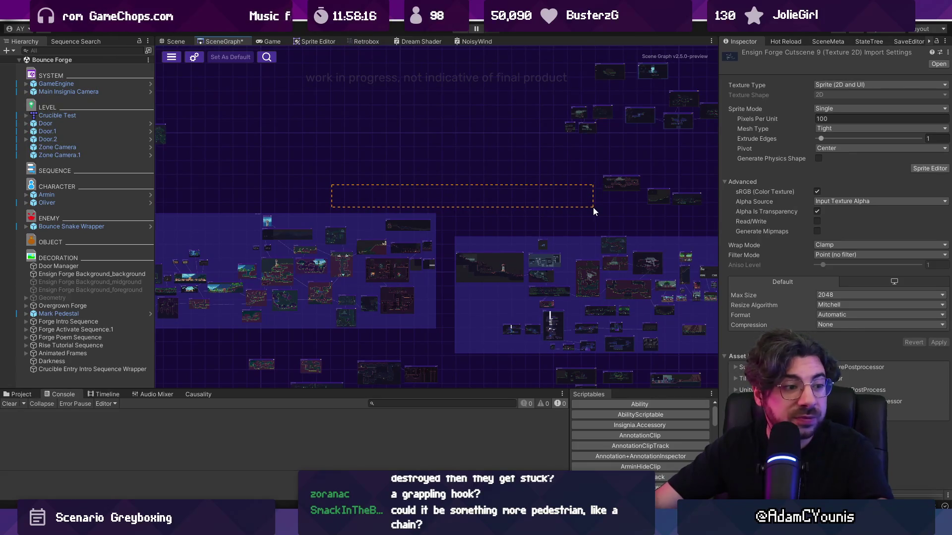
pyautogui.scroll(-1, 584, 211)
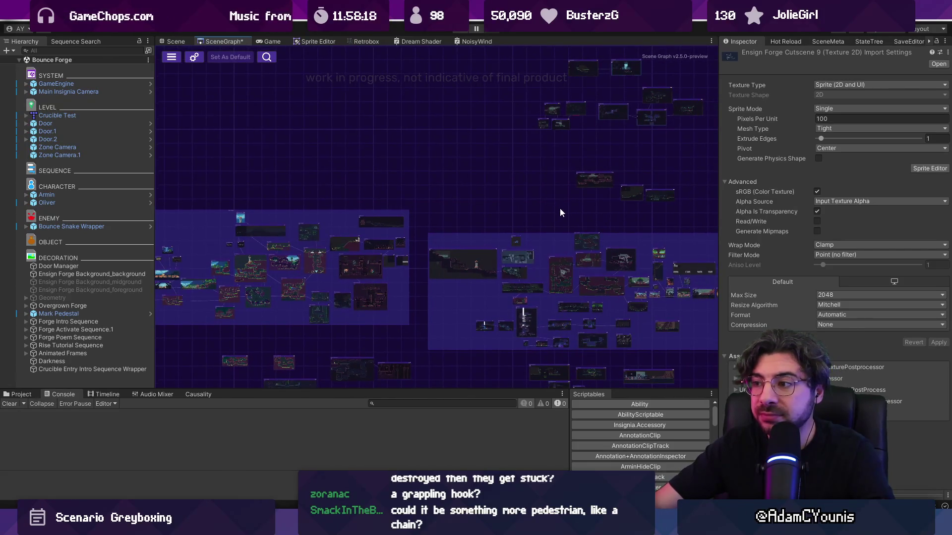
pyautogui.scroll(1, 557, 207)
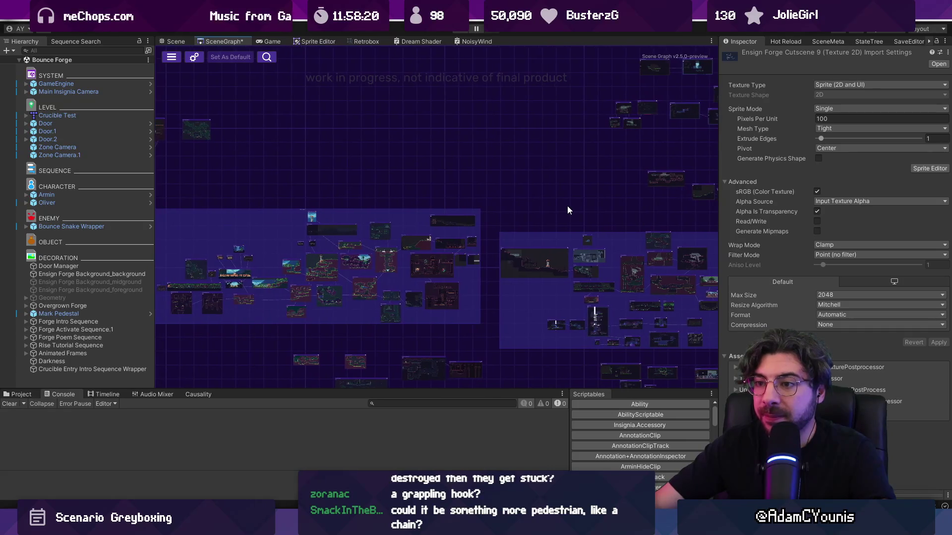
pyautogui.moveTo(570, 207); pyautogui.dragTo(574, 155)
pyautogui.scroll(2, 454, 186)
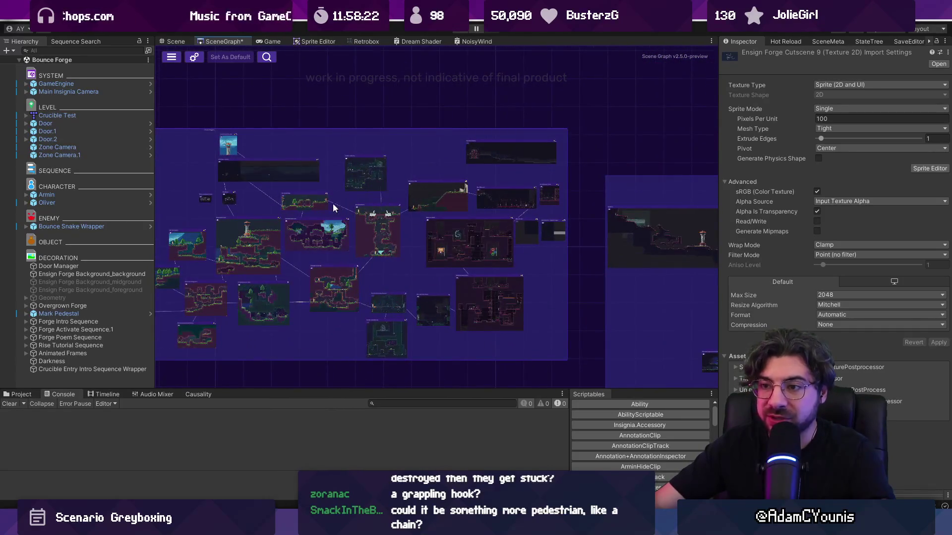
pyautogui.scroll(6, 336, 207)
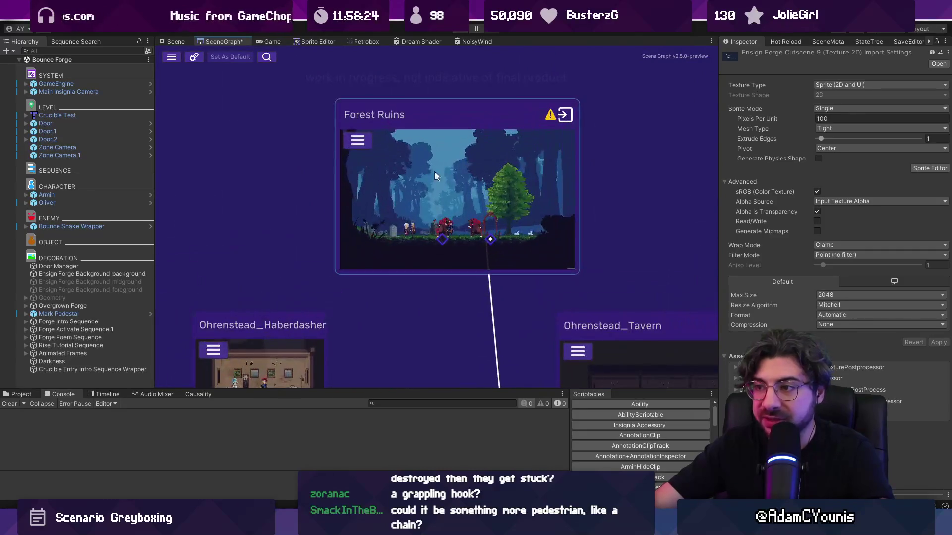
pyautogui.click(439, 164)
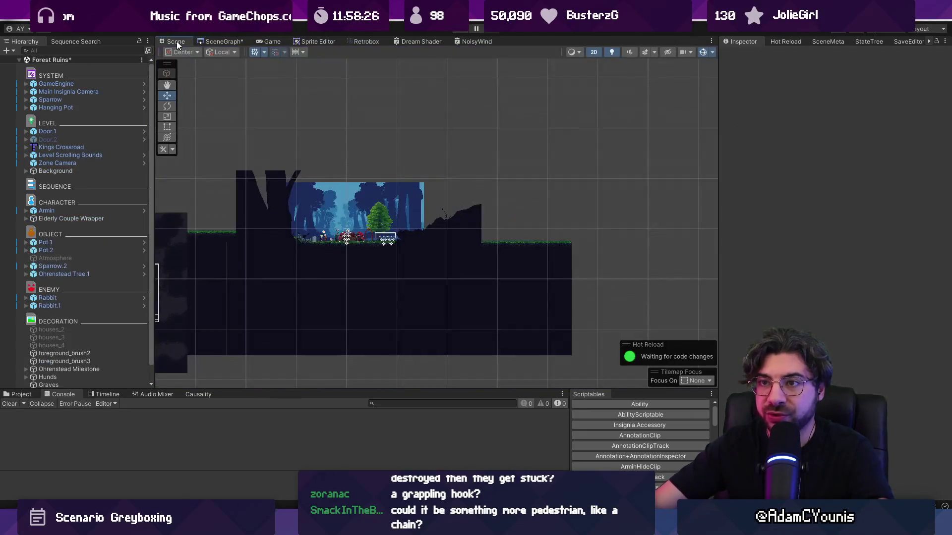
# Zoom into Forest Ruins, start and stop a play test with Ctrl+P, then return to SceneGraph.
pyautogui.scroll(5, 316, 185)
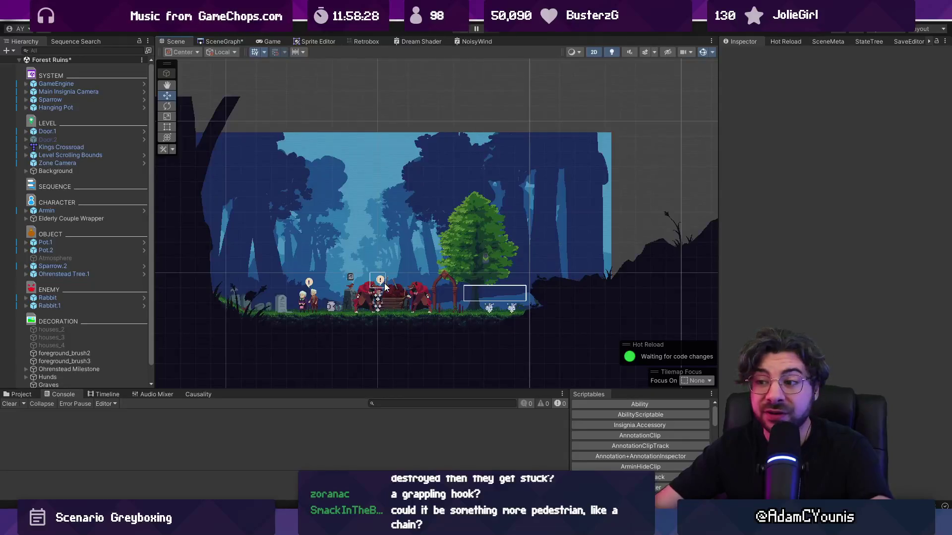
pyautogui.scroll(2, 364, 246)
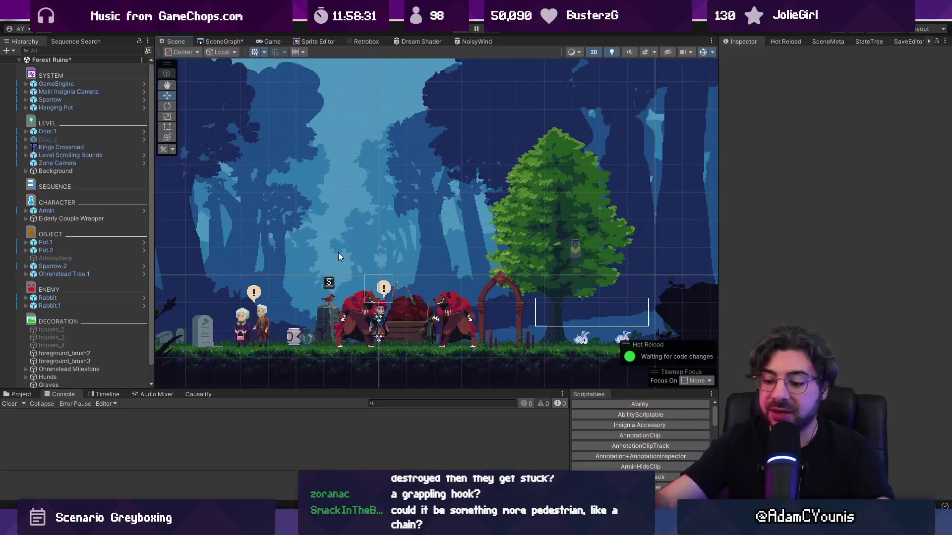
pyautogui.hotkey('ctrl', 'p')
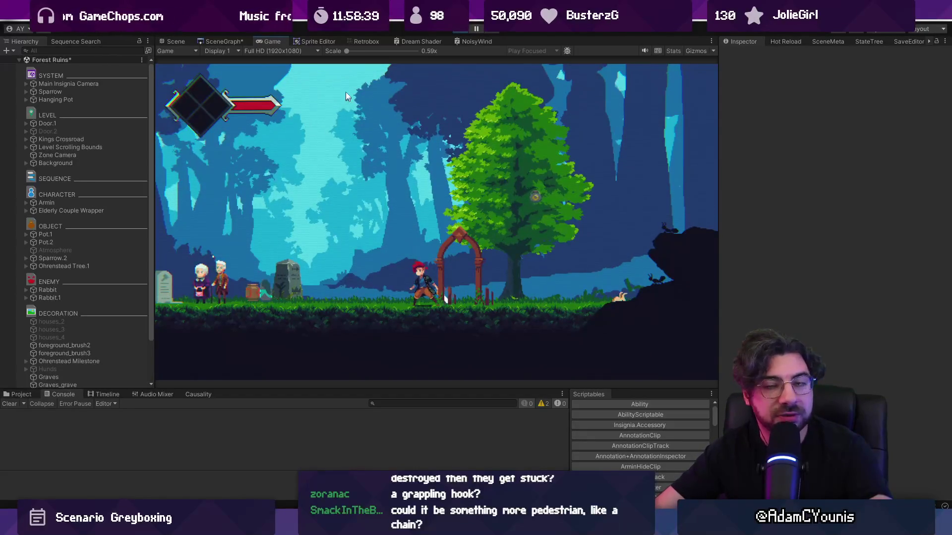
pyautogui.hotkey('ctrl', 'p')
pyautogui.click(224, 42)
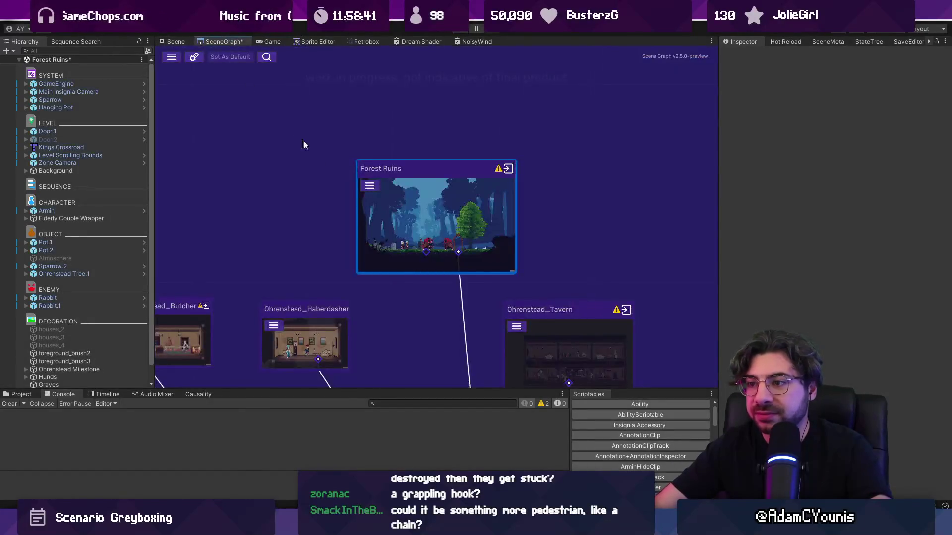
# Open the Cheverton Forest Hithen Caravan scene, saving the Forest Ruins changes first.
pyautogui.scroll(3, 425, 217)
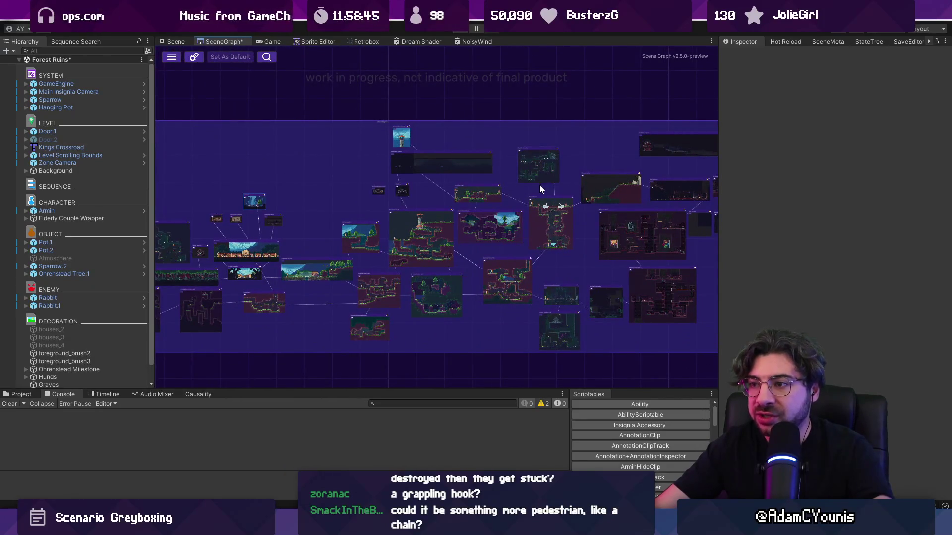
pyautogui.scroll(2, 545, 188)
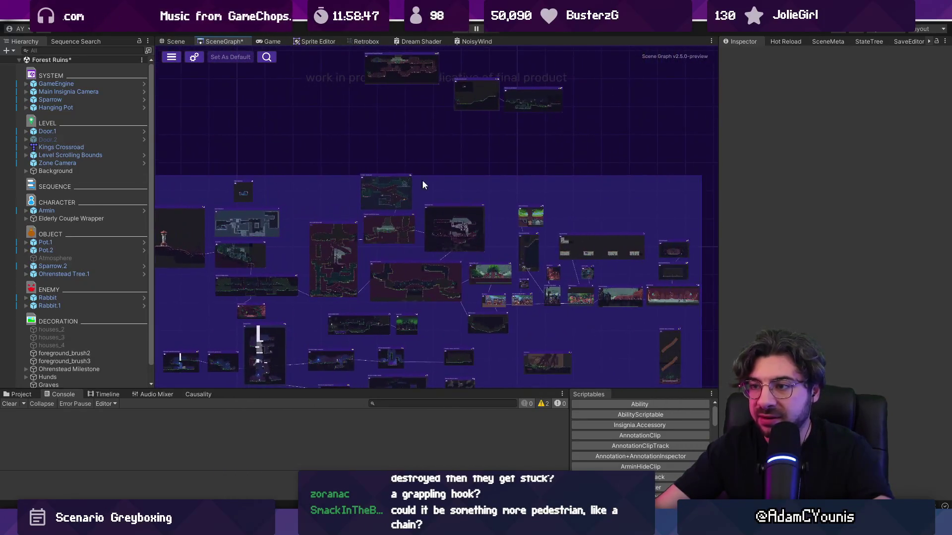
pyautogui.scroll(5, 459, 182)
pyautogui.press('Left')
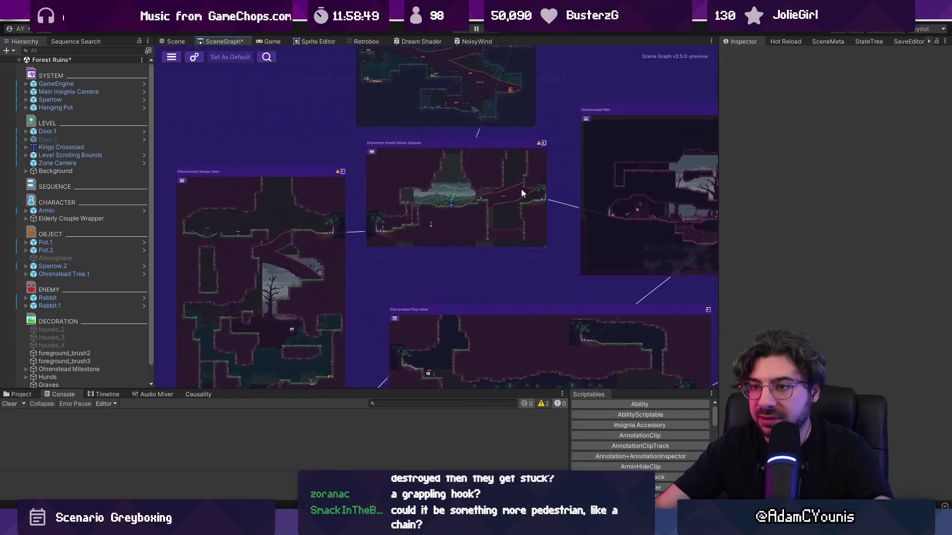
pyautogui.scroll(-5, 451, 176)
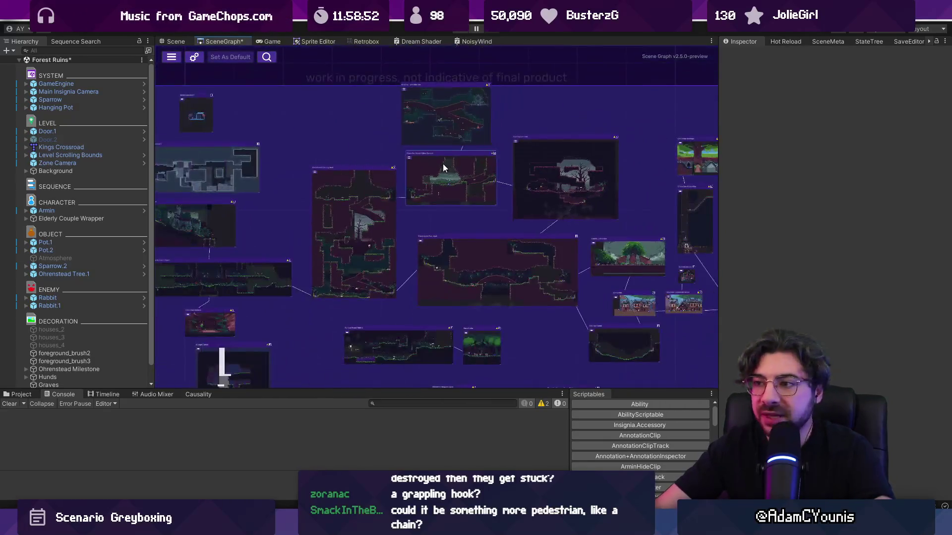
pyautogui.doubleClick(443, 164)
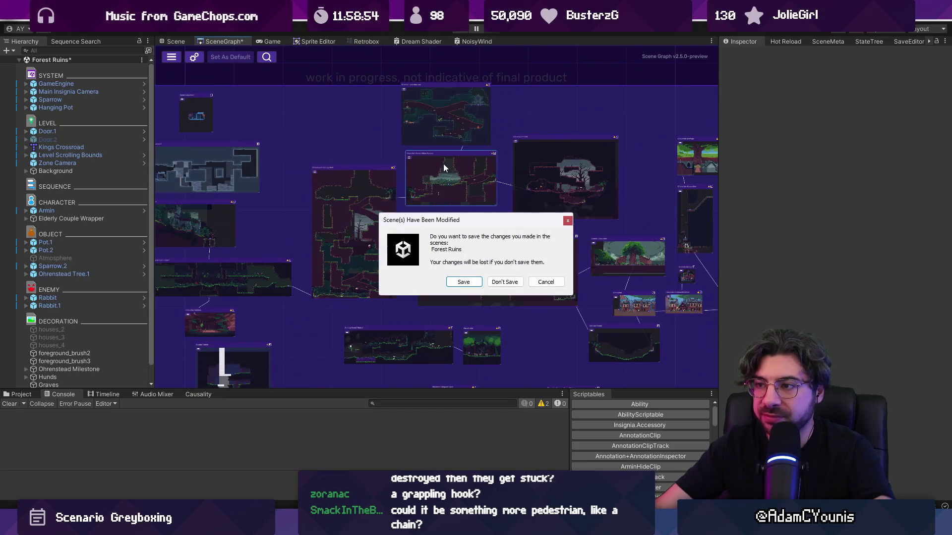
pyautogui.click(465, 282)
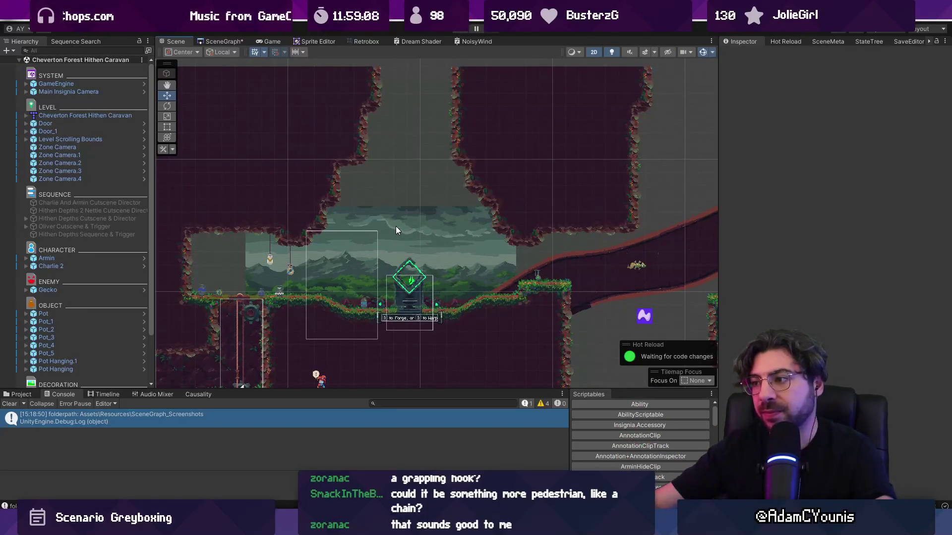
# Pan and zoom out across the caravan level, then return to the SketchBook sketch.
pyautogui.scroll(-1, 425, 219)
pyautogui.scroll(3, 534, 211)
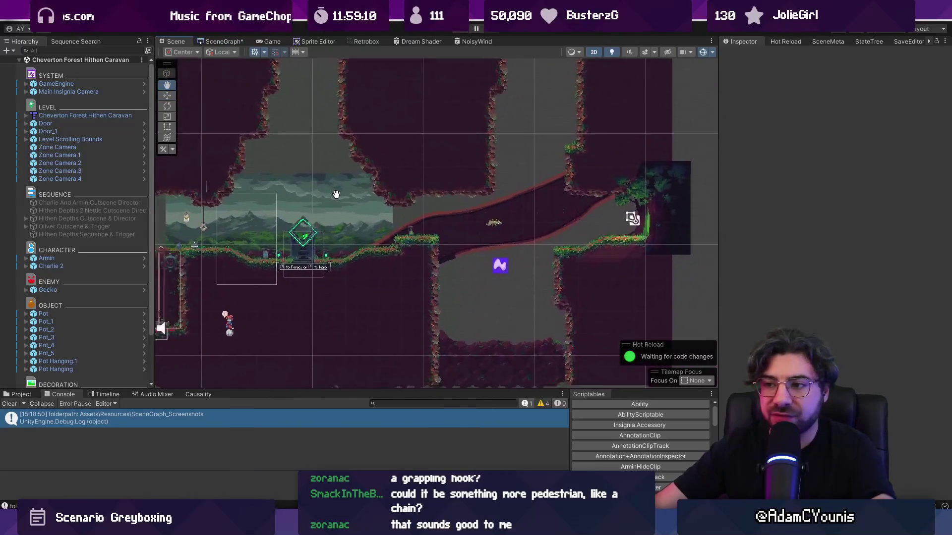
pyautogui.moveTo(536, 209); pyautogui.dragTo(415, 208)
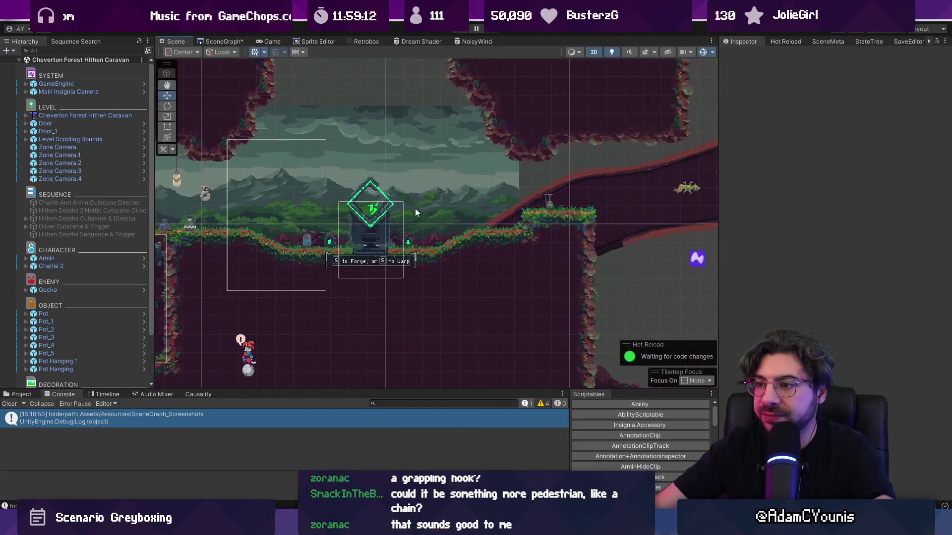
pyautogui.scroll(-1, 427, 207)
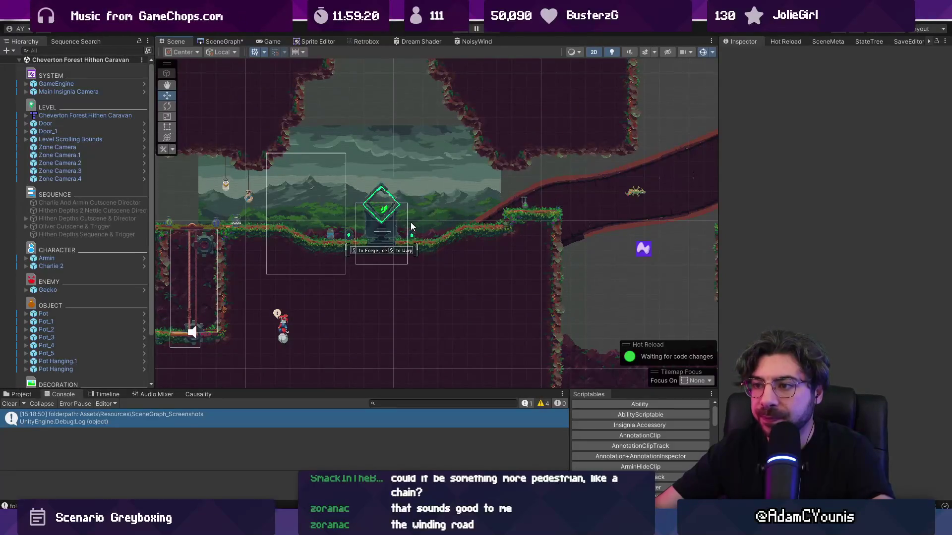
pyautogui.scroll(-3, 411, 227)
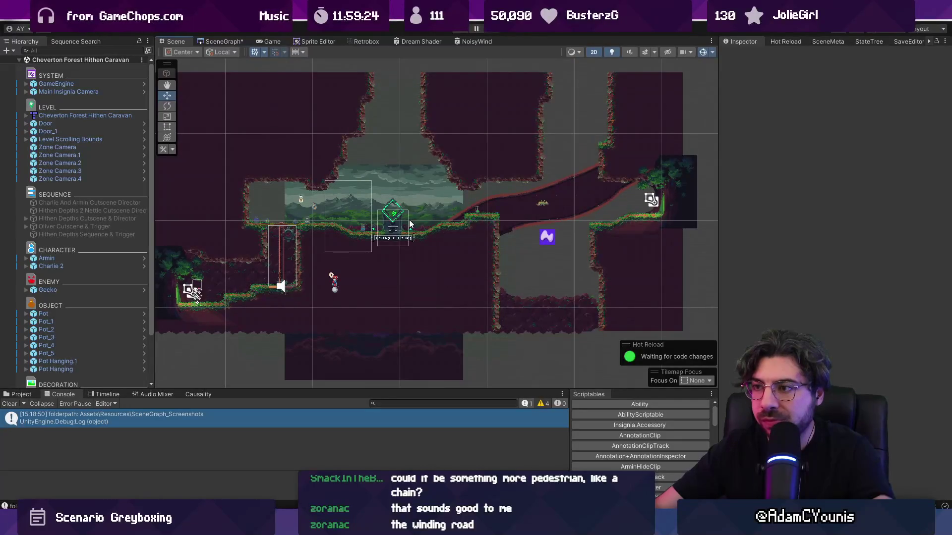
pyautogui.hotkey('alt', 'Tab')
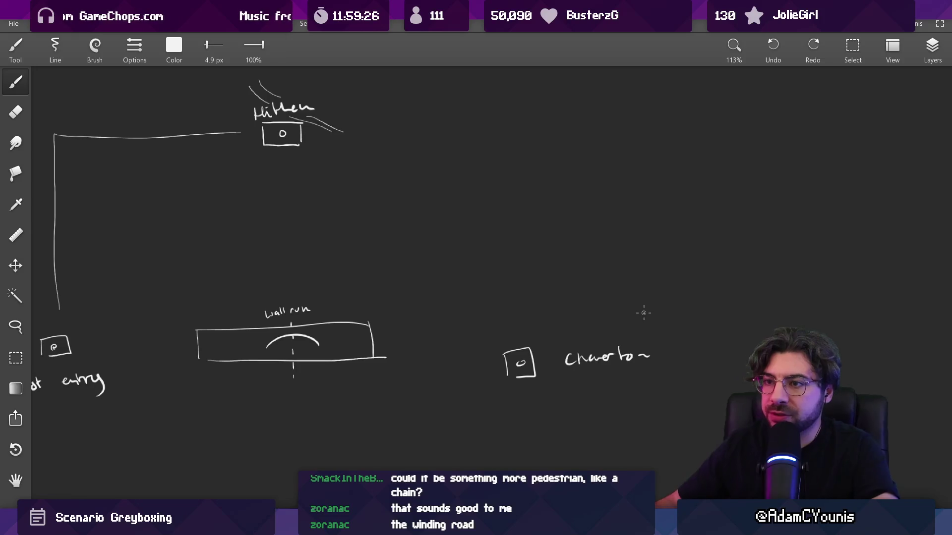
# Write 'Crossroads' above the town box and underline it.
pyautogui.hscroll(-5, 644, 312)
pyautogui.scroll(5, 480, 277)
pyautogui.moveTo(389, 137); pyautogui.dragTo(389, 159)
pyautogui.moveTo(377, 135); pyautogui.dragTo(391, 155)
pyautogui.moveTo(396, 154); pyautogui.dragTo(412, 143)
pyautogui.moveTo(426, 144)
pyautogui.mouseDown()
pyautogui.moveTo(420, 153)
pyautogui.moveTo(502, 146)
pyautogui.mouseUp()
pyautogui.moveTo(514, 132); pyautogui.dragTo(516, 144)
pyautogui.moveTo(480, 202); pyautogui.dragTo(444, 212)
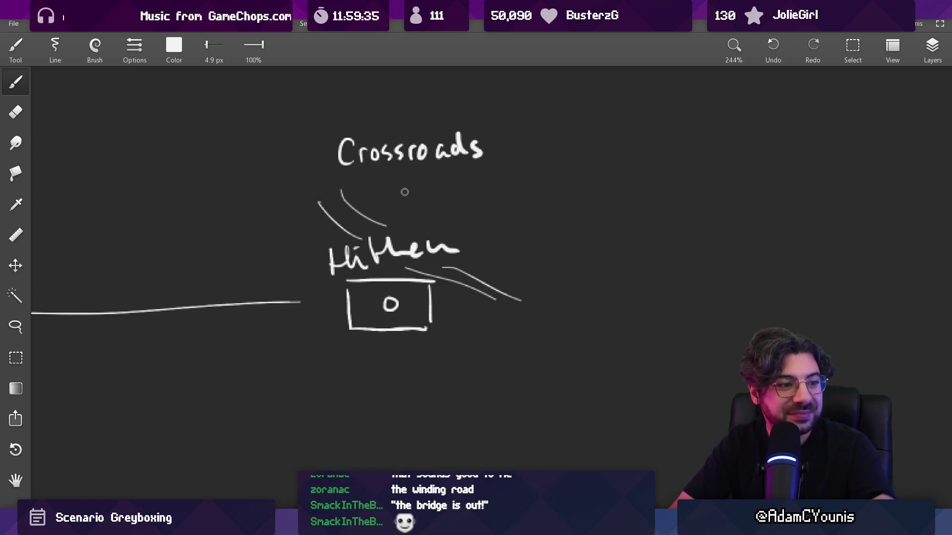
pyautogui.moveTo(342, 172); pyautogui.dragTo(476, 171)
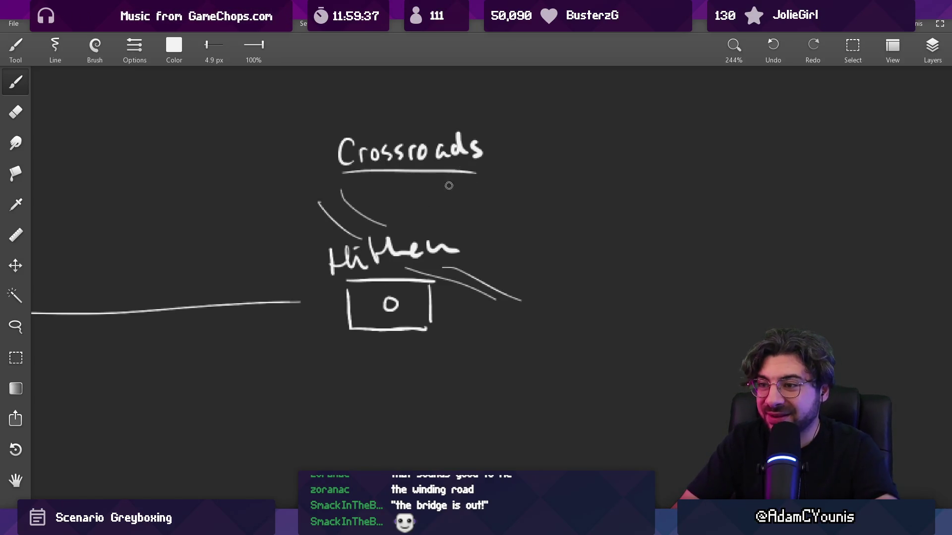
# Draw three road lines radiating from the town, two rising and one diagonal to the left.
pyautogui.moveTo(402, 230); pyautogui.dragTo(490, 200)
pyautogui.moveTo(447, 230); pyautogui.dragTo(499, 210)
pyautogui.moveTo(320, 272)
pyautogui.mouseDown()
pyautogui.moveTo(289, 288)
pyautogui.moveTo(253, 331)
pyautogui.mouseUp()
pyautogui.scroll(-5, 440, 269)
pyautogui.scroll(4, 445, 247)
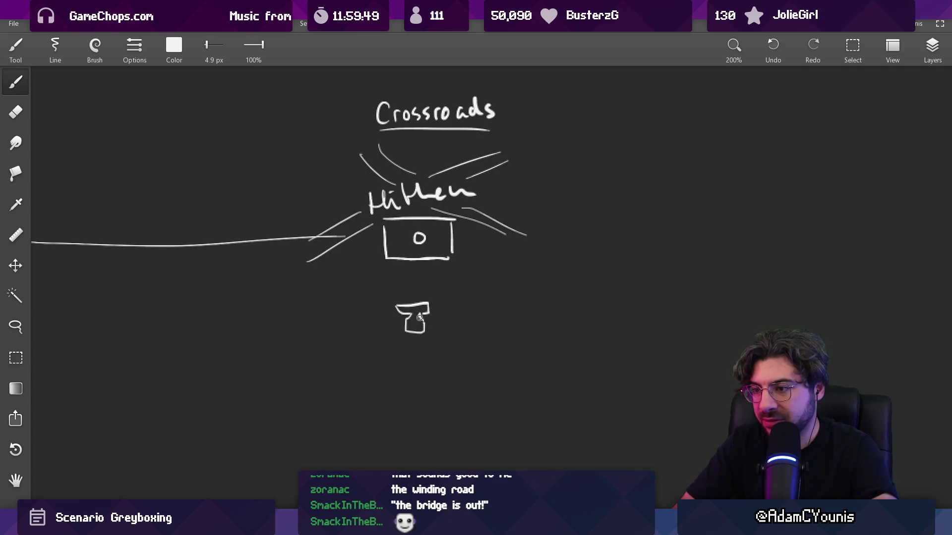
# Erase the bottom of the anvil and redraw its base shorter.
pyautogui.press('e')
pyautogui.press('b')
pyautogui.moveTo(404, 334); pyautogui.dragTo(426, 325)
pyautogui.scroll(-4, 424, 392)
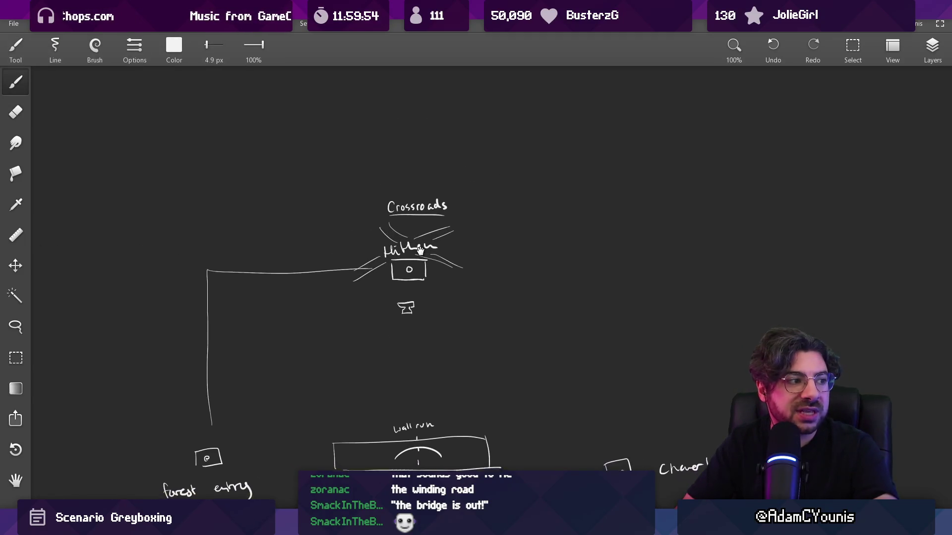
pyautogui.scroll(3, 411, 183)
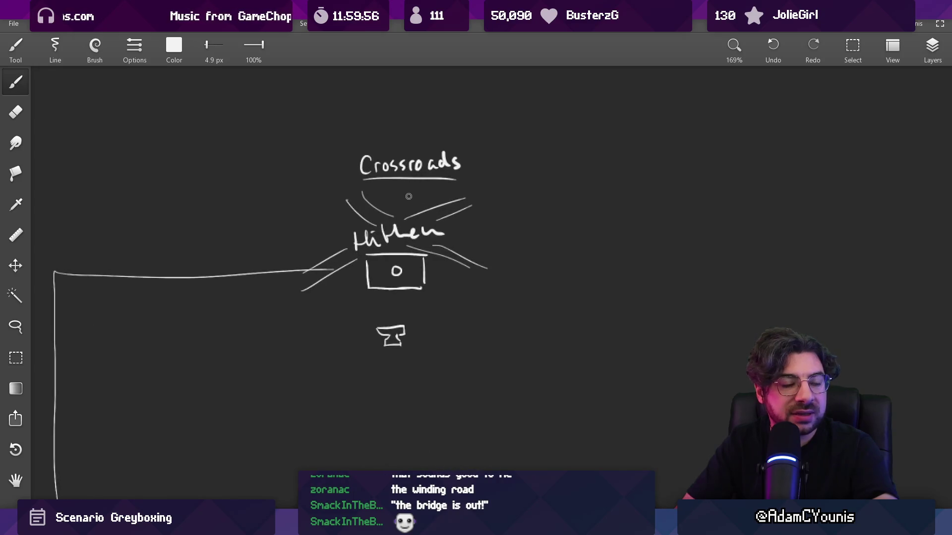
pyautogui.scroll(-2, 446, 218)
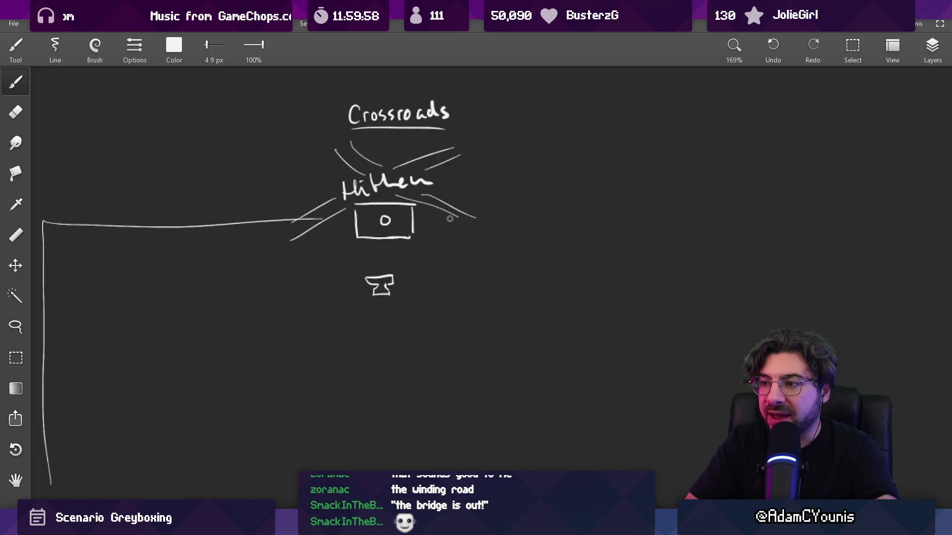
# Add a zigzag path running right from the town, undoing the stray road and cross-out strokes.
pyautogui.moveTo(454, 217)
pyautogui.mouseDown()
pyautogui.moveTo(477, 262)
pyautogui.moveTo(407, 291)
pyautogui.mouseUp()
pyautogui.hotkey('ctrl', 'z')
pyautogui.hotkey('ctrl', 'z')
pyautogui.moveTo(444, 223); pyautogui.dragTo(472, 237)
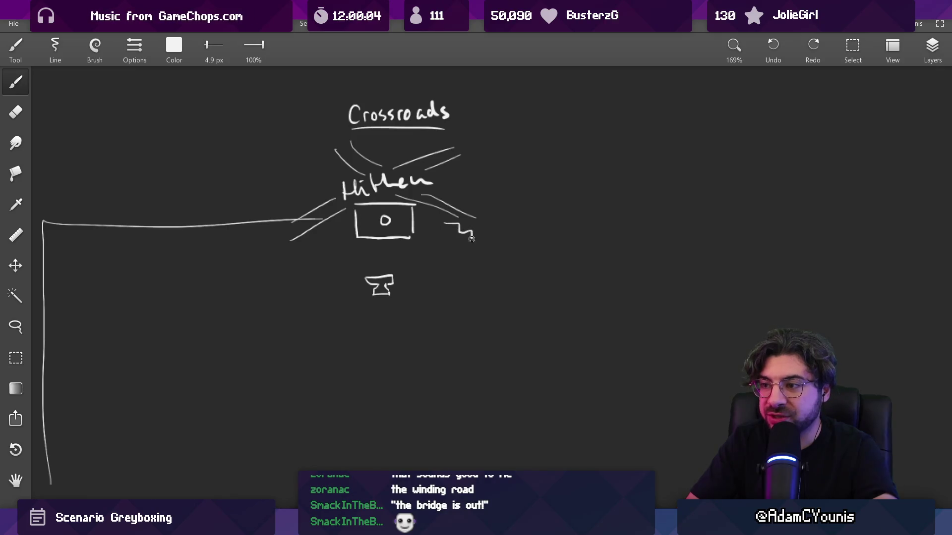
pyautogui.moveTo(396, 149); pyautogui.dragTo(461, 165)
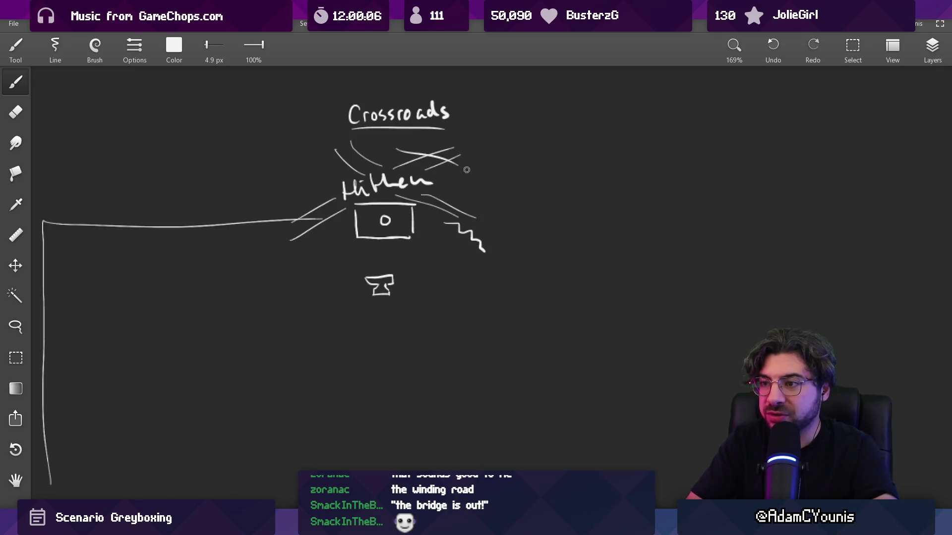
pyautogui.moveTo(372, 155); pyautogui.dragTo(335, 174)
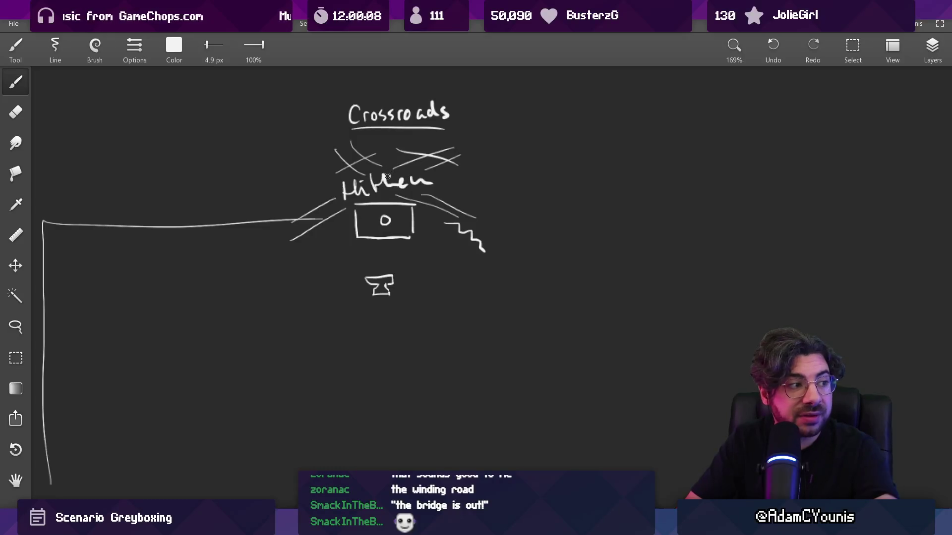
pyautogui.hotkey('ctrl', 'z')
pyautogui.hotkey('ctrl', 'z')
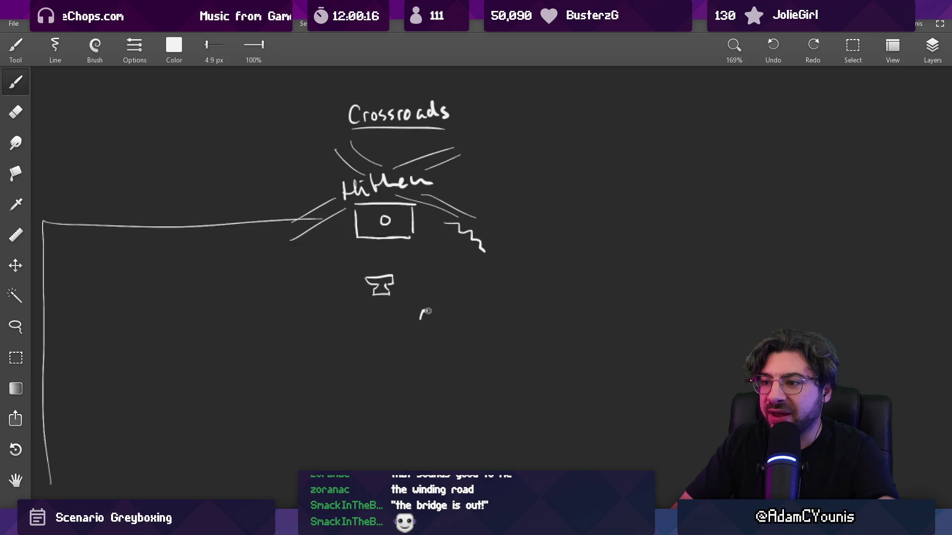
pyautogui.moveTo(454, 296); pyautogui.dragTo(479, 288)
# Draw a box around the anvil and a cloud-edged cliff beside the town.
pyautogui.moveTo(342, 256)
pyautogui.mouseDown()
pyautogui.moveTo(343, 296)
pyautogui.moveTo(436, 284)
pyautogui.moveTo(437, 307)
pyautogui.mouseUp()
pyautogui.moveTo(336, 308); pyautogui.dragTo(417, 302)
pyautogui.hotkey('ctrl', 'z')
pyautogui.hotkey('ctrl', 'z')
pyautogui.moveTo(351, 255)
pyautogui.mouseDown()
pyautogui.moveTo(425, 257)
pyautogui.moveTo(419, 310)
pyautogui.mouseUp()
pyautogui.moveTo(339, 312); pyautogui.dragTo(404, 315)
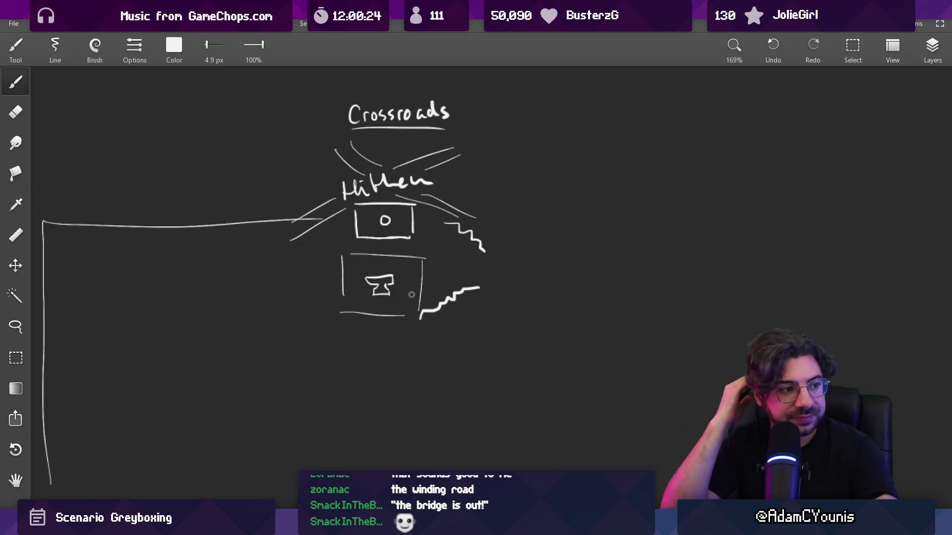
pyautogui.moveTo(456, 195)
pyautogui.mouseDown()
pyautogui.moveTo(493, 237)
pyautogui.moveTo(451, 272)
pyautogui.mouseUp()
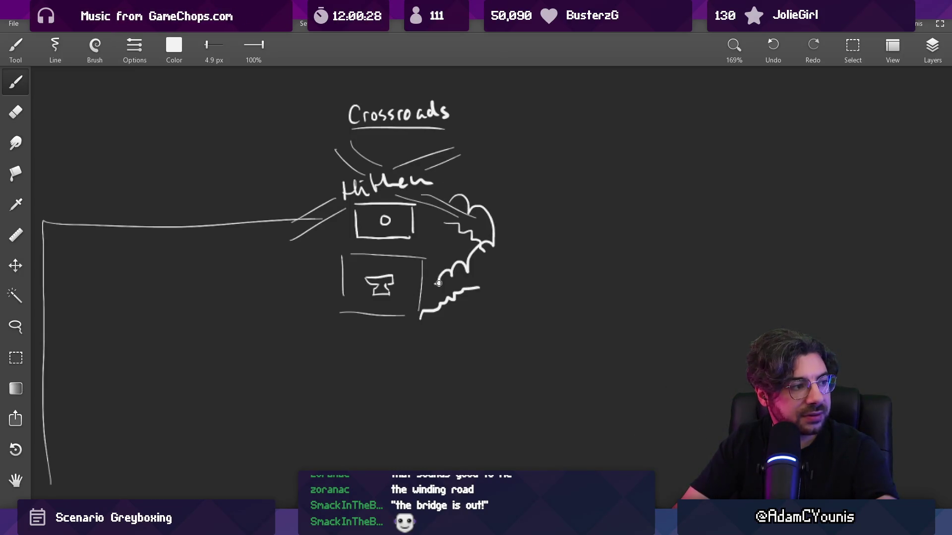
# Handwrite 'Hithen' and 'Broke cart' to the right of the cliff.
pyautogui.scroll(3, 496, 248)
pyautogui.moveTo(519, 245)
pyautogui.mouseDown()
pyautogui.moveTo(519, 265)
pyautogui.moveTo(533, 254)
pyautogui.mouseUp()
pyautogui.moveTo(534, 245)
pyautogui.mouseDown()
pyautogui.moveTo(534, 264)
pyautogui.moveTo(568, 250)
pyautogui.moveTo(609, 257)
pyautogui.mouseUp()
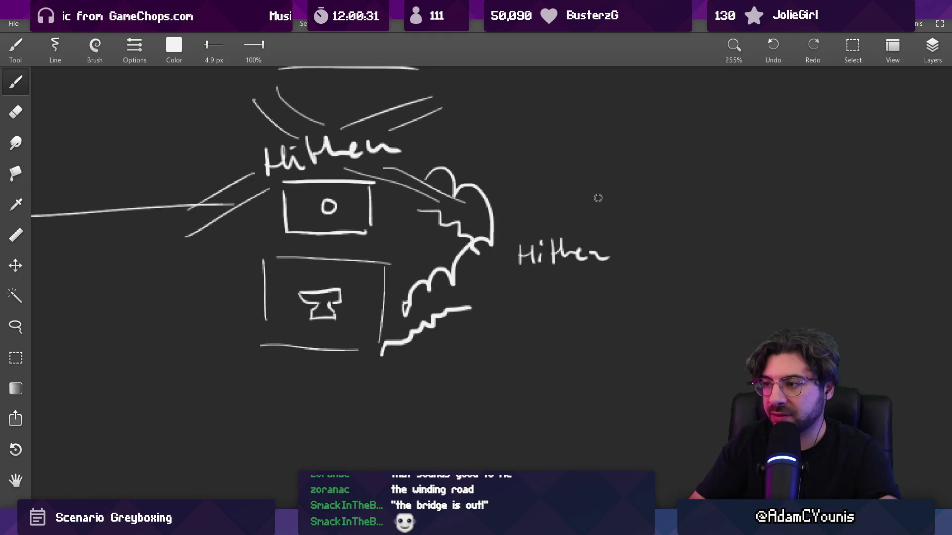
pyautogui.moveTo(542, 287); pyautogui.dragTo(583, 290)
pyautogui.moveTo(593, 280); pyautogui.dragTo(593, 296)
pyautogui.moveTo(601, 285); pyautogui.dragTo(606, 293)
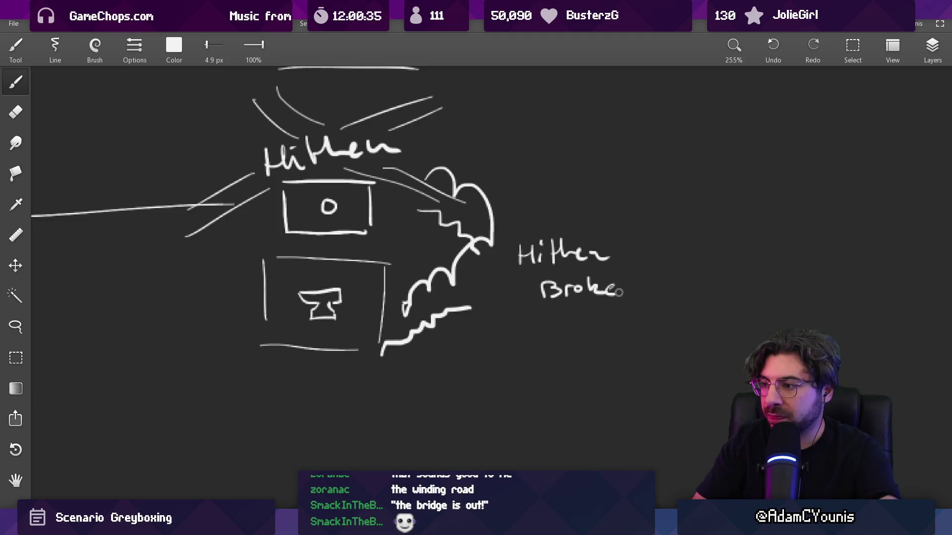
pyautogui.moveTo(567, 329); pyautogui.dragTo(610, 300)
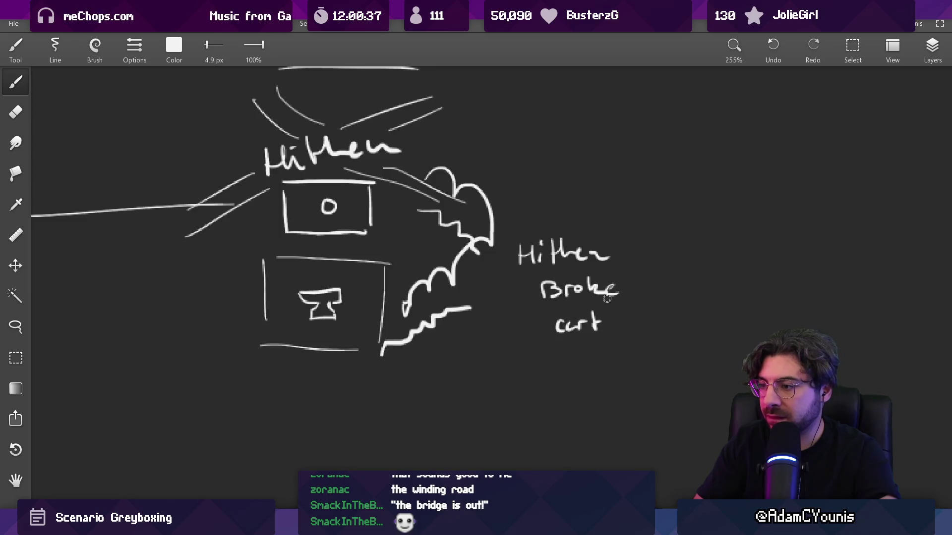
# Finish the note's last line, 'coming down altonde road', fixing miswritten letters.
pyautogui.scroll(-2, 580, 305)
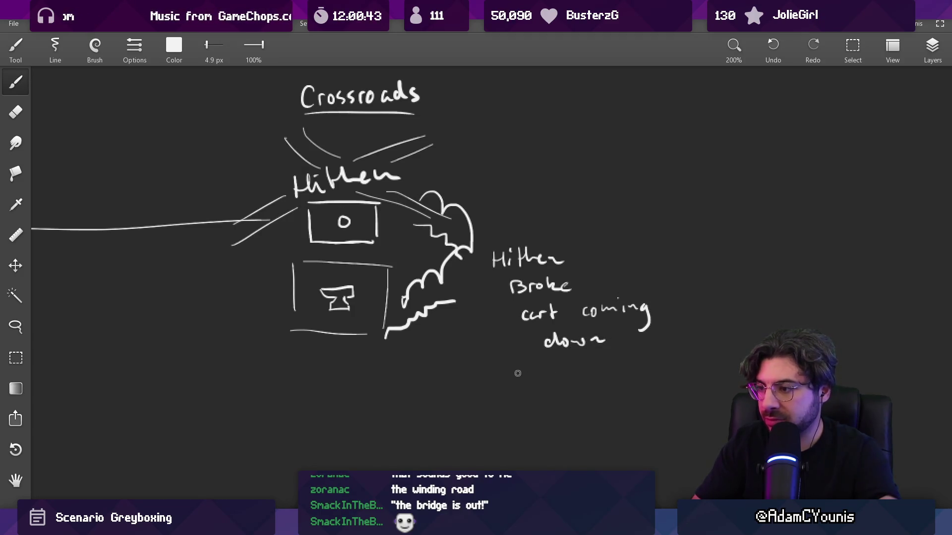
pyautogui.hotkey('ctrl', 'z')
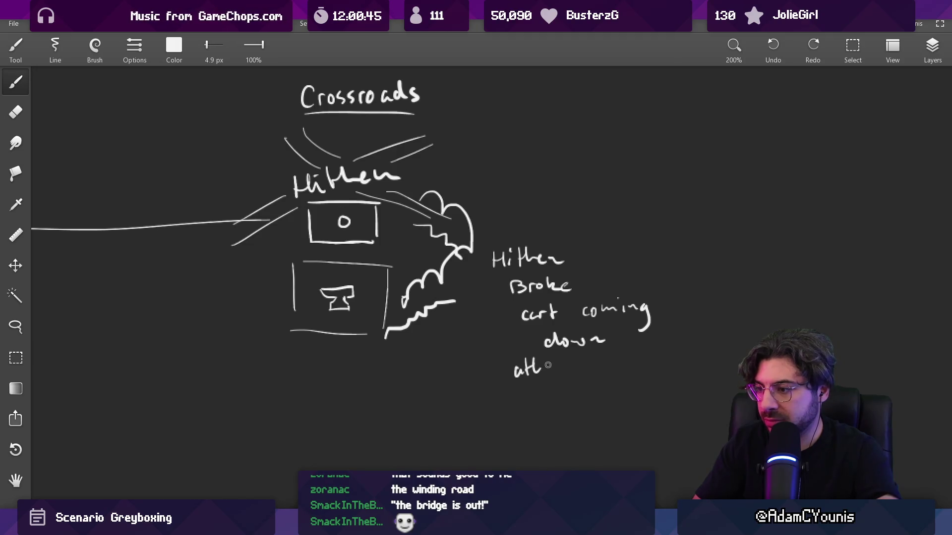
pyautogui.moveTo(531, 361); pyautogui.dragTo(542, 366)
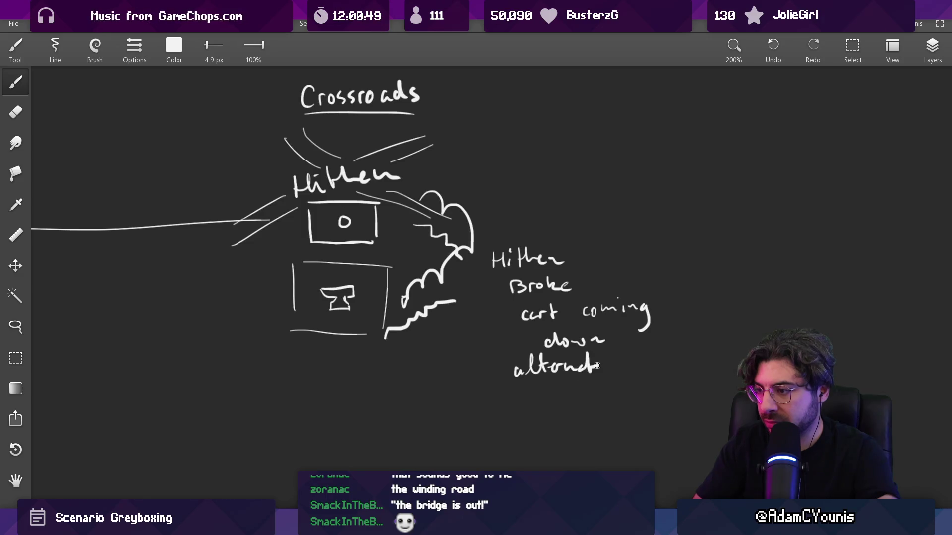
pyautogui.moveTo(669, 365); pyautogui.dragTo(676, 347)
pyautogui.hotkey('ctrl', 'z')
pyautogui.hotkey('ctrl', 'z')
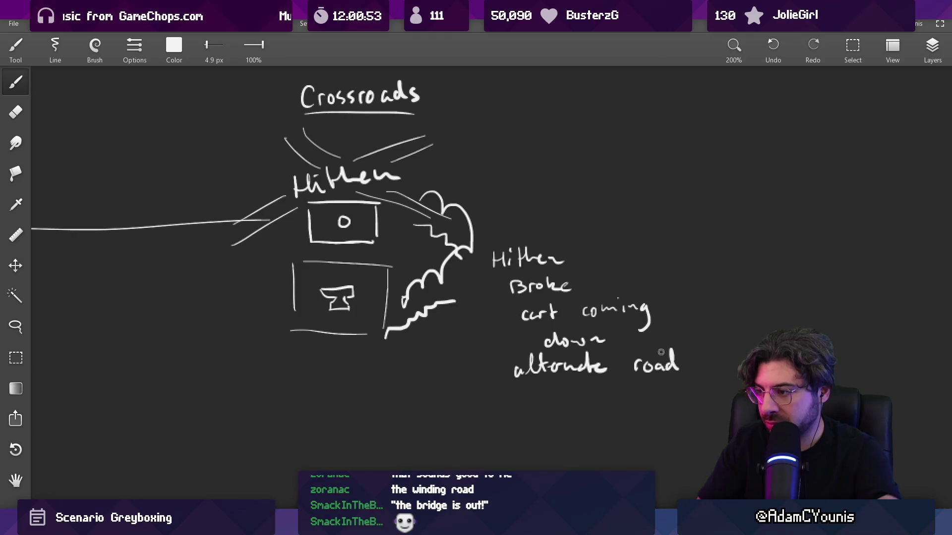
pyautogui.scroll(-3, 664, 355)
pyautogui.scroll(5, 573, 259)
# Lasso-move the words 'cart coming', 'down' and 'altonde road' closer together.
pyautogui.press('l')
pyautogui.moveTo(473, 313)
pyautogui.mouseDown()
pyautogui.moveTo(479, 330)
pyautogui.moveTo(615, 347)
pyautogui.moveTo(681, 292)
pyautogui.mouseUp()
pyautogui.moveTo(573, 308); pyautogui.dragTo(637, 276)
pyautogui.press('Escape')
pyautogui.moveTo(487, 322)
pyautogui.mouseDown()
pyautogui.moveTo(482, 354)
pyautogui.moveTo(560, 357)
pyautogui.moveTo(489, 343)
pyautogui.mouseUp()
pyautogui.moveTo(521, 342)
pyautogui.mouseDown()
pyautogui.moveTo(497, 319)
pyautogui.moveTo(471, 323)
pyautogui.mouseUp()
pyautogui.press('Escape')
pyautogui.moveTo(436, 367); pyautogui.dragTo(716, 385)
pyautogui.moveTo(550, 370)
pyautogui.mouseDown()
pyautogui.moveTo(618, 347)
pyautogui.moveTo(639, 328)
pyautogui.mouseUp()
pyautogui.press('Escape')
# Arrange the note into two lines: 'Broke cart coming' over 'down altonde road'.
pyautogui.press('b')
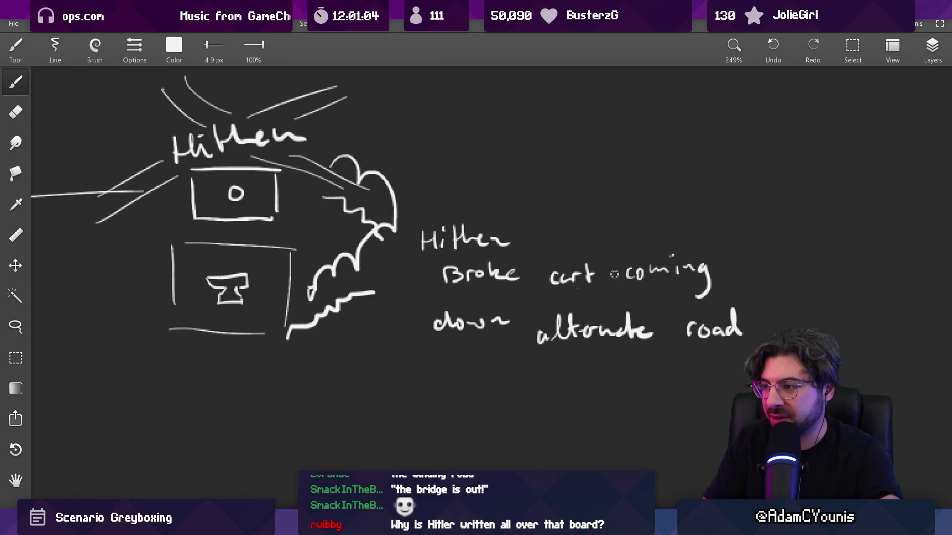
pyautogui.press('e')
pyautogui.scroll(-2, 502, 325)
pyautogui.press('l')
pyautogui.moveTo(502, 325); pyautogui.dragTo(502, 352)
pyautogui.press('Escape')
pyautogui.moveTo(480, 309)
pyautogui.mouseDown()
pyautogui.moveTo(440, 304)
pyautogui.moveTo(639, 329)
pyautogui.mouseUp()
pyautogui.moveTo(500, 286)
pyautogui.mouseDown()
pyautogui.moveTo(461, 289)
pyautogui.moveTo(620, 328)
pyautogui.moveTo(694, 328)
pyautogui.moveTo(603, 272)
pyautogui.moveTo(651, 274)
pyautogui.mouseUp()
pyautogui.moveTo(502, 311)
pyautogui.mouseDown()
pyautogui.moveTo(714, 351)
pyautogui.moveTo(682, 311)
pyautogui.mouseUp()
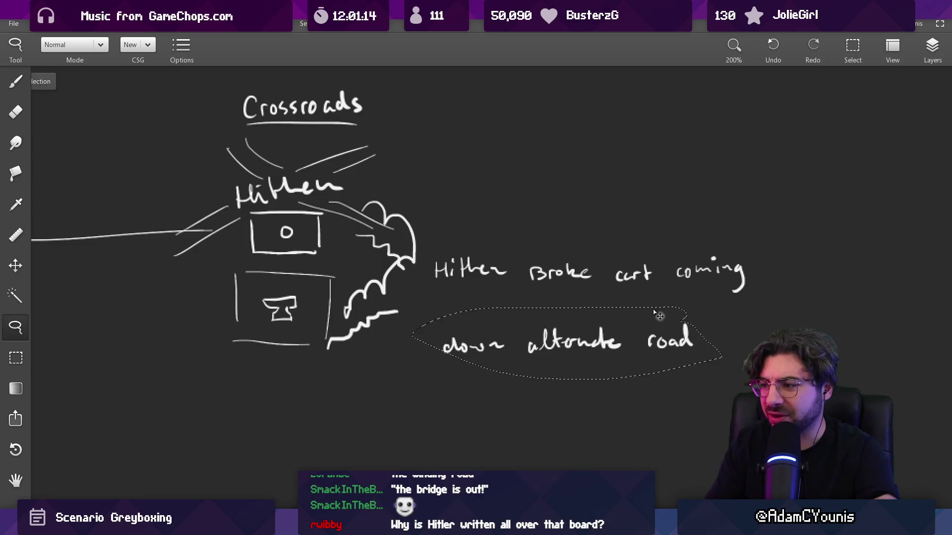
pyautogui.moveTo(460, 346); pyautogui.dragTo(463, 320)
pyautogui.scroll(-3, 538, 273)
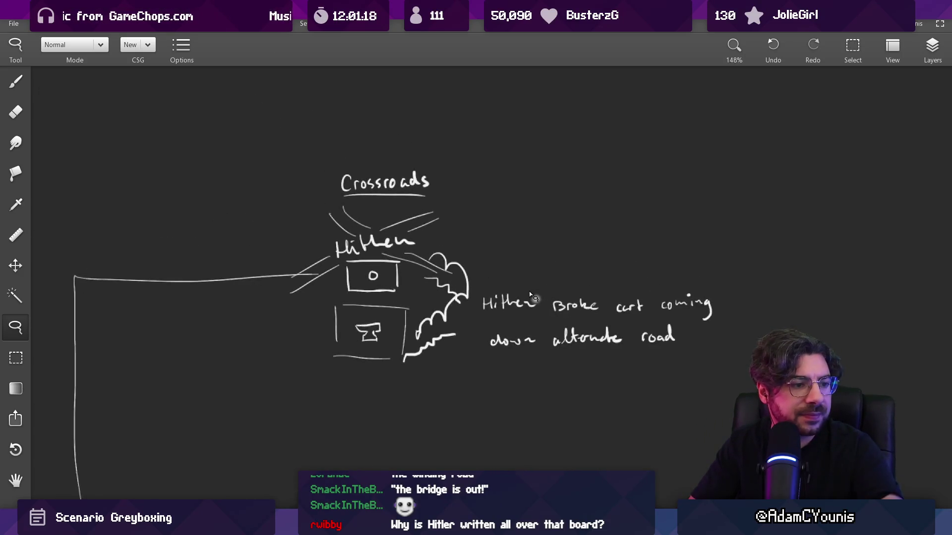
pyautogui.scroll(2, 529, 297)
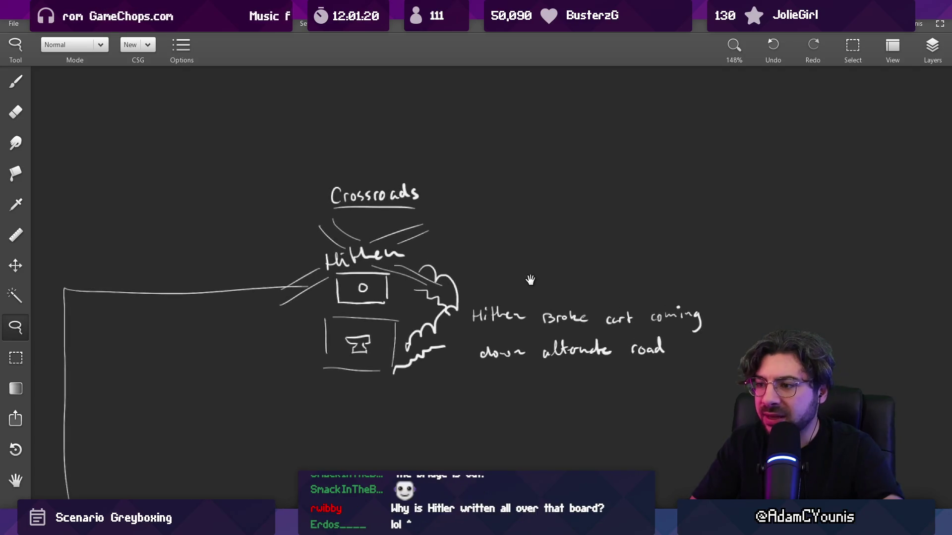
pyautogui.scroll(5, 516, 340)
# Write 'HITHEN' in block capitals above the note with the Brush.
pyautogui.press('b')
pyautogui.moveTo(414, 141); pyautogui.dragTo(414, 179)
pyautogui.moveTo(414, 160); pyautogui.dragTo(442, 159)
pyautogui.moveTo(441, 141)
pyautogui.mouseDown()
pyautogui.moveTo(441, 178)
pyautogui.moveTo(480, 177)
pyautogui.moveTo(498, 151)
pyautogui.moveTo(533, 158)
pyautogui.moveTo(537, 176)
pyautogui.mouseUp()
pyautogui.moveTo(556, 149)
pyautogui.mouseDown()
pyautogui.moveTo(557, 177)
pyautogui.moveTo(575, 177)
pyautogui.mouseUp()
pyautogui.moveTo(558, 159)
pyautogui.mouseDown()
pyautogui.moveTo(571, 160)
pyautogui.moveTo(576, 147)
pyautogui.mouseUp()
pyautogui.moveTo(590, 149)
pyautogui.mouseDown()
pyautogui.moveTo(590, 178)
pyautogui.moveTo(617, 179)
pyautogui.mouseUp()
pyautogui.moveTo(616, 178); pyautogui.dragTo(612, 152)
pyautogui.scroll(-5, 613, 152)
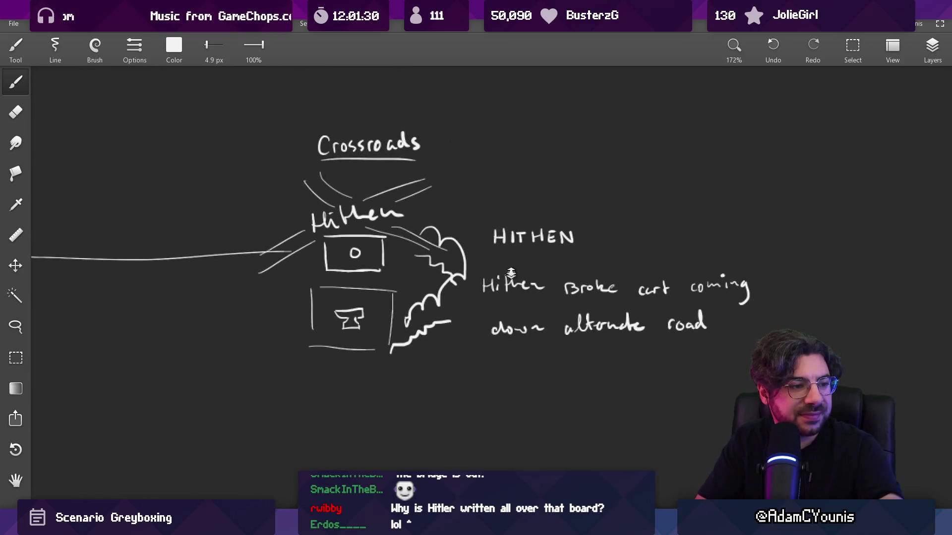
# Erase the misspelled town name and move HITHEN down beside 'Broke cart coming'.
pyautogui.scroll(1, 511, 275)
pyautogui.press('e')
pyautogui.moveTo(478, 287); pyautogui.dragTo(542, 289)
pyautogui.press('m')
pyautogui.moveTo(482, 207); pyautogui.dragTo(604, 273)
pyautogui.moveTo(579, 241)
pyautogui.mouseDown()
pyautogui.moveTo(548, 290)
pyautogui.moveTo(552, 300)
pyautogui.mouseUp()
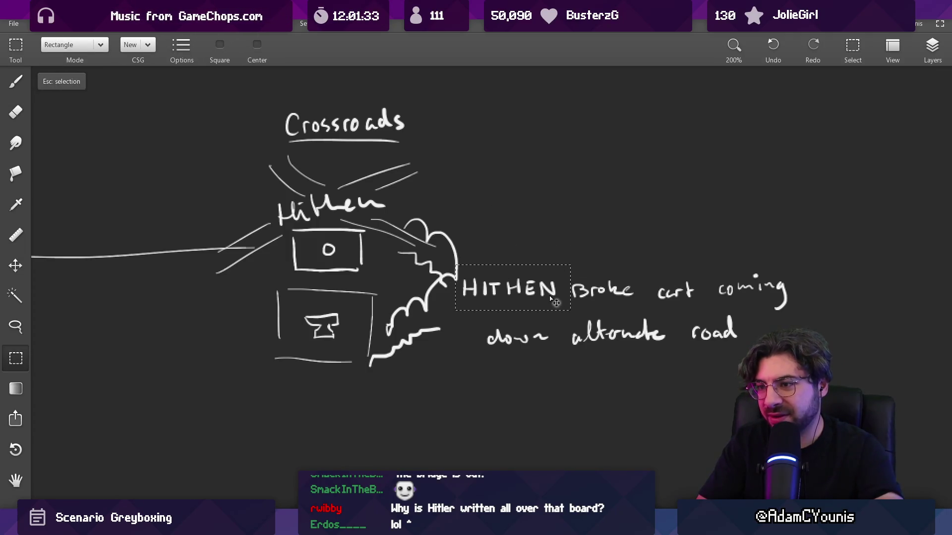
pyautogui.press('Escape')
# Pan and zoom around the Hithen crossroads sketch to review the whole layout.
pyautogui.moveTo(393, 279)
pyautogui.mouseDown()
pyautogui.moveTo(415, 317)
pyautogui.moveTo(464, 290)
pyautogui.mouseUp()
pyautogui.scroll(-5, 459, 282)
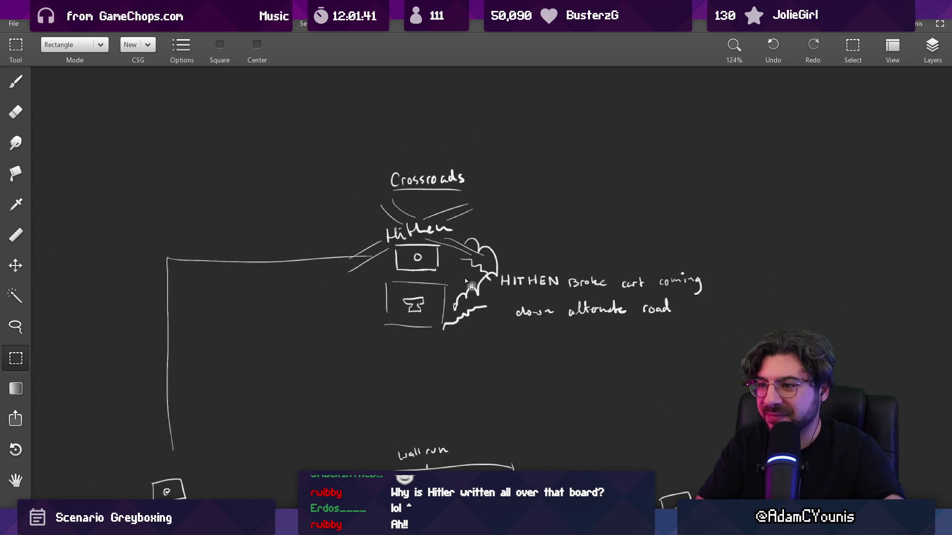
pyautogui.moveTo(466, 291)
pyautogui.mouseDown()
pyautogui.moveTo(461, 166)
pyautogui.moveTo(461, 234)
pyautogui.mouseUp()
pyautogui.scroll(10, 513, 226)
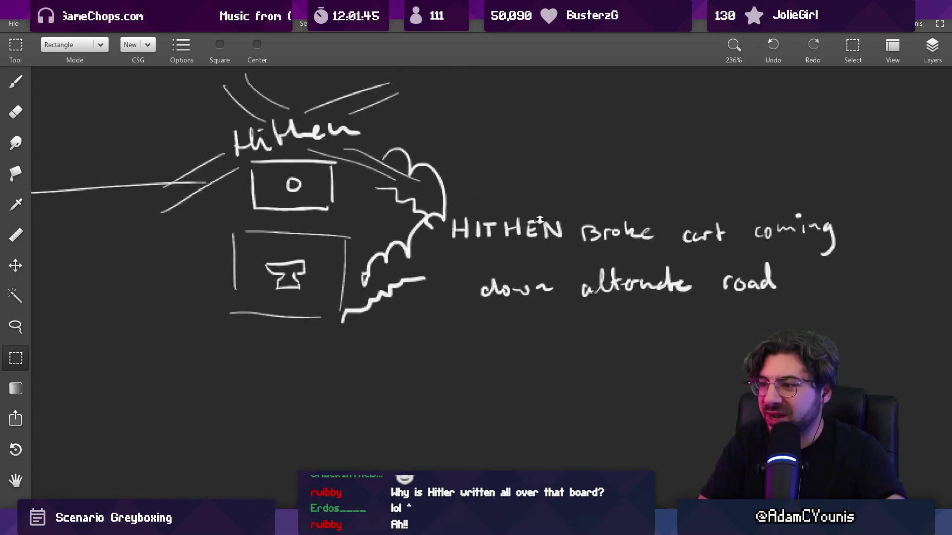
pyautogui.press('b')
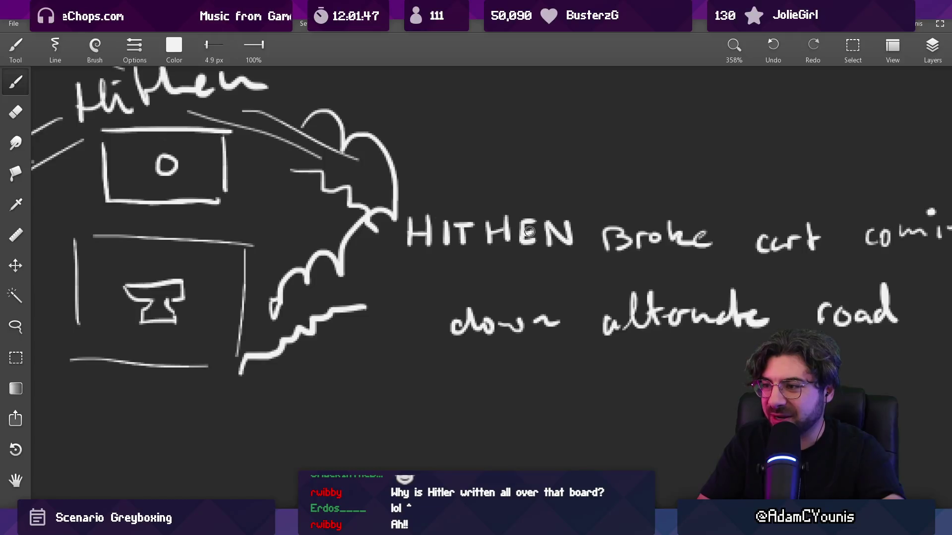
pyautogui.press('e')
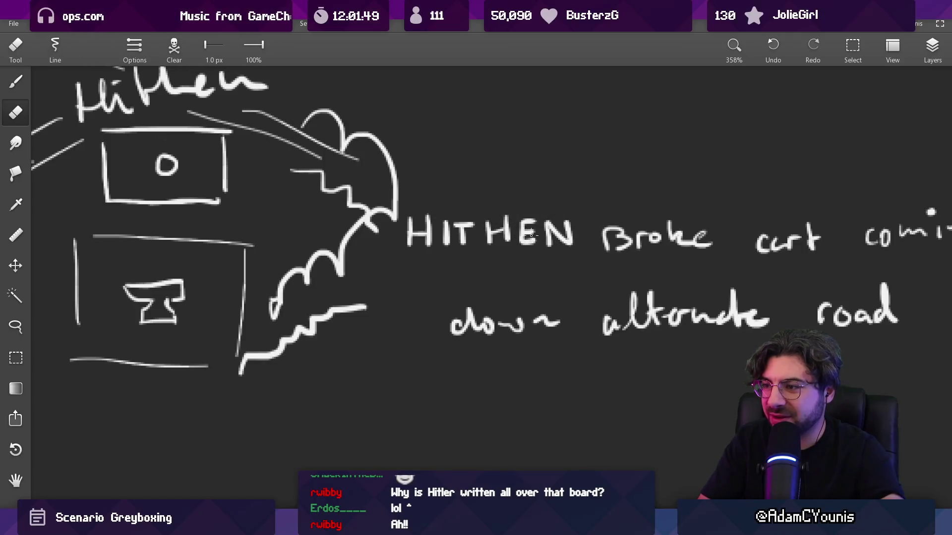
pyautogui.scroll(-10, 531, 235)
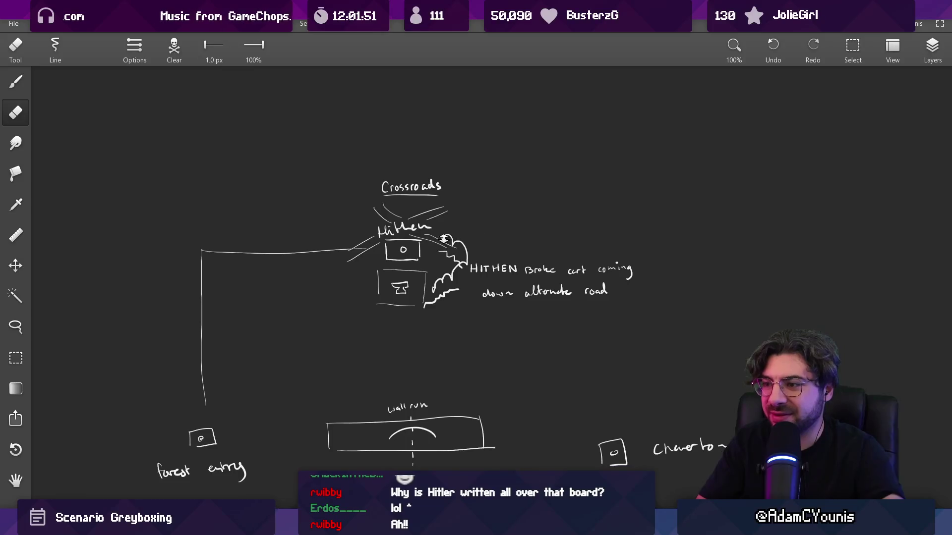
pyautogui.scroll(5, 445, 240)
pyautogui.press('b')
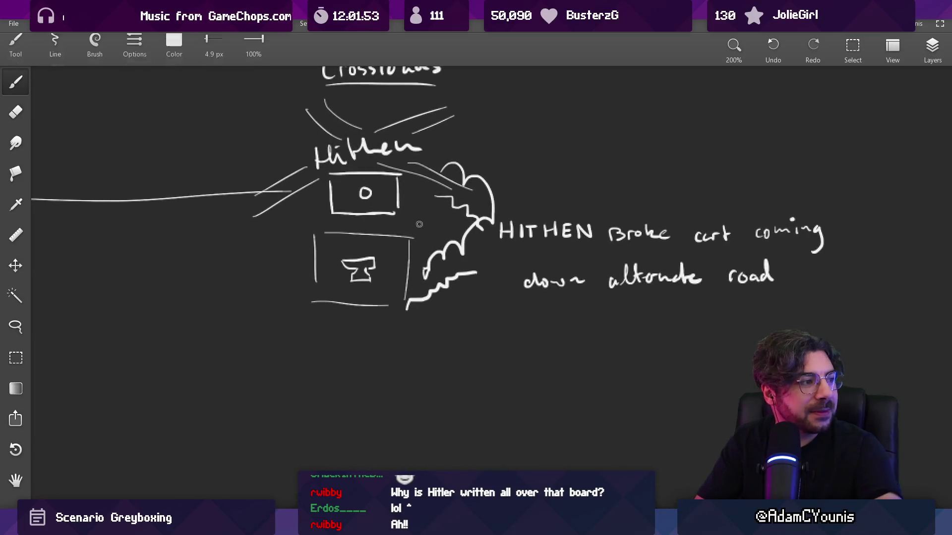
pyautogui.moveTo(405, 247); pyautogui.dragTo(408, 256)
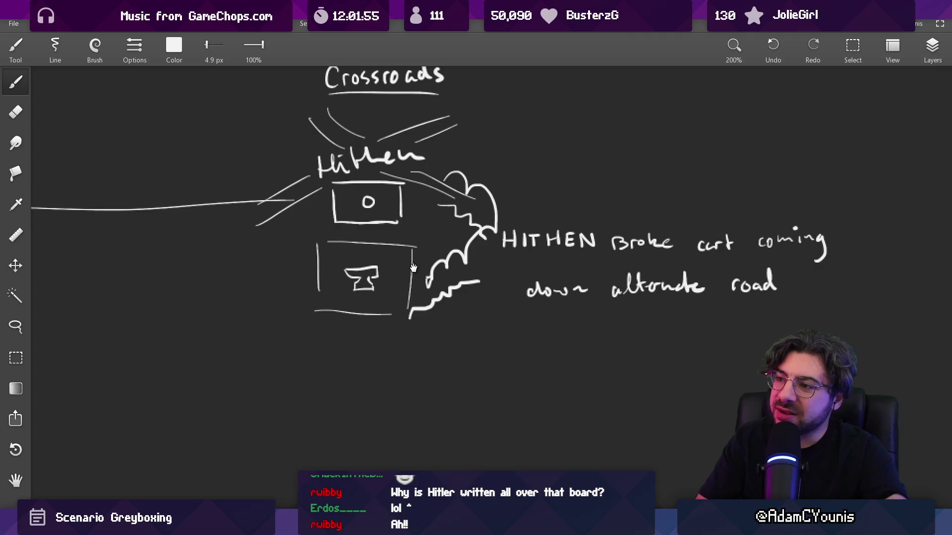
pyautogui.scroll(-5, 413, 268)
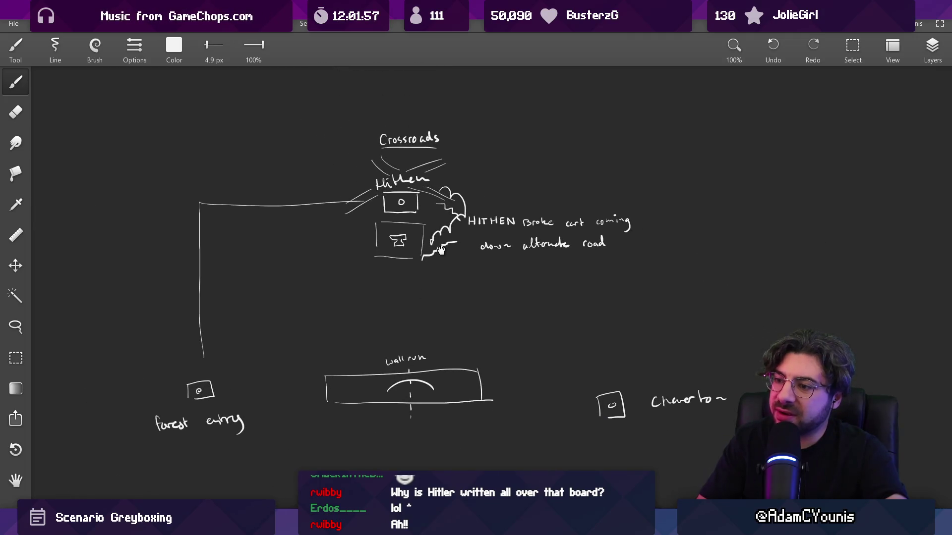
pyautogui.moveTo(441, 250); pyautogui.dragTo(448, 262)
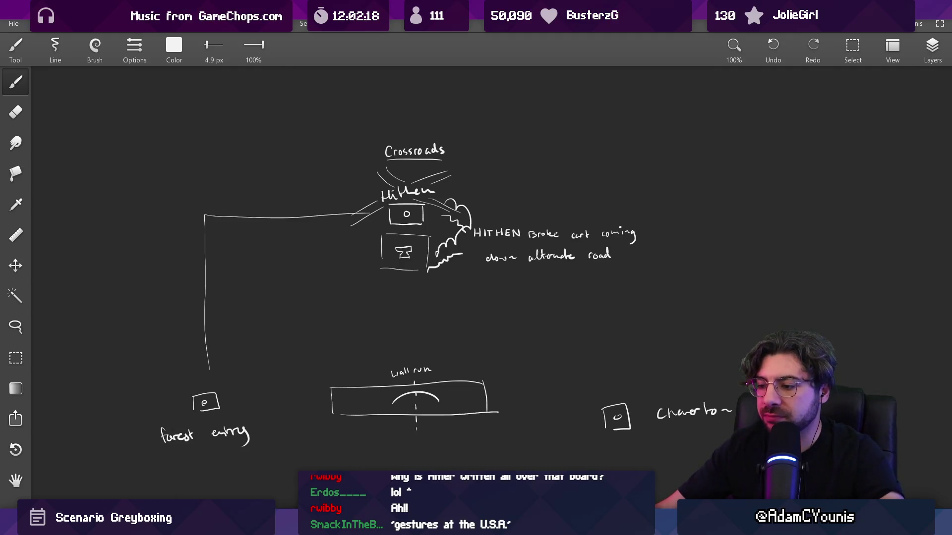
# Switch to Figma and bring up the Insignia Story Map file.
pyautogui.hotkey('alt', 'Tab')
pyautogui.scroll(-10, 422, 290)
pyautogui.hotkey('ctrl', 'Tab')
pyautogui.hotkey('ctrl', 'Tab')
pyautogui.hotkey('ctrl', 'Tab')
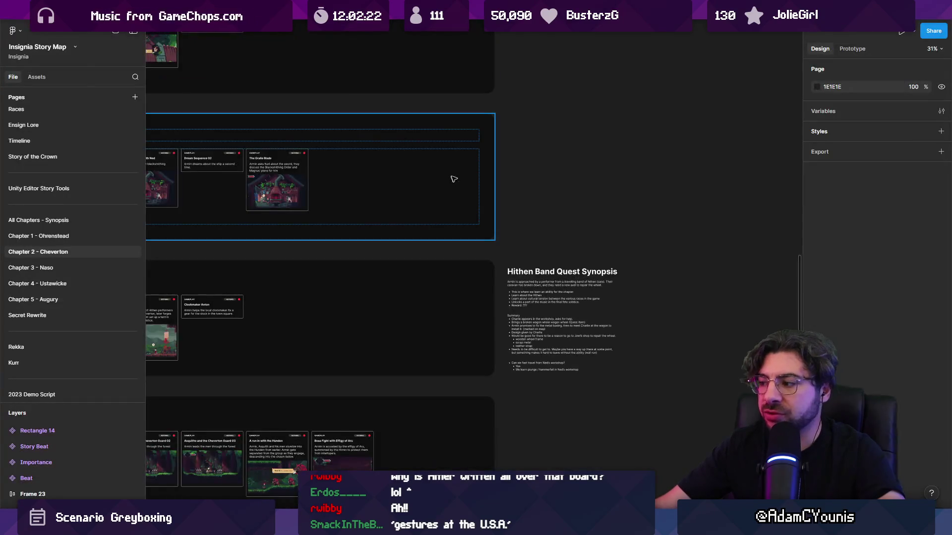
# Add a Preamble bullet above Summary: 'Armin passes by the hithen on the way to Cheverton, at a crossroads'.
pyautogui.scroll(5, 524, 342)
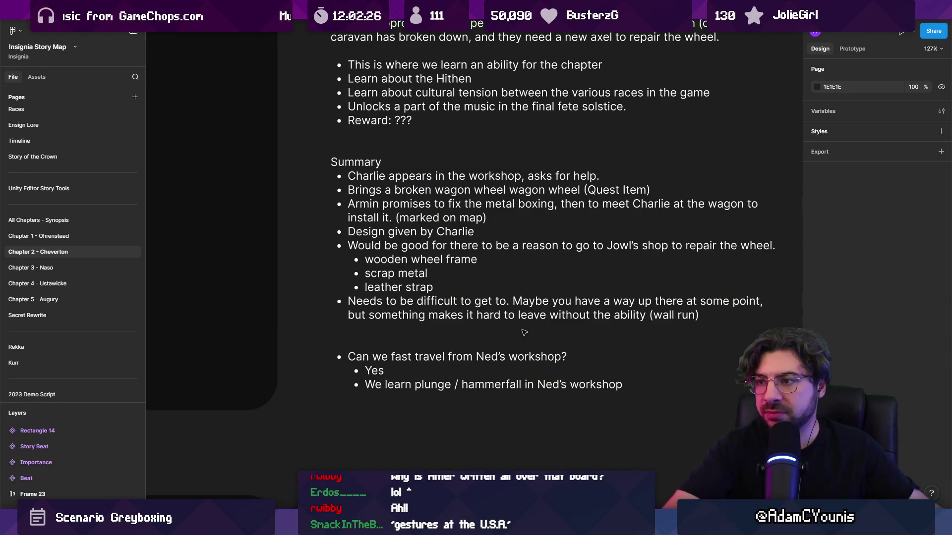
pyautogui.scroll(2, 495, 277)
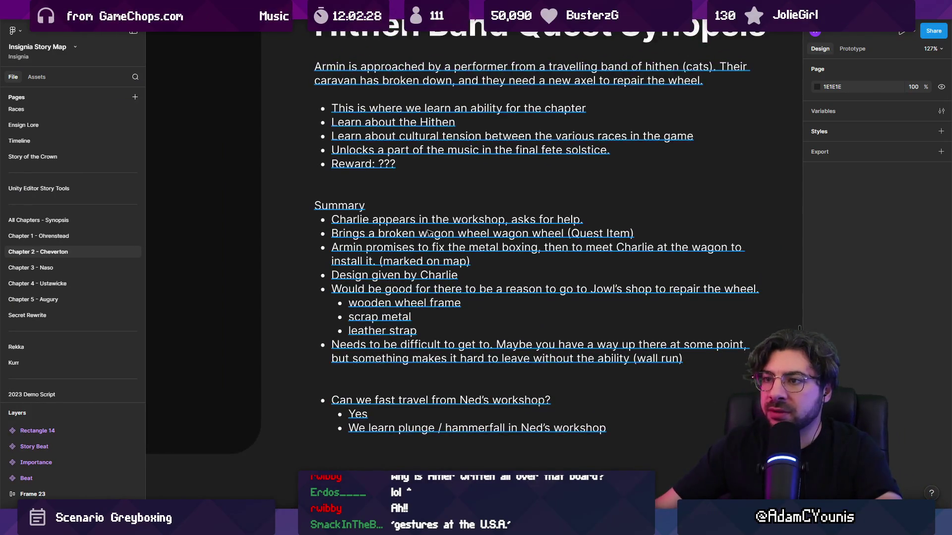
pyautogui.click(432, 225)
pyautogui.scroll(-3, 432, 224)
pyautogui.doubleClick(414, 203)
pyautogui.click(414, 203)
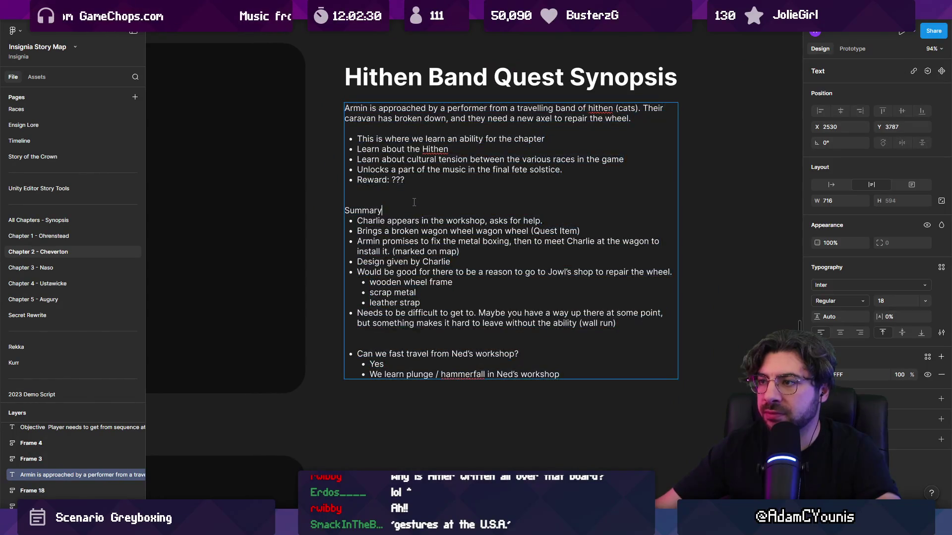
pyautogui.press('Return')
pyautogui.press('Return')
pyautogui.write('Preamble:')
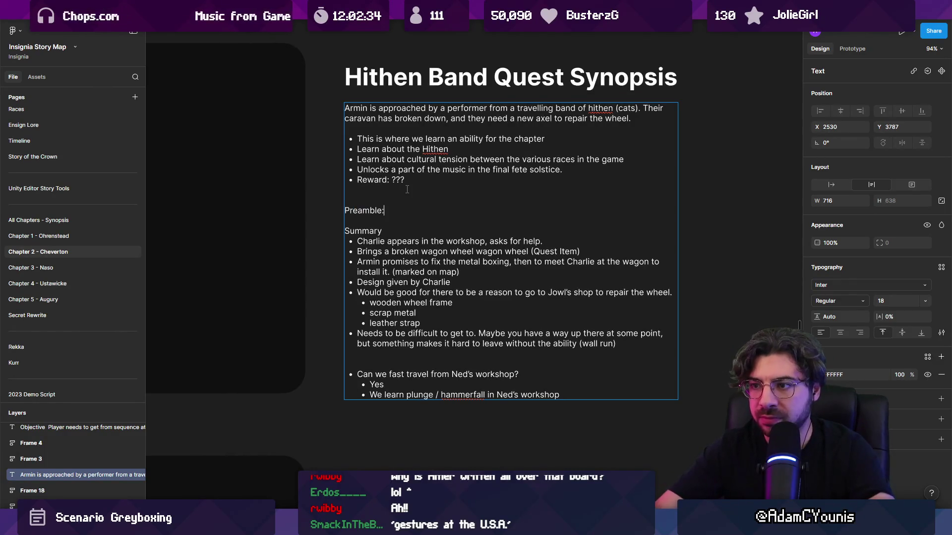
pyautogui.press('Return')
pyautogui.write('- ')
pyautogui.write('Armin passes by')
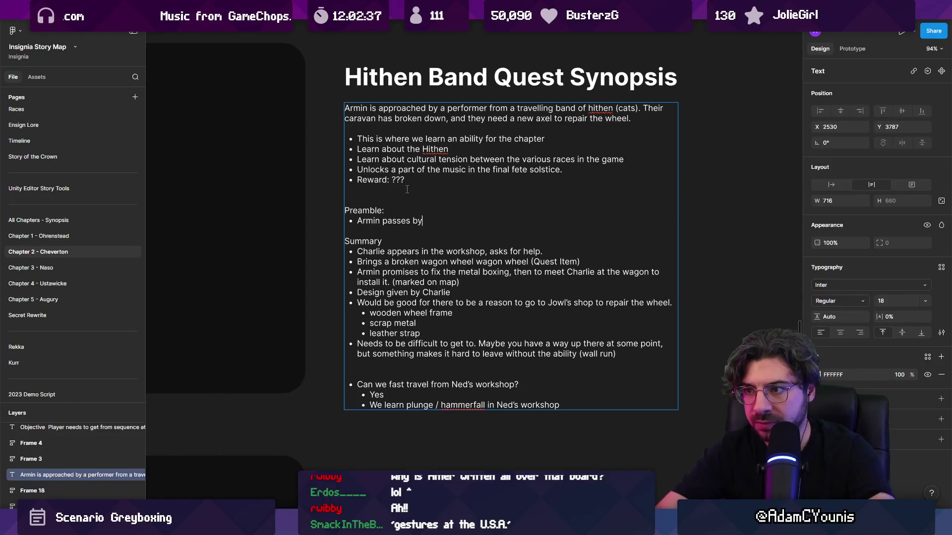
pyautogui.write(' the hithen on the way ')
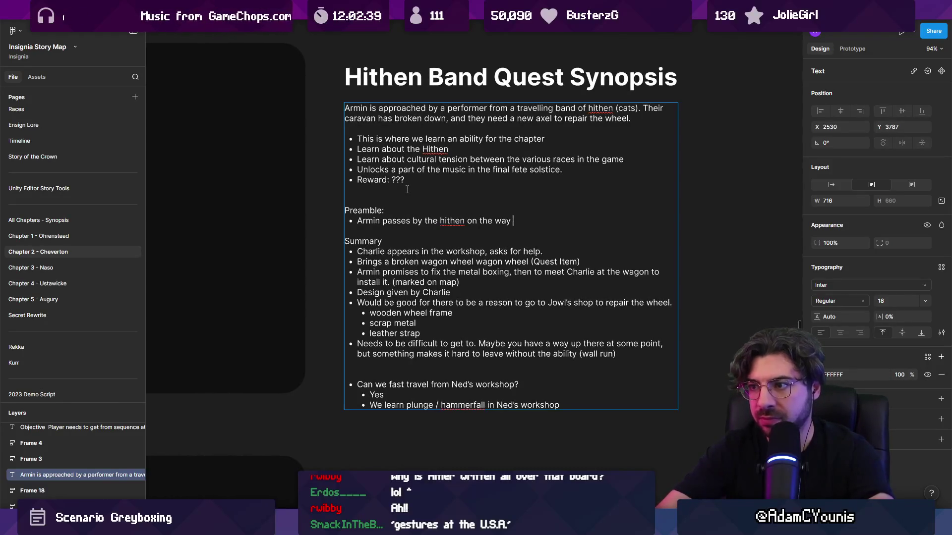
pyautogui.write('to Chee')
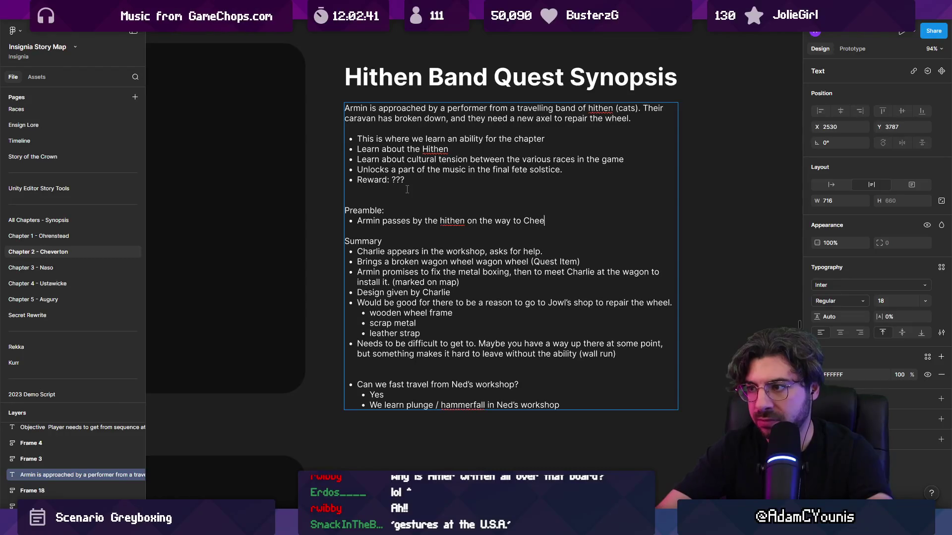
pyautogui.write('t a crossroads')
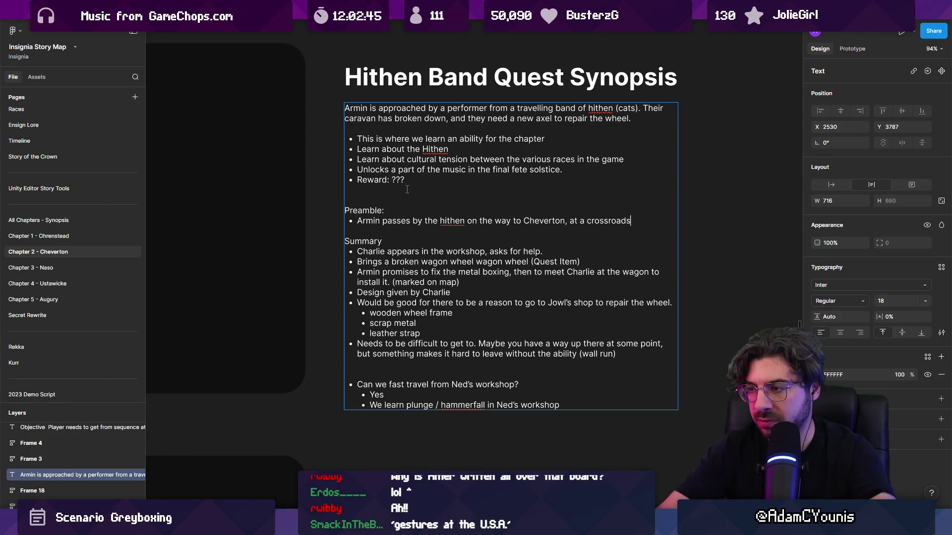
pyautogui.press('Return')
pyautogui.scroll(5, 501, 201)
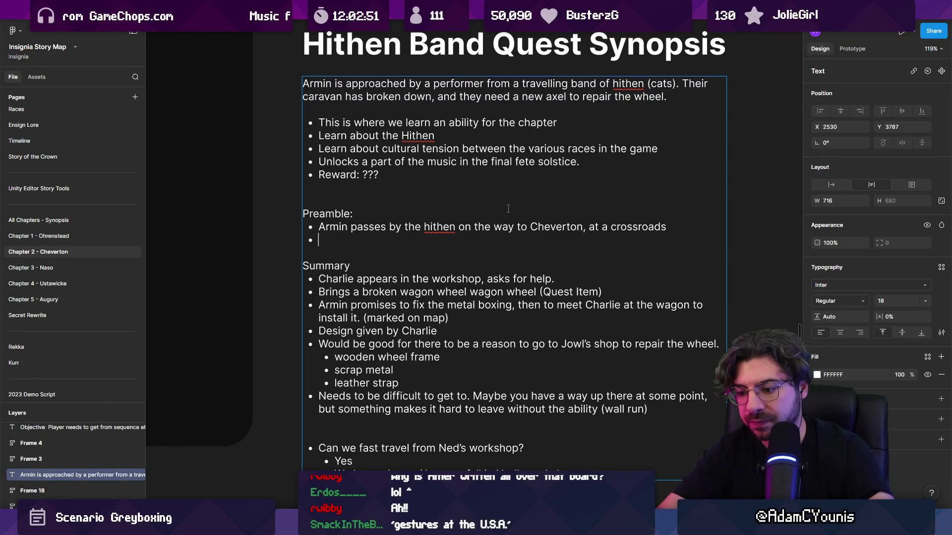
# Start the second Preamble bullet: 'Later, they are accosted by [froggen?]'.
pyautogui.write('Later')
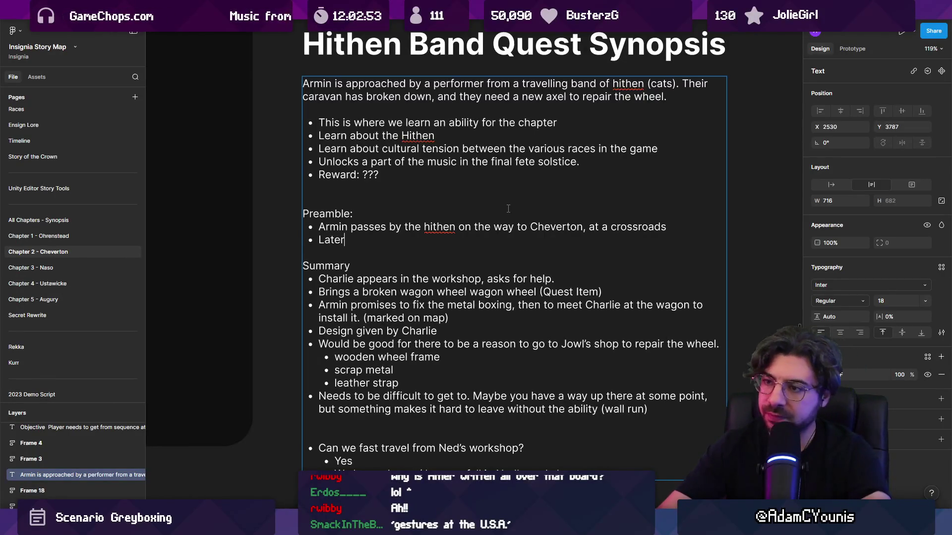
pyautogui.write(', they are a')
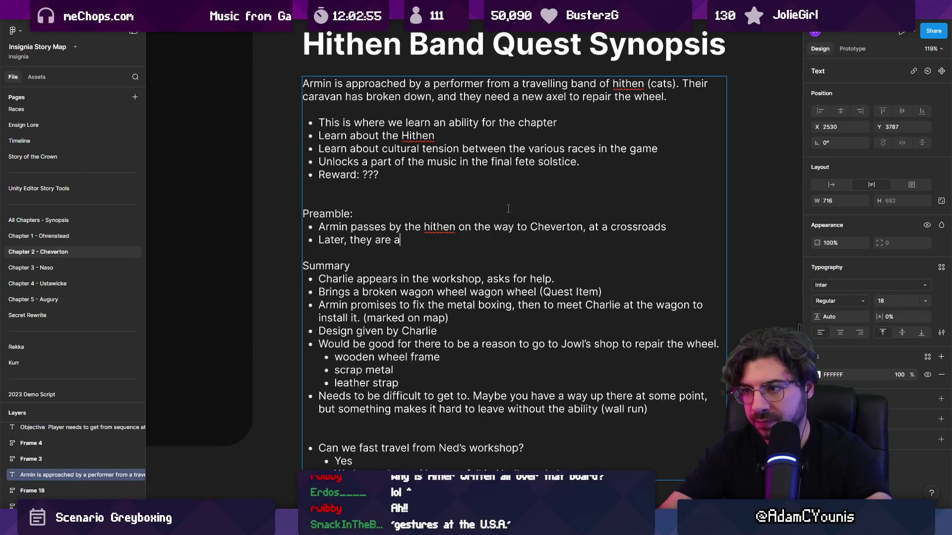
pyautogui.write('ccosted by')
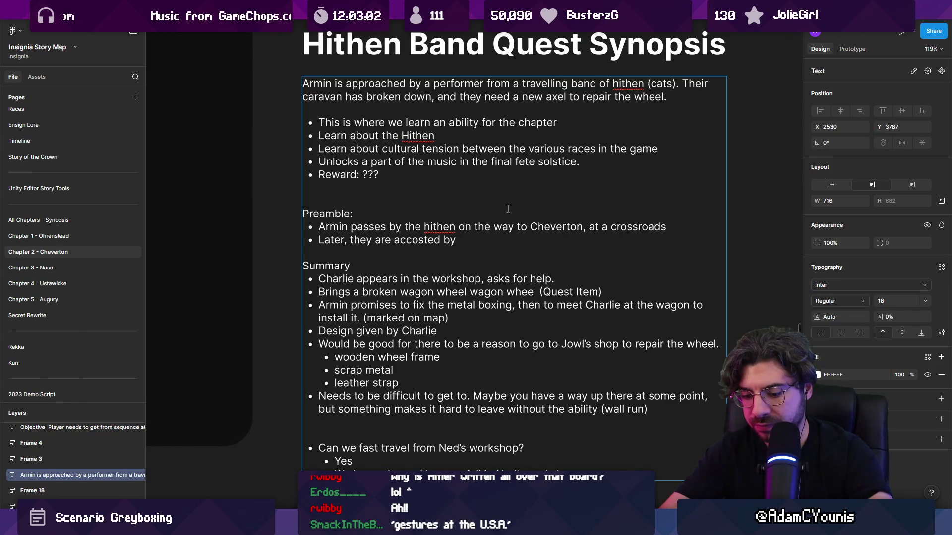
pyautogui.write('roggen?)')
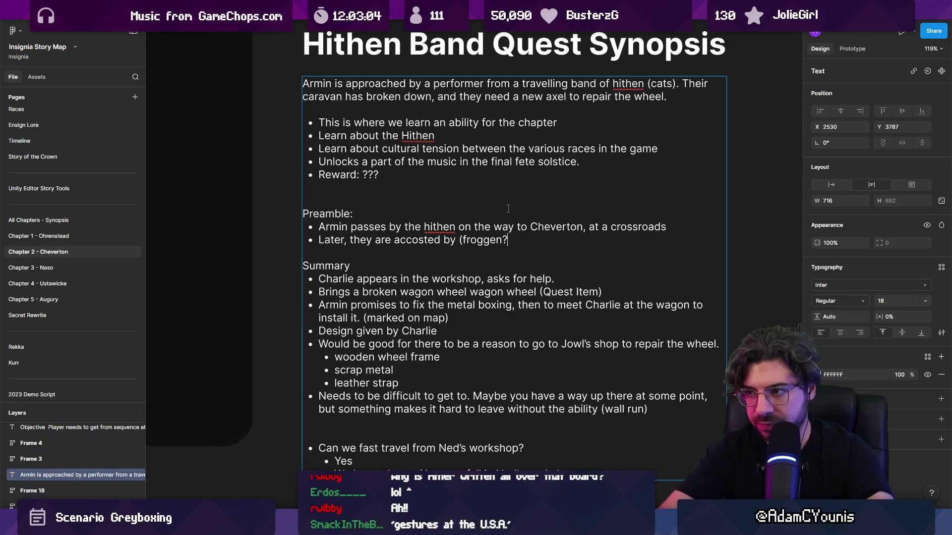
pyautogui.press('BackSpace')
pyautogui.hotkey('ctrl', 'shift', 'Left')
pyautogui.hotkey('ctrl', 'shift', 'Left')
pyautogui.press('Left')
pyautogui.press('BackSpace')
pyautogui.write('[froggen?] who are workin')
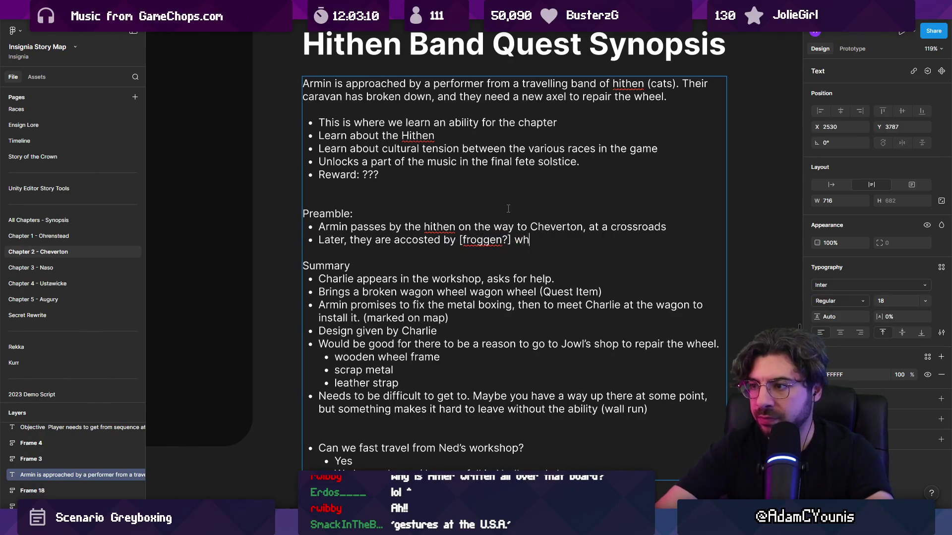
pyautogui.write('g with')
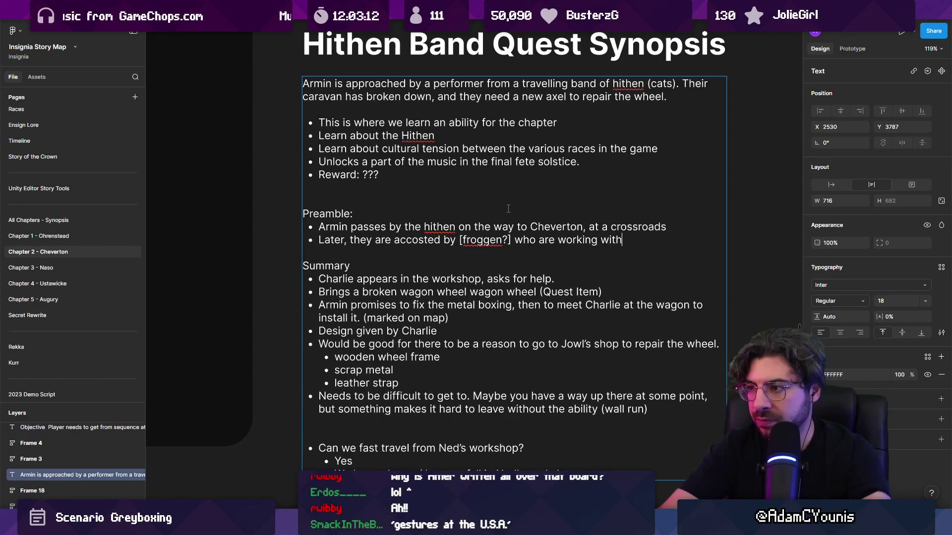
pyautogui.hotkey('ctrl', 'shift', 'Left')
pyautogui.hotkey('ctrl', 'shift', 'Left')
pyautogui.hotkey('ctrl', 'shift', 'Left')
pyautogui.press('BackSpace')
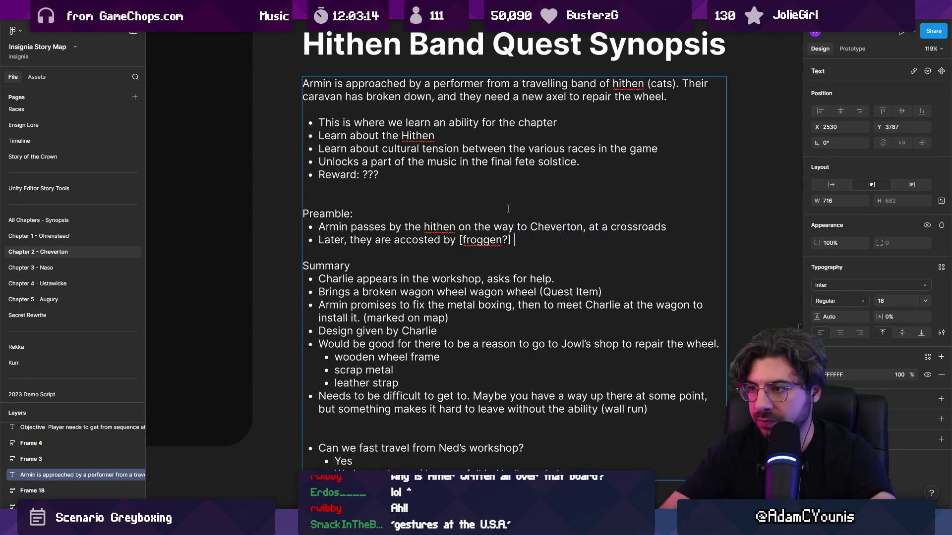
pyautogui.write('and')
# Continue the bullet with 'who try and rob them. In their escapade…'.
pyautogui.hotkey('ctrl', 'BackSpace')
pyautogui.write('who')
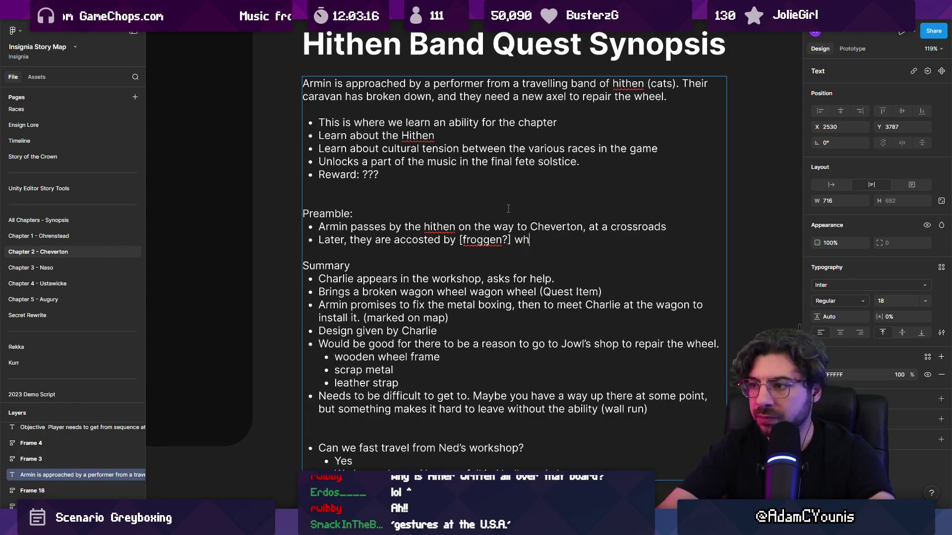
pyautogui.press('BackSpace')
pyautogui.write('io wob')
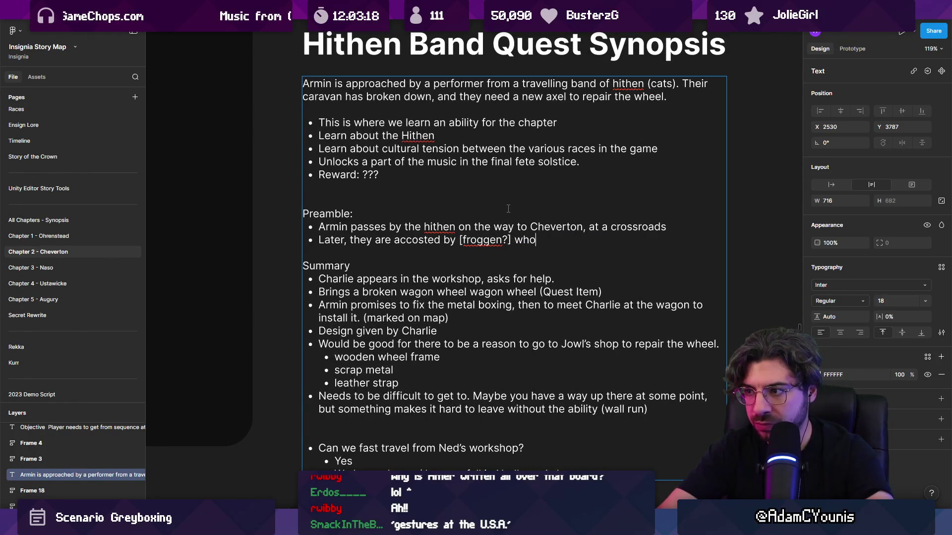
pyautogui.press('BackSpace')
pyautogui.press('BackSpace')
pyautogui.write('rob them')
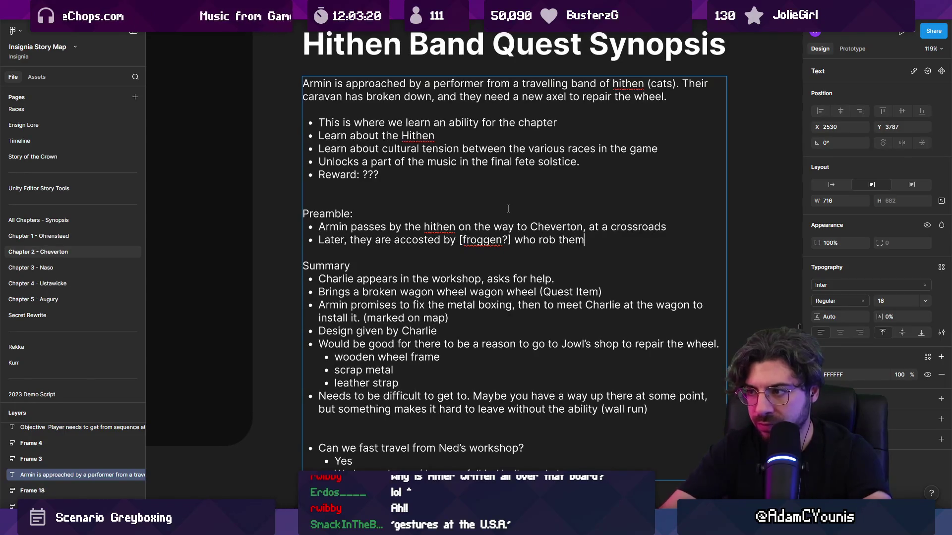
pyautogui.write(' of their pose')
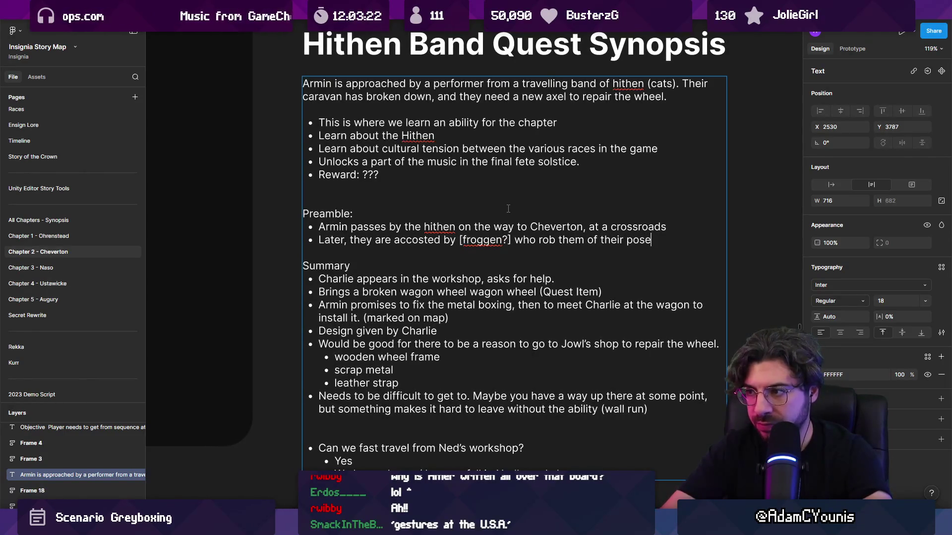
pyautogui.press('BackSpace')
pyautogui.press('BackSpace')
pyautogui.press('BackSpace')
pyautogui.write('t')
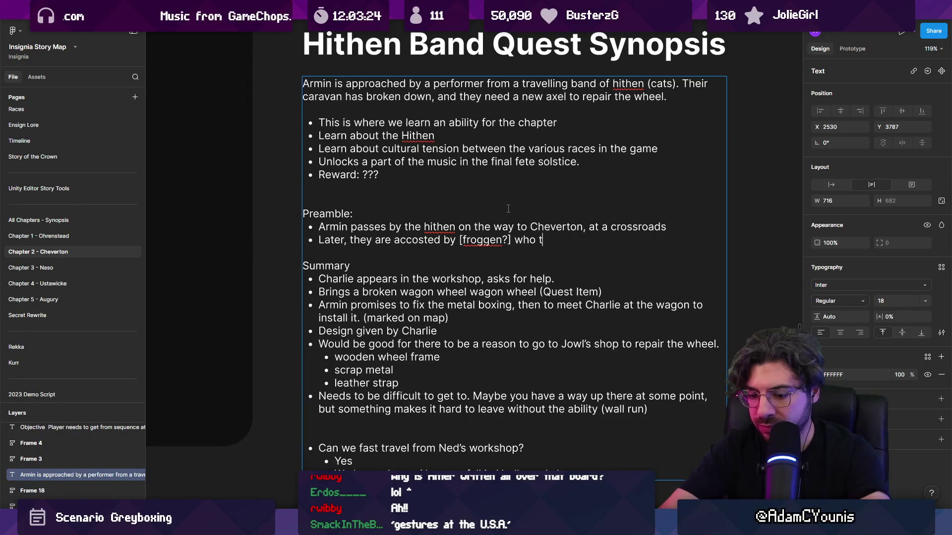
pyautogui.write('ry and rob them')
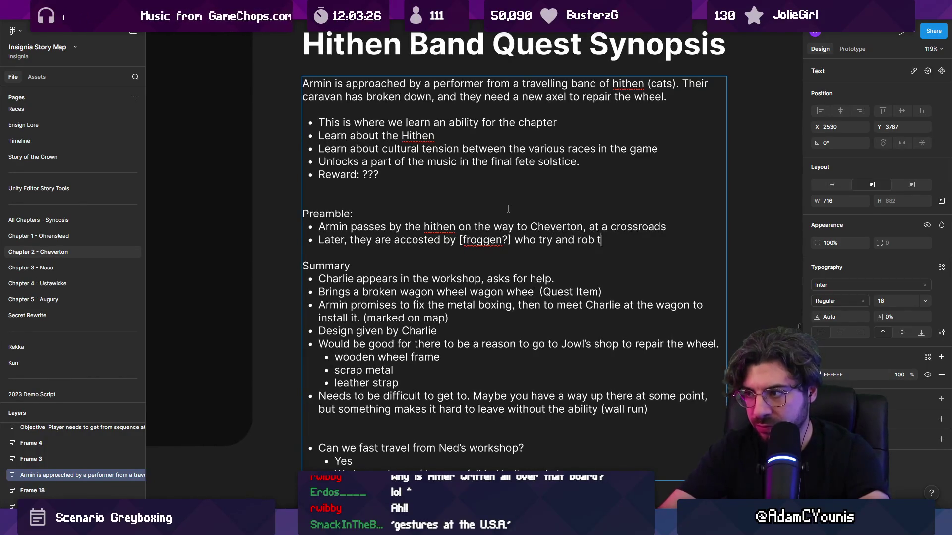
pyautogui.write('. They ')
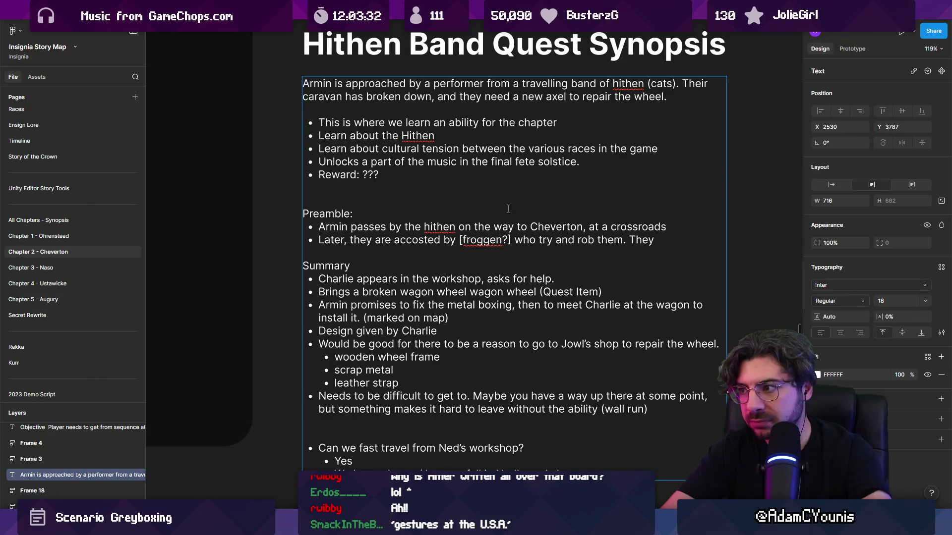
pyautogui.write('stablis')
pyautogui.hotkey('ctrl', 'shift', 'Left')
pyautogui.hotkey('ctrl', 'shift', 'Left')
pyautogui.hotkey('ctrl', 'shift', 'Left')
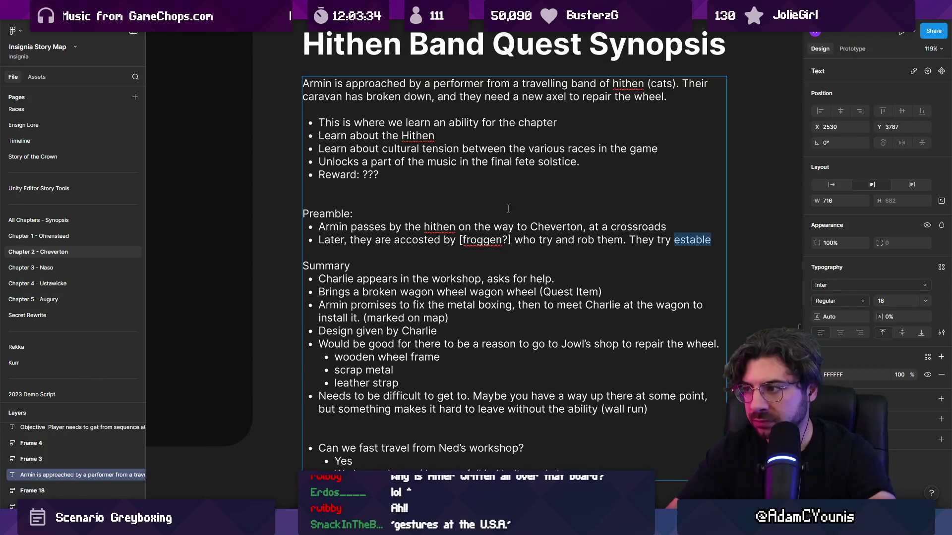
pyautogui.write('In their ')
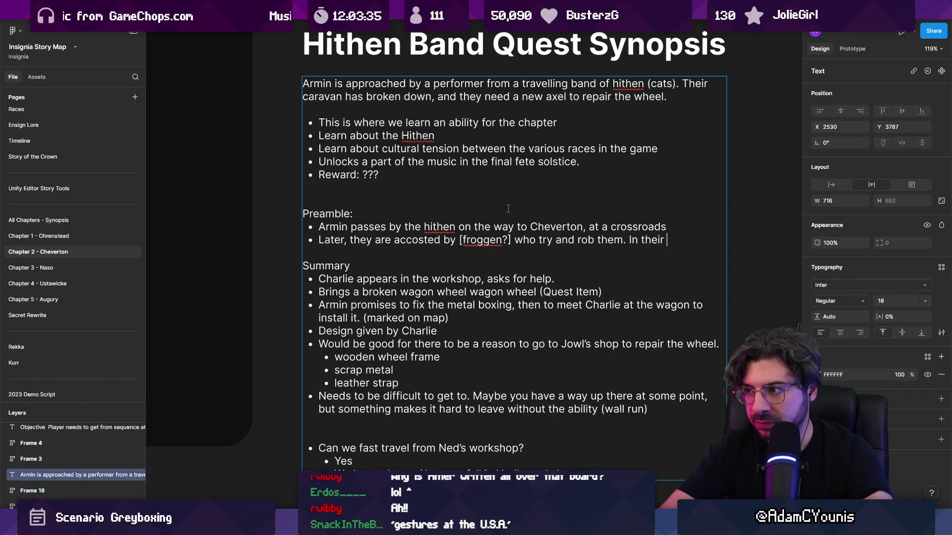
pyautogui.write('escapade, t')
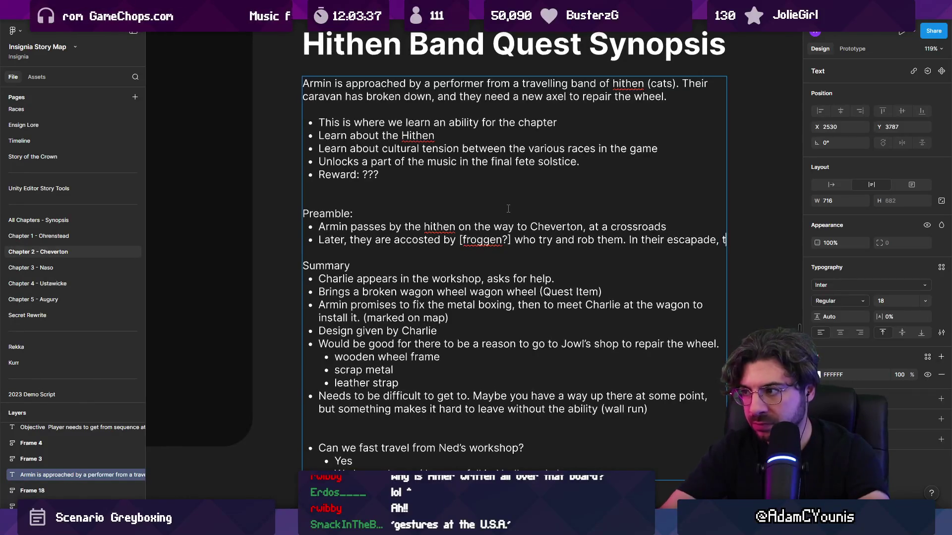
pyautogui.write('hey take a')
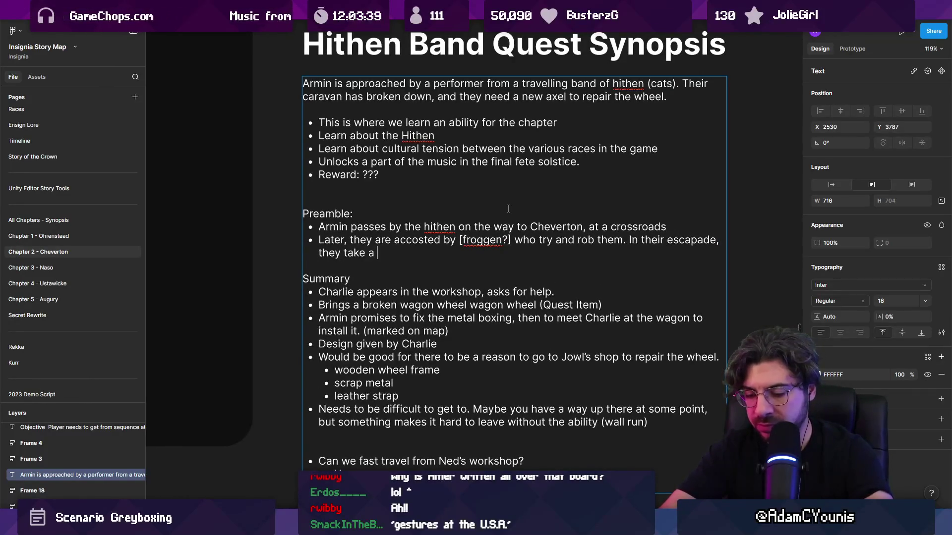
pyautogui.write('the')
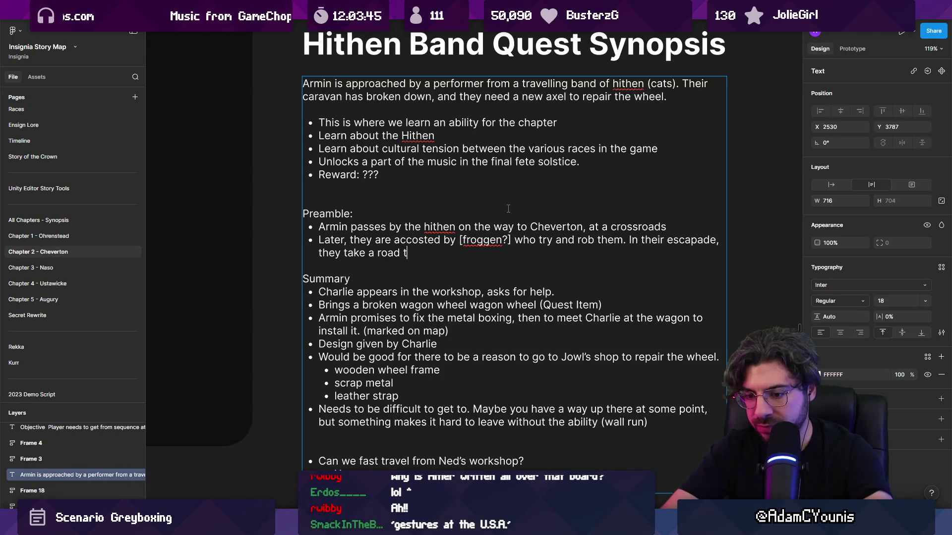
pyautogui.write("hat isn't")
# Write that they take a poorly maintained road and break their wagon, right by a Crucible.
pyautogui.hotkey('ctrl', 'shift', 'Left')
pyautogui.hotkey('ctrl', 'shift', 'Left')
pyautogui.hotkey('ctrl', 'shift', 'Left')
pyautogui.write('poorlky')
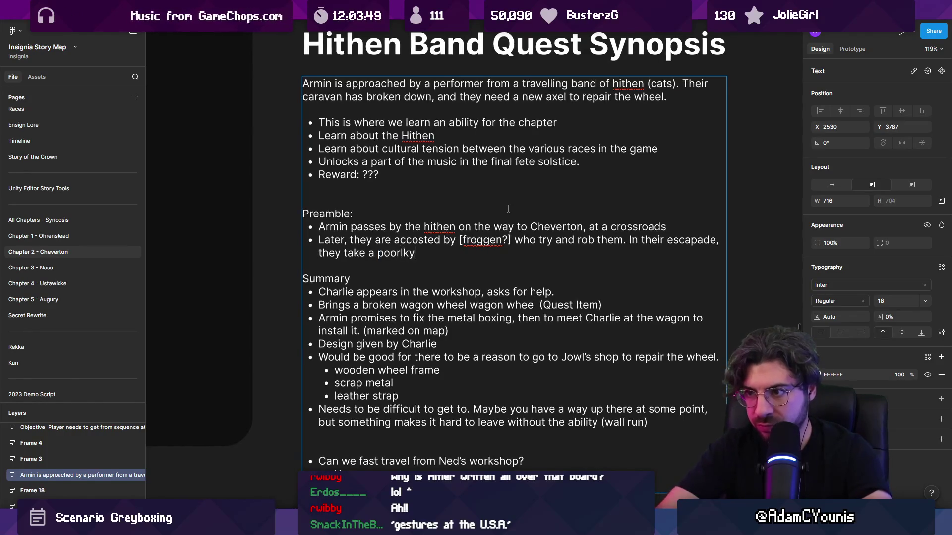
pyautogui.press('BackSpace')
pyautogui.press('BackSpace')
pyautogui.write('y maintain')
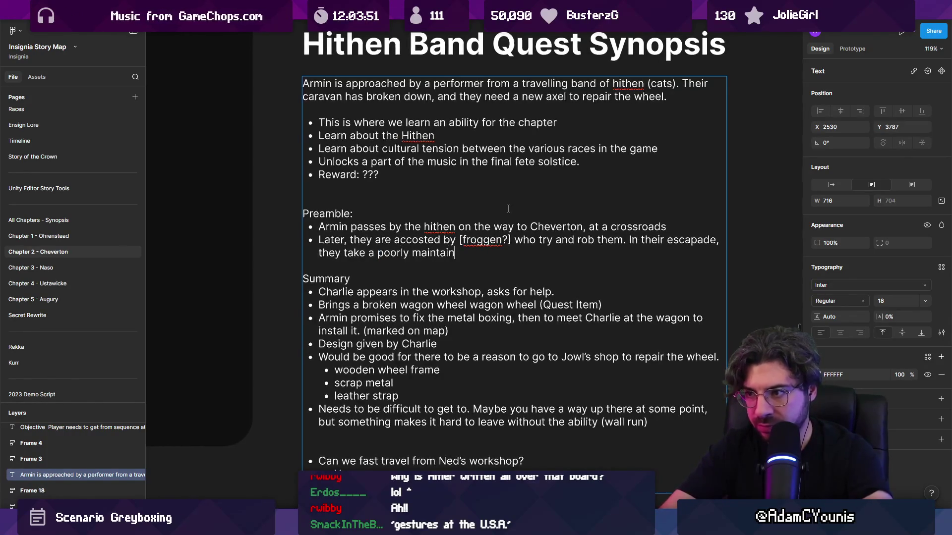
pyautogui.write('ed road and ')
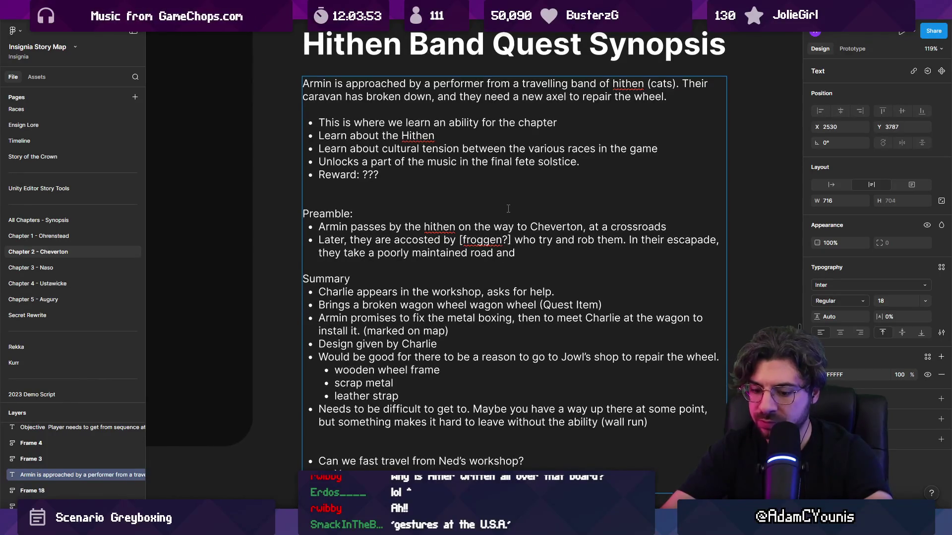
pyautogui.write('break their ')
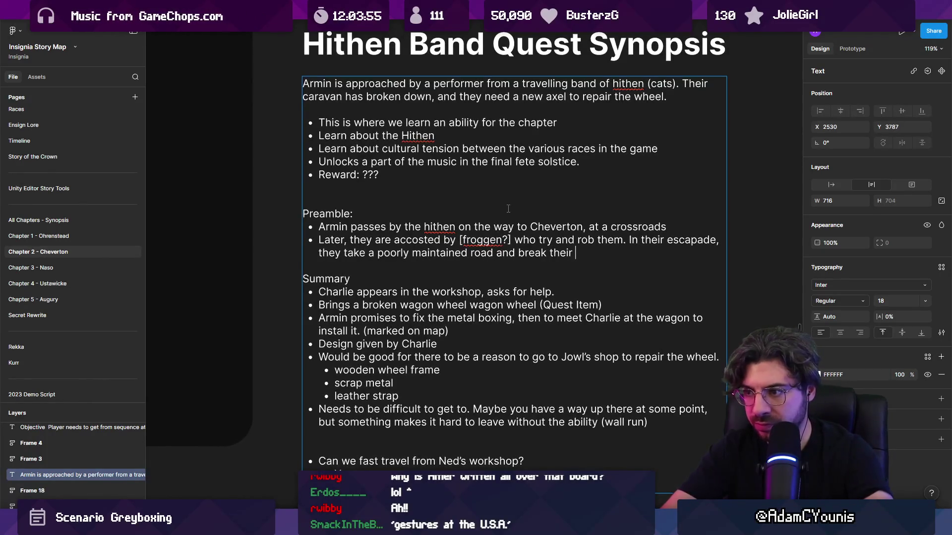
pyautogui.write('wagon.')
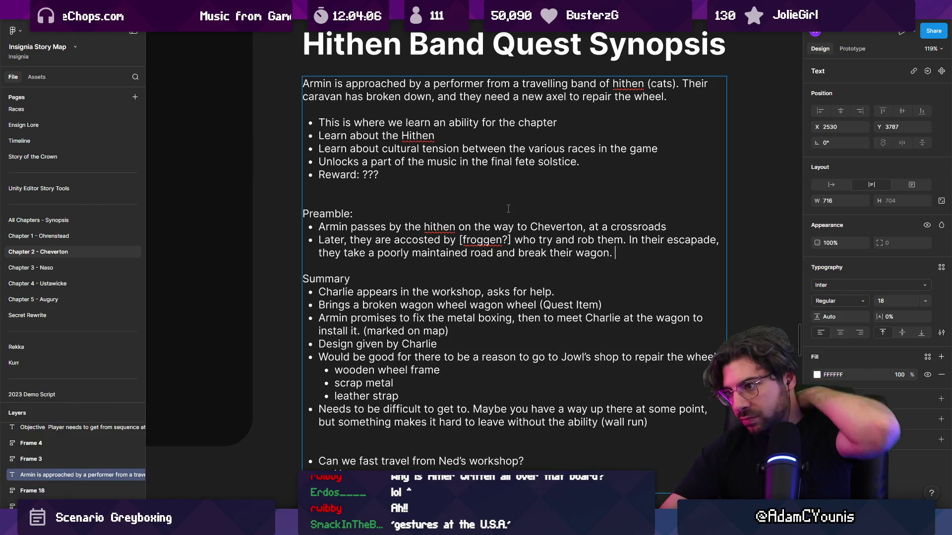
pyautogui.write('Armin')
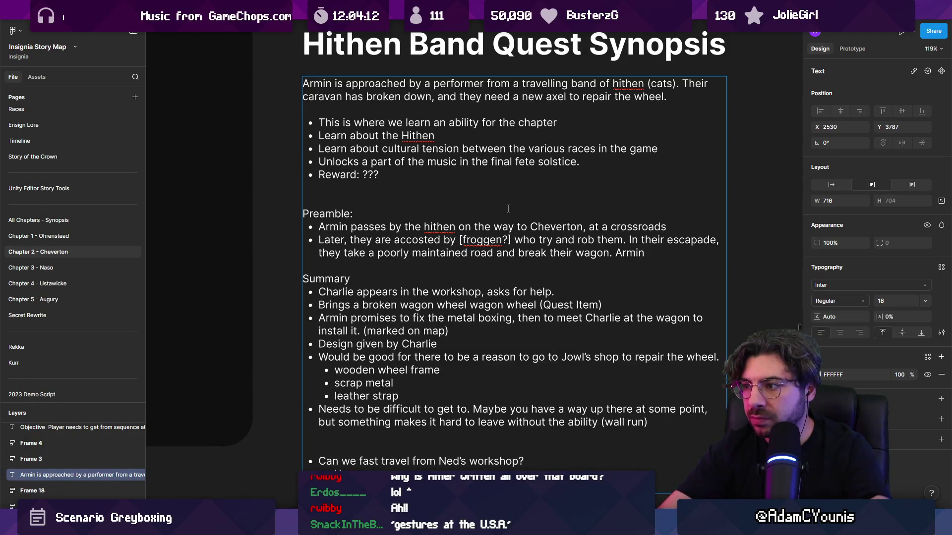
pyautogui.press('BackSpace')
pyautogui.press('BackSpace')
pyautogui.press('BackSpace')
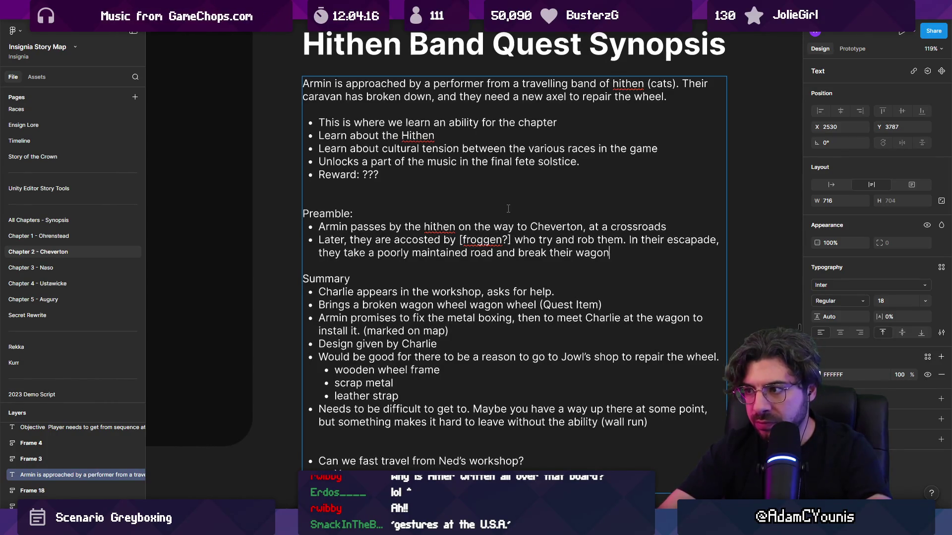
pyautogui.write(',')
pyautogui.press('BackSpace')
pyautogui.write(', right by a Crucible.')
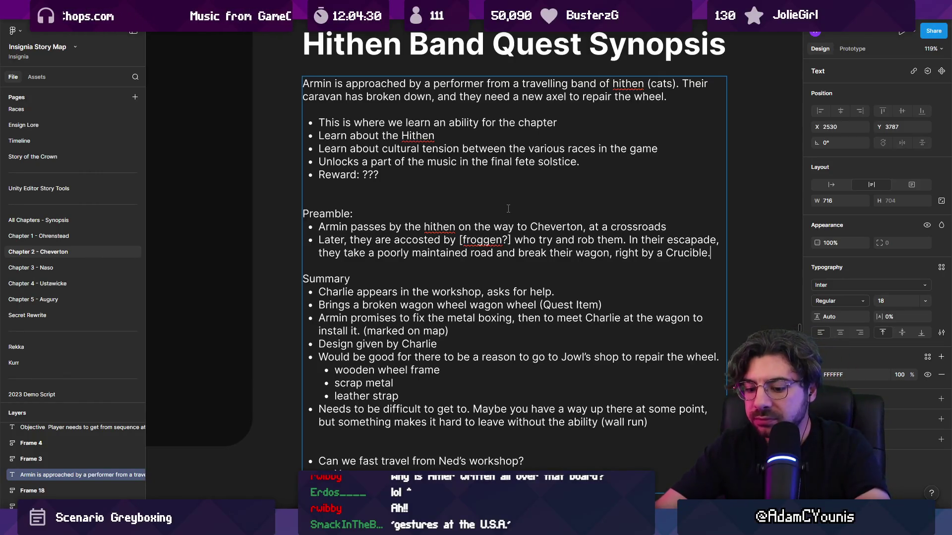
# End the bullet with 'Armin will have to find them here to help them out later.'.
pyautogui.write('Armin later')
pyautogui.press('BackSpace')
pyautogui.press('BackSpace')
pyautogui.press('BackSpace')
pyautogui.write('will have to find ')
pyautogui.write('them here be')
pyautogui.write('fore')
pyautogui.press('BackSpace')
pyautogui.press('BackSpace')
pyautogui.press('BackSpace')
pyautogui.write('to help them out later.')
pyautogui.press('Escape')
pyautogui.press('Escape')
pyautogui.scroll(-3, 466, 121)
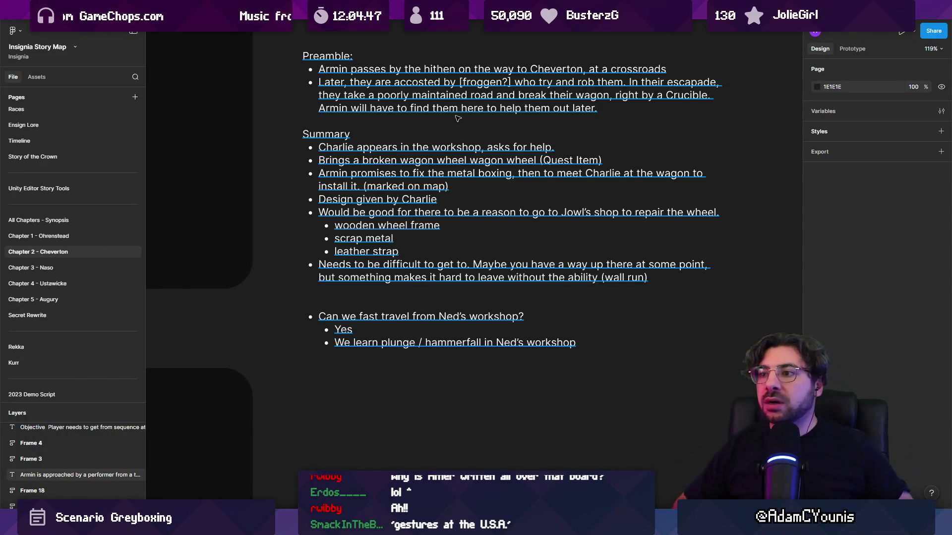
# In Unity, pan and zoom the Cheverton Forest Hithen Caravan level around the forge and cave passage.
pyautogui.hotkey('alt', 'Tab')
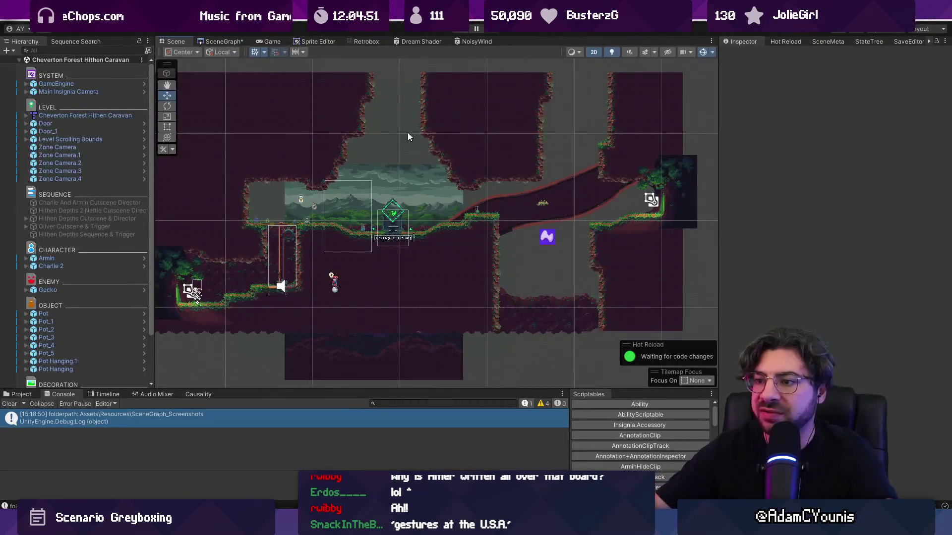
pyautogui.scroll(3, 384, 251)
pyautogui.moveTo(533, 179); pyautogui.dragTo(388, 173)
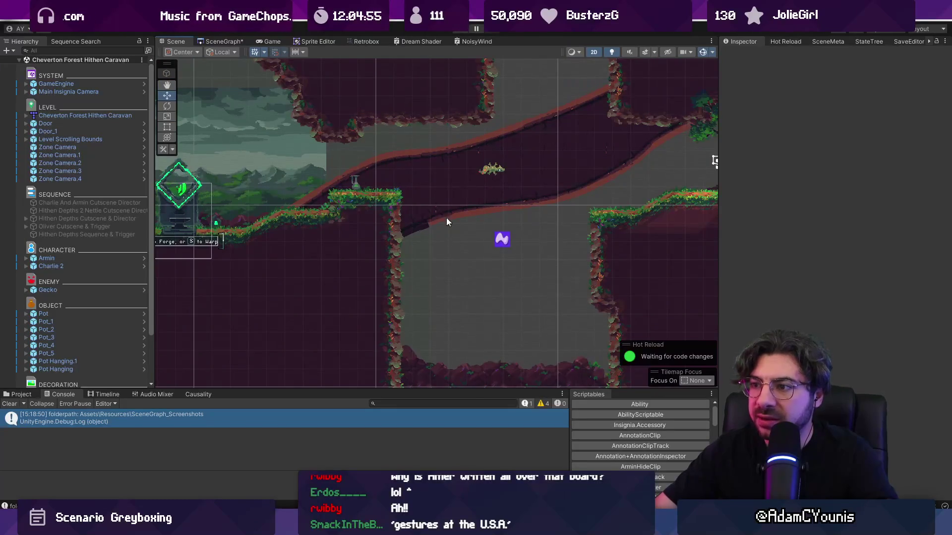
pyautogui.scroll(-2, 443, 222)
pyautogui.moveTo(382, 225); pyautogui.dragTo(513, 180)
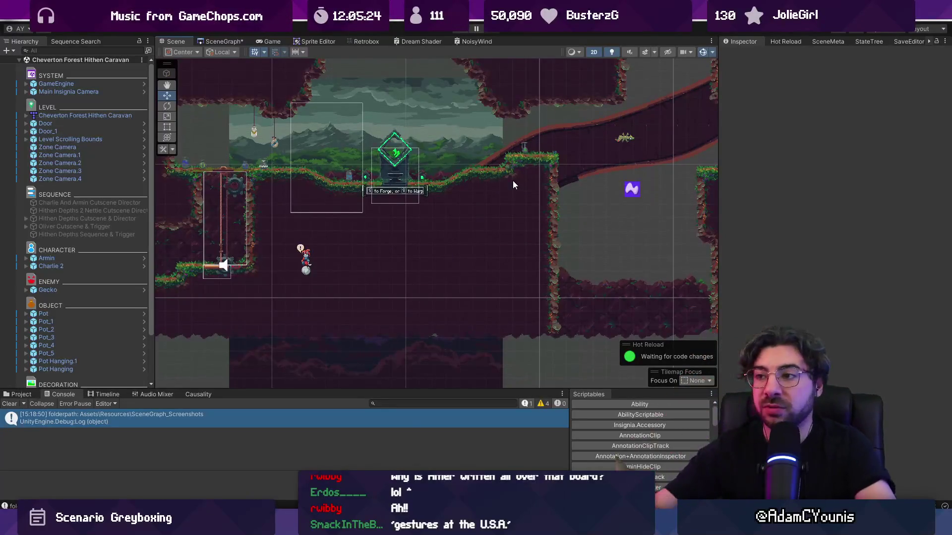
pyautogui.scroll(-3, 505, 175)
pyautogui.moveTo(480, 194)
pyautogui.mouseDown()
pyautogui.moveTo(339, 262)
pyautogui.moveTo(341, 272)
pyautogui.mouseUp()
pyautogui.scroll(-2, 365, 267)
pyautogui.scroll(2, 366, 272)
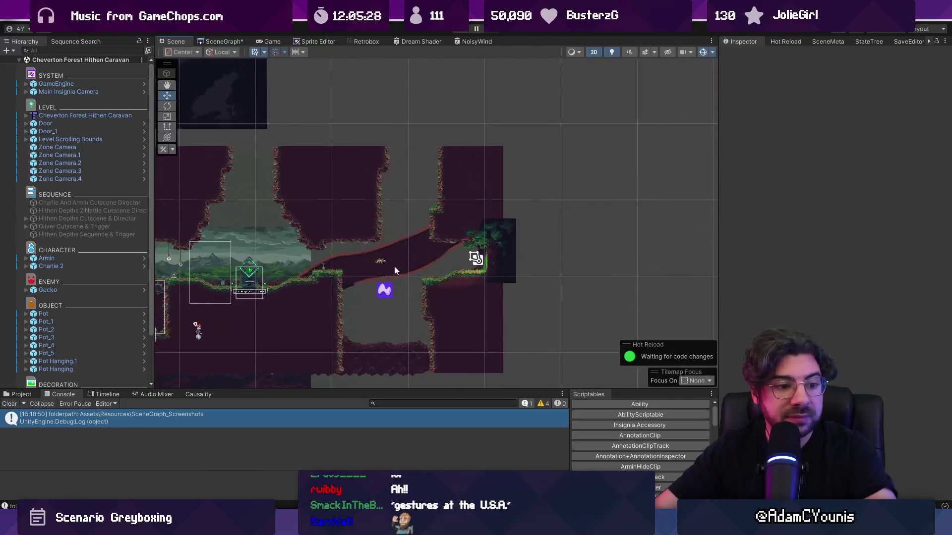
pyautogui.click(225, 41)
# Zoom the SceneGraph around the Cheverton Forest Hithen Caravan node and its neighbouring scenes.
pyautogui.scroll(2, 276, 181)
pyautogui.scroll(-3, 277, 179)
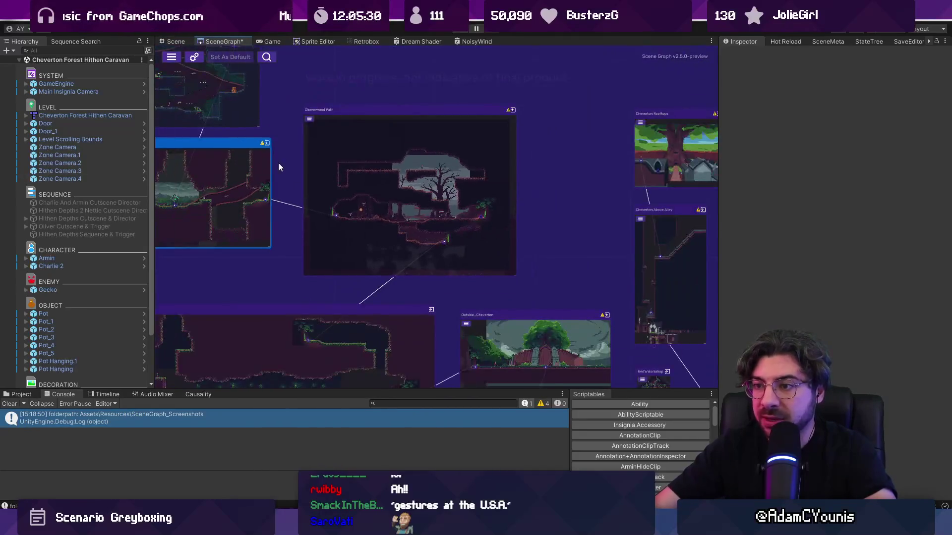
pyautogui.scroll(4, 297, 183)
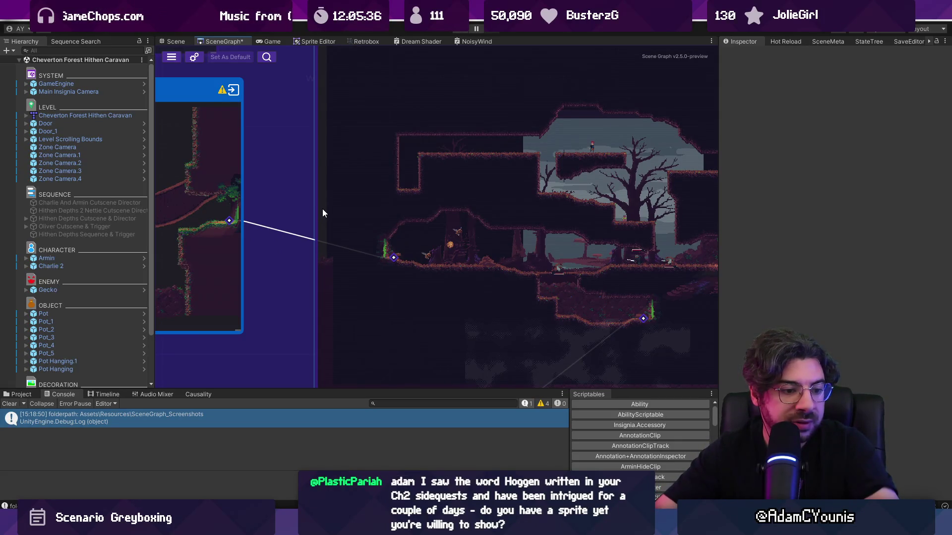
pyautogui.scroll(-2, 322, 212)
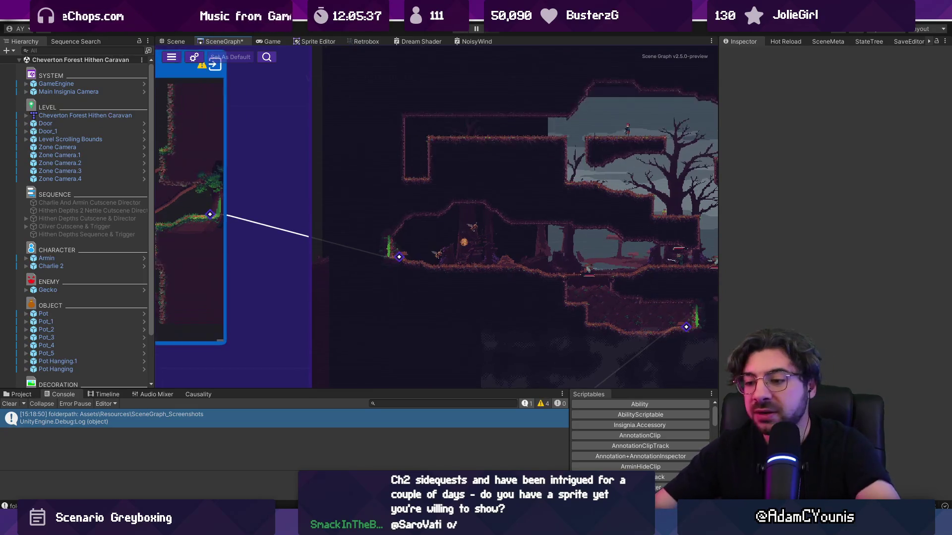
pyautogui.scroll(-3, 417, 228)
pyautogui.scroll(3, 384, 197)
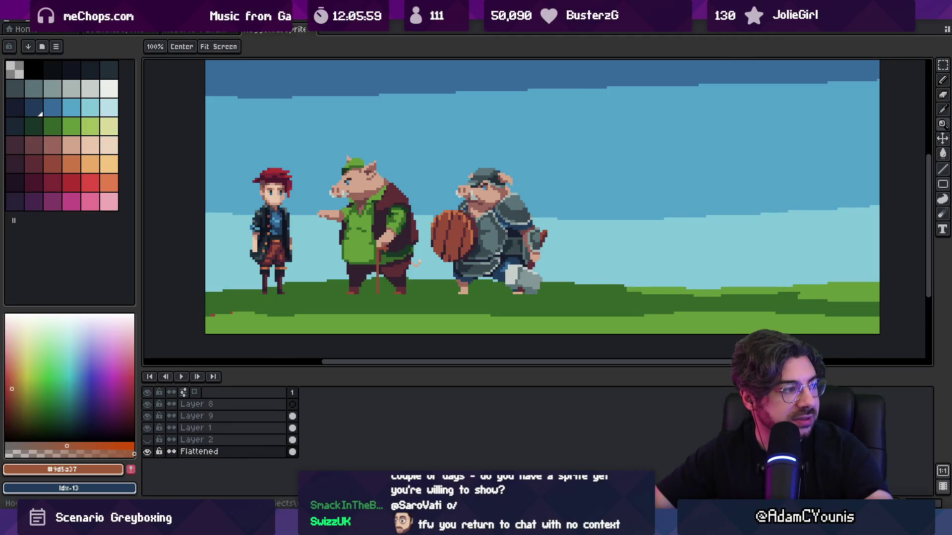
# Zoom in closely on the armoured boar knight bracing behind its tall maroon shield.
pyautogui.scroll(4, 444, 187)
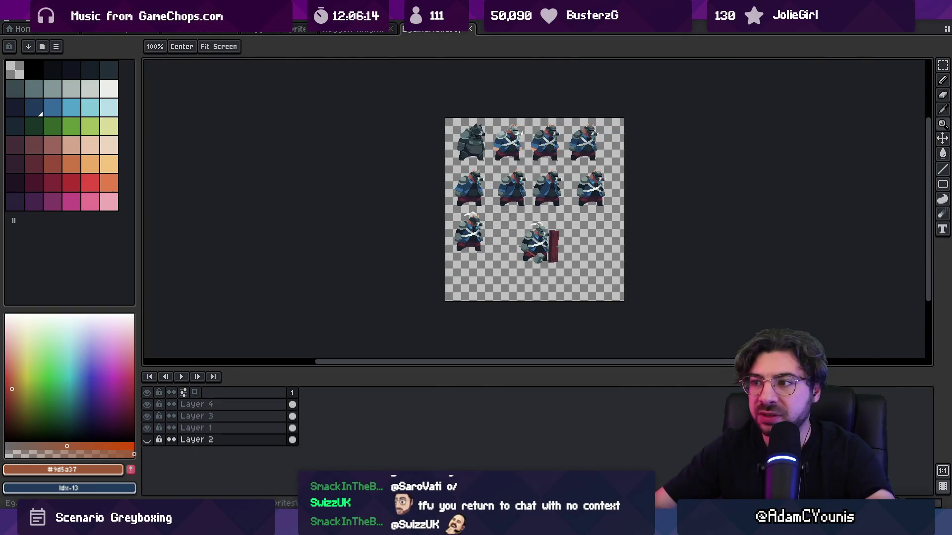
pyautogui.scroll(2, 404, 192)
pyautogui.scroll(3, 341, 228)
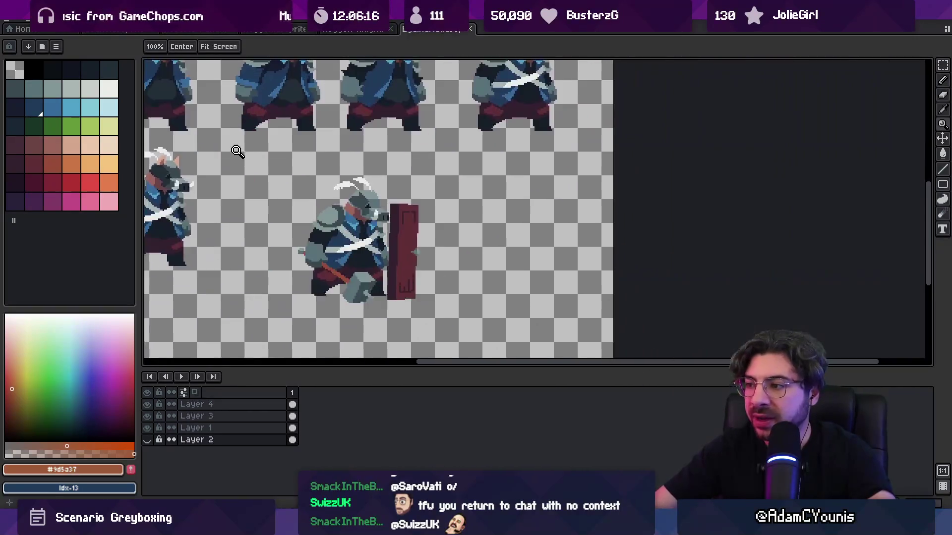
pyautogui.scroll(-1, 426, 218)
pyautogui.scroll(1, 429, 235)
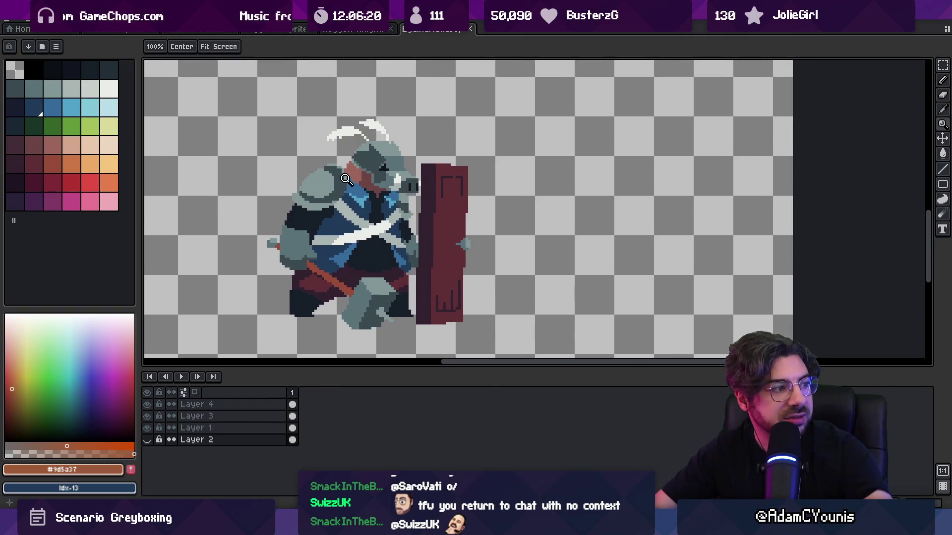
pyautogui.scroll(-2, 503, 211)
pyautogui.scroll(5, 453, 184)
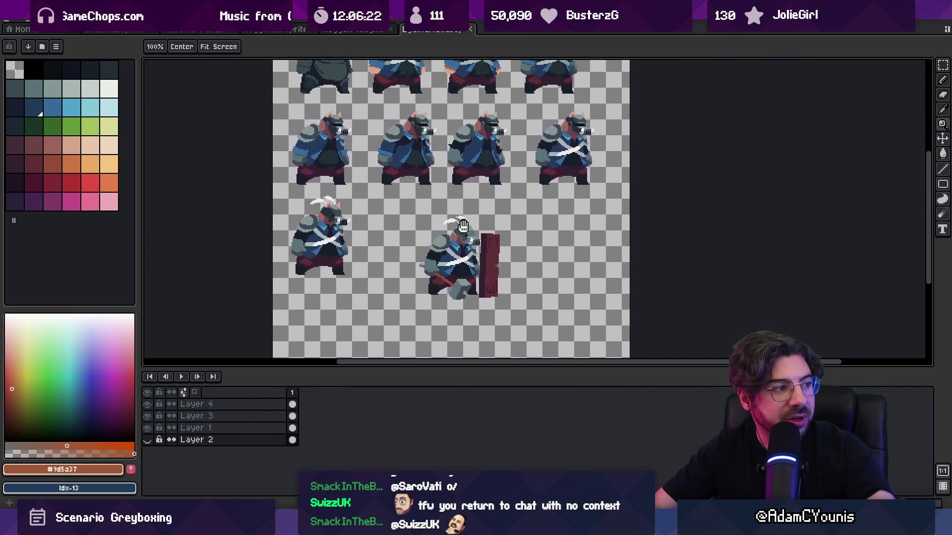
pyautogui.scroll(3, 471, 233)
pyautogui.scroll(-1, 472, 233)
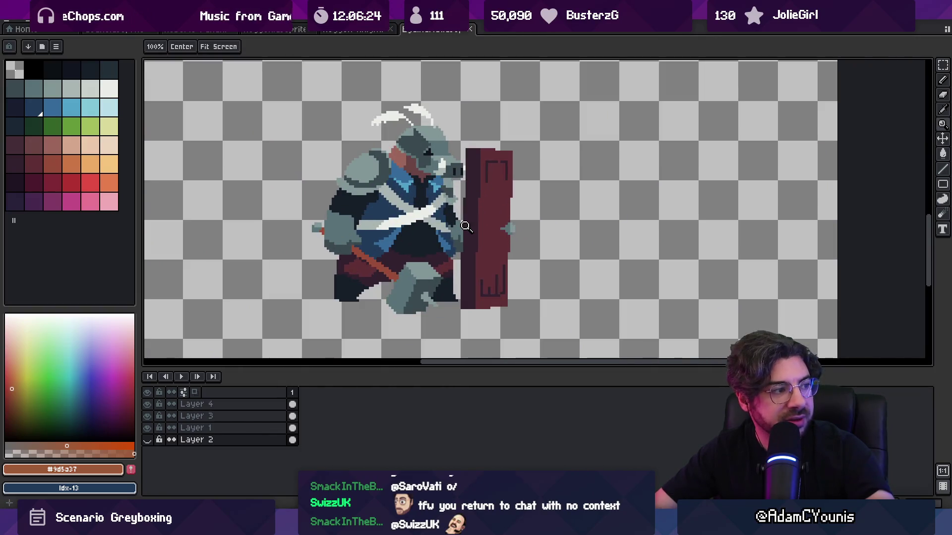
pyautogui.scroll(1, 456, 218)
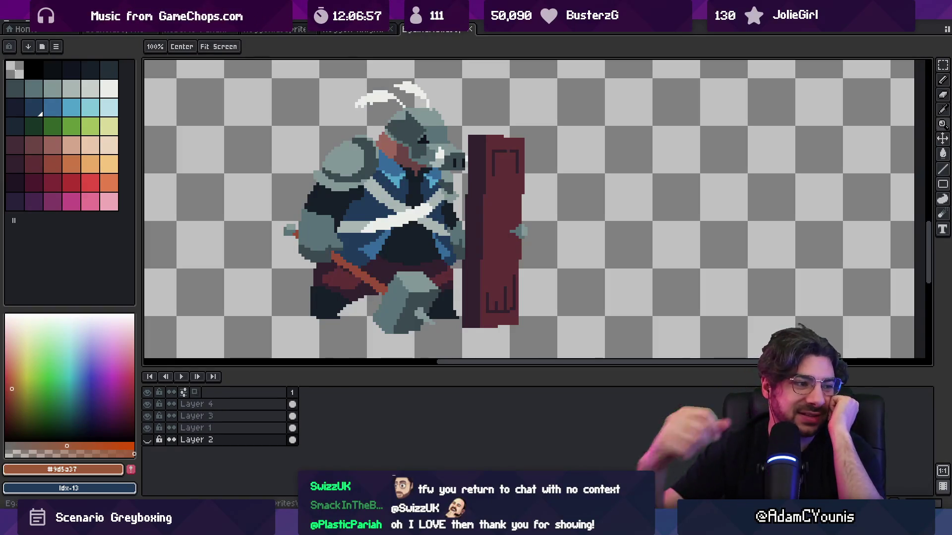
# Inspect the knight-with-shield sprite sheet up close, then close it.
pyautogui.scroll(-4, 485, 160)
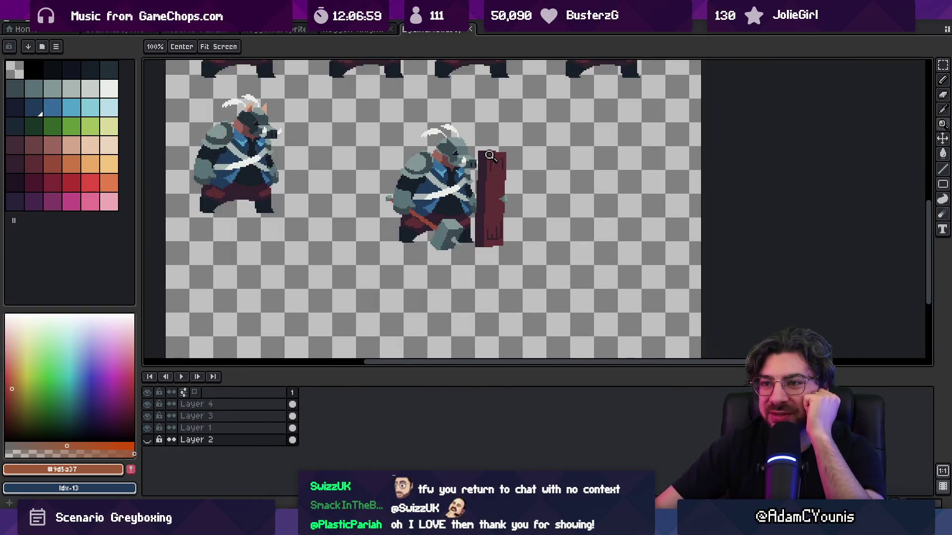
pyautogui.scroll(2, 441, 178)
pyautogui.scroll(4, 442, 178)
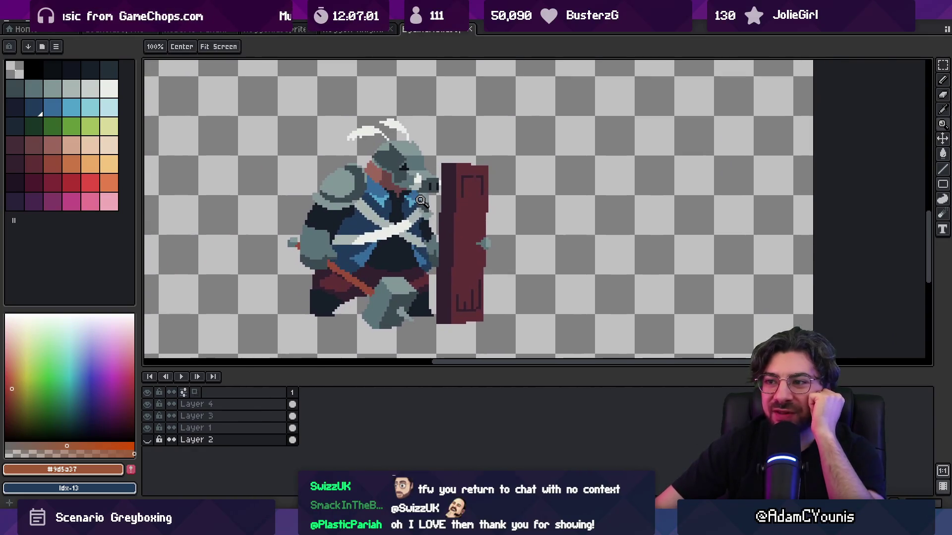
pyautogui.moveTo(419, 191); pyautogui.dragTo(421, 195)
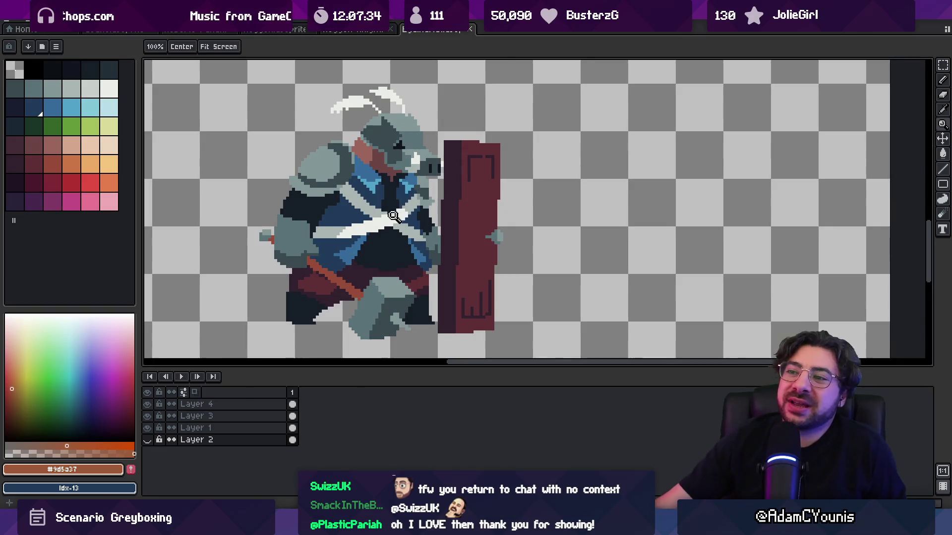
pyautogui.scroll(-2, 392, 238)
pyautogui.scroll(1, 386, 234)
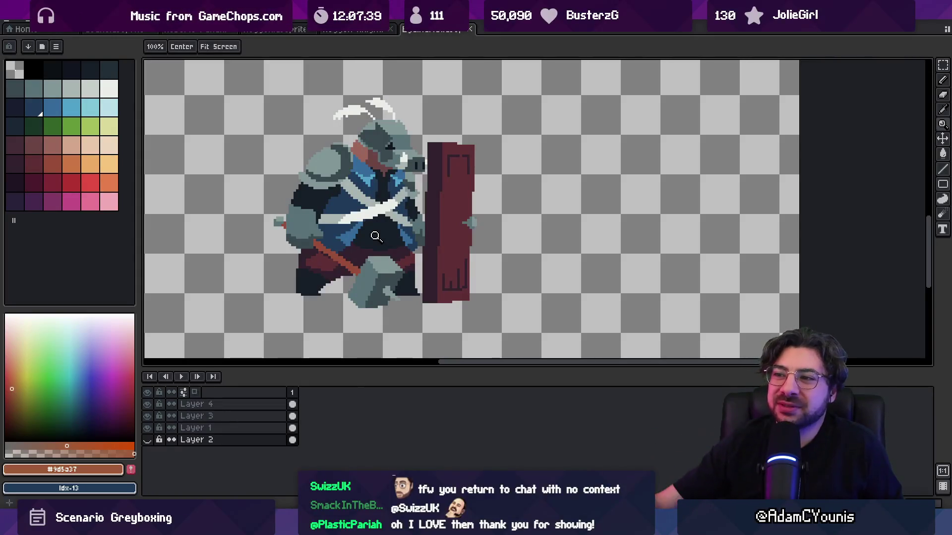
pyautogui.scroll(-2, 377, 235)
pyautogui.scroll(1, 411, 221)
pyautogui.scroll(-1, 411, 221)
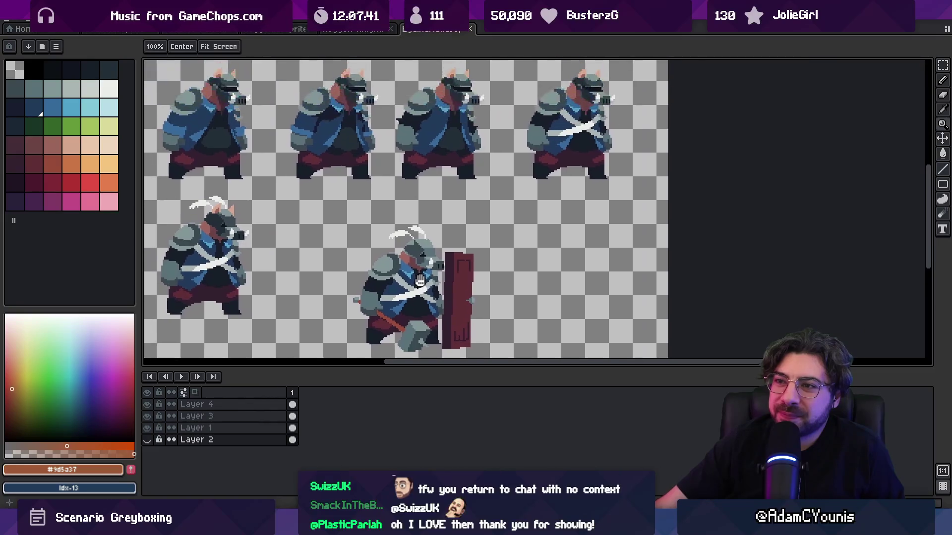
pyautogui.scroll(2, 412, 218)
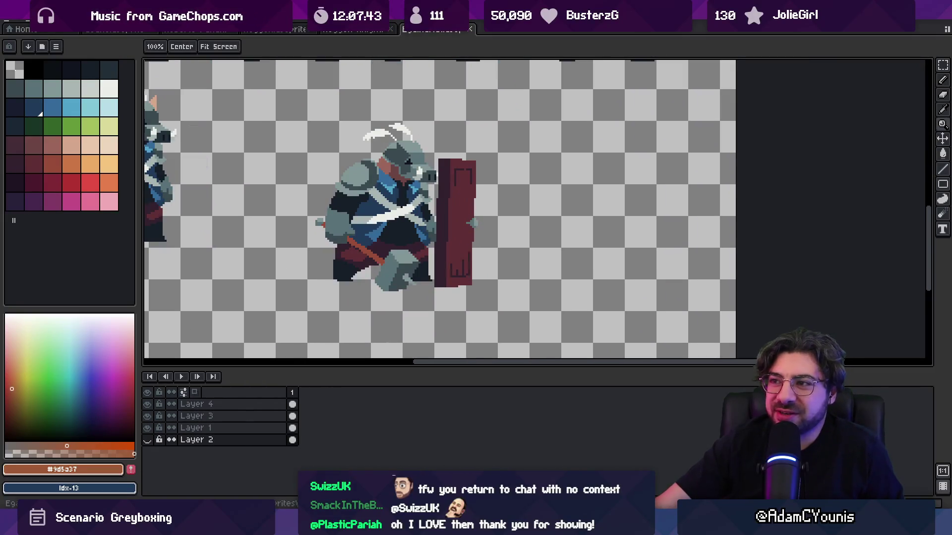
pyautogui.click(473, 28)
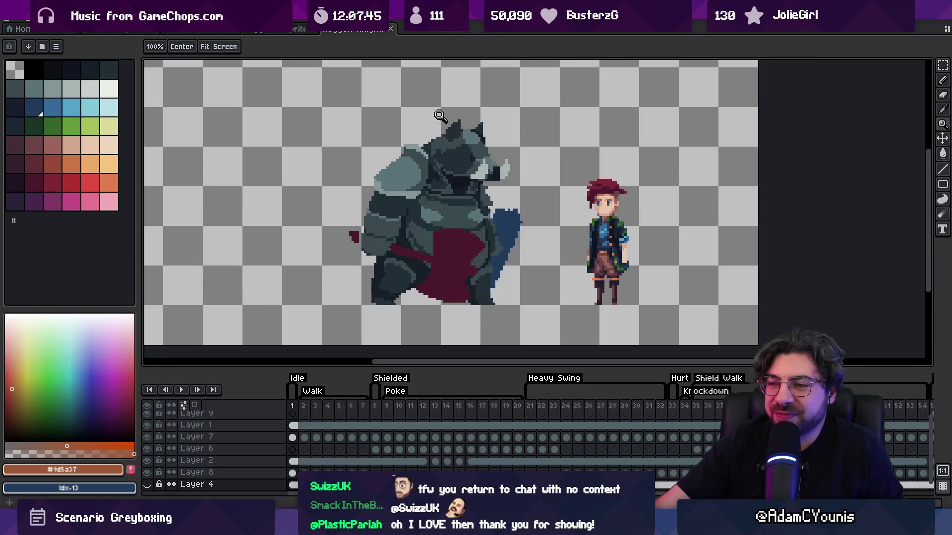
# Close the armored boar knight, flattened pig, props and dragon-and-hero sprites.
pyautogui.click(390, 29)
pyautogui.scroll(-1, 444, 127)
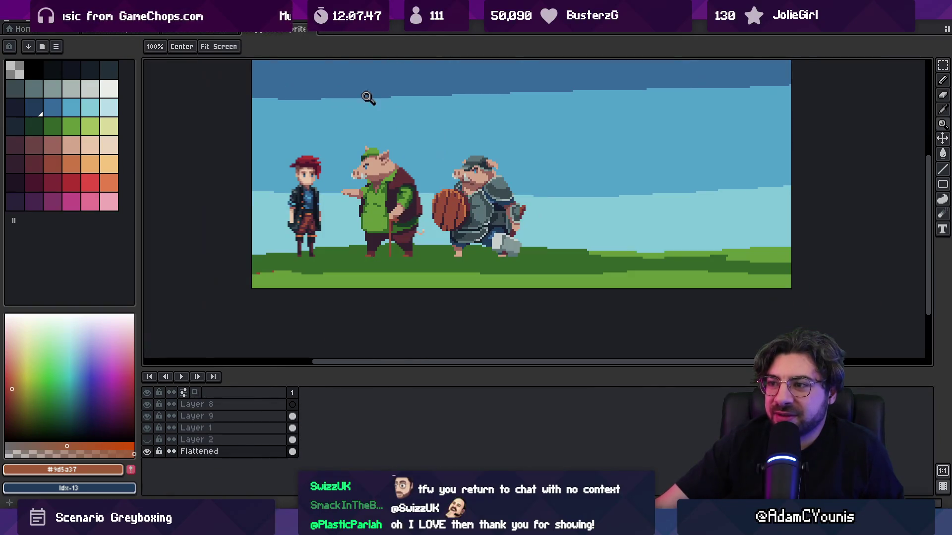
pyautogui.click(314, 29)
pyautogui.scroll(-2, 498, 204)
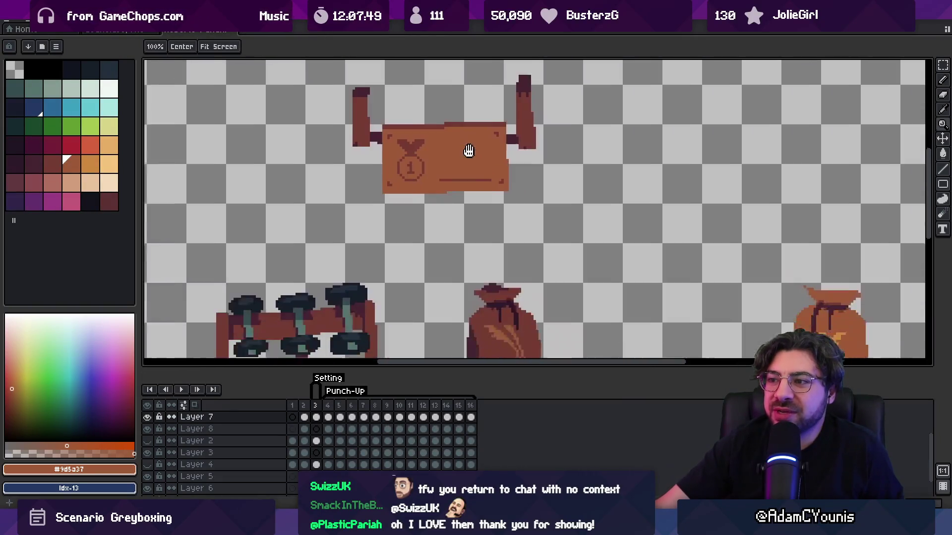
pyautogui.click(235, 29)
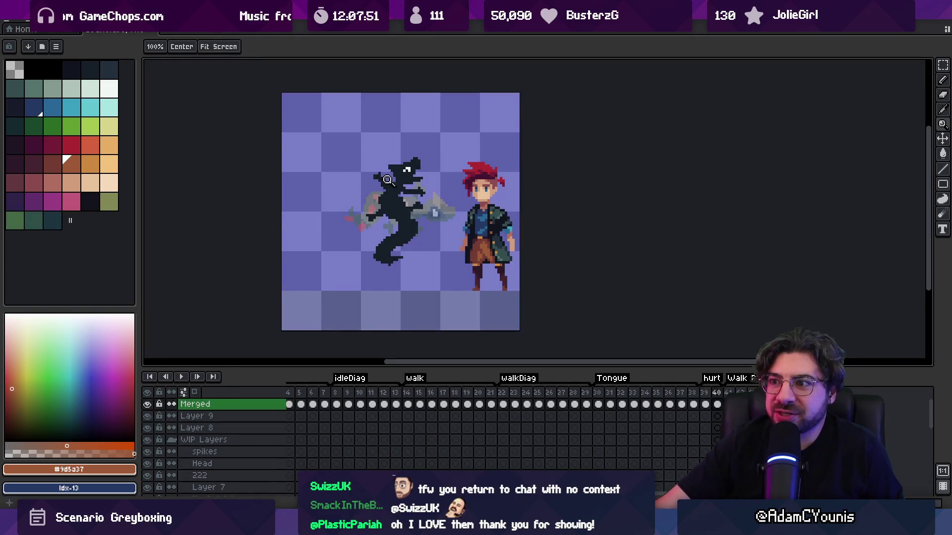
pyautogui.click(151, 29)
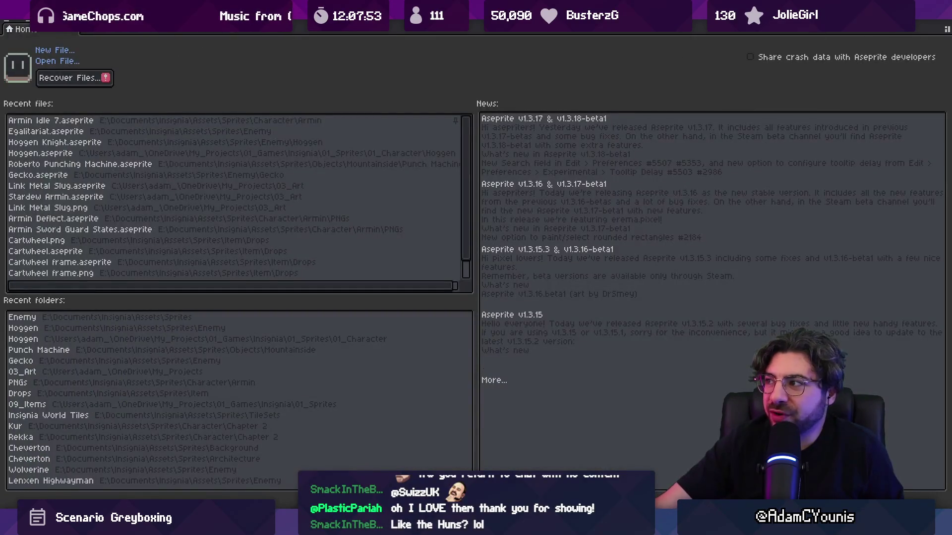
# Reopen Hoggen Knight.aseprite from the Home screen's Recent files list.
pyautogui.press('super+Down')
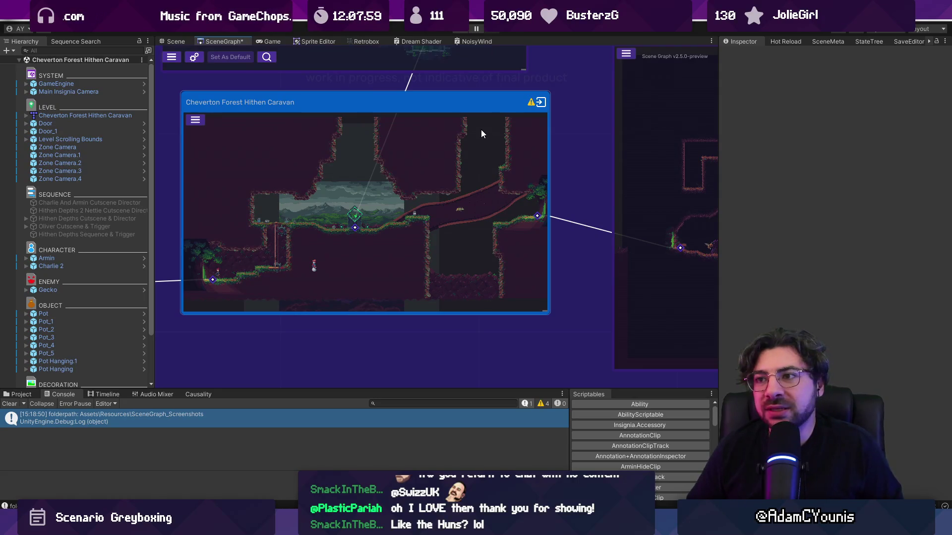
pyautogui.hotkey('alt', 'Tab')
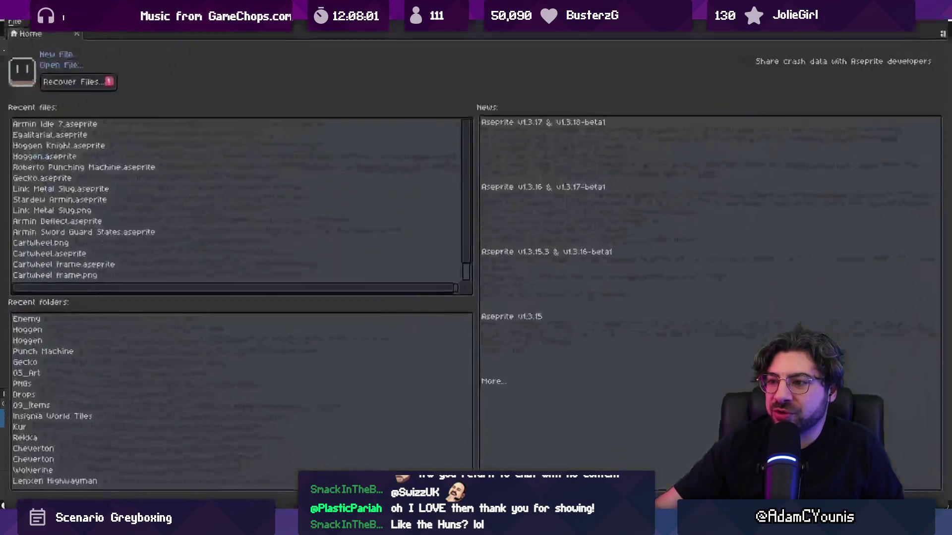
pyautogui.click(196, 142)
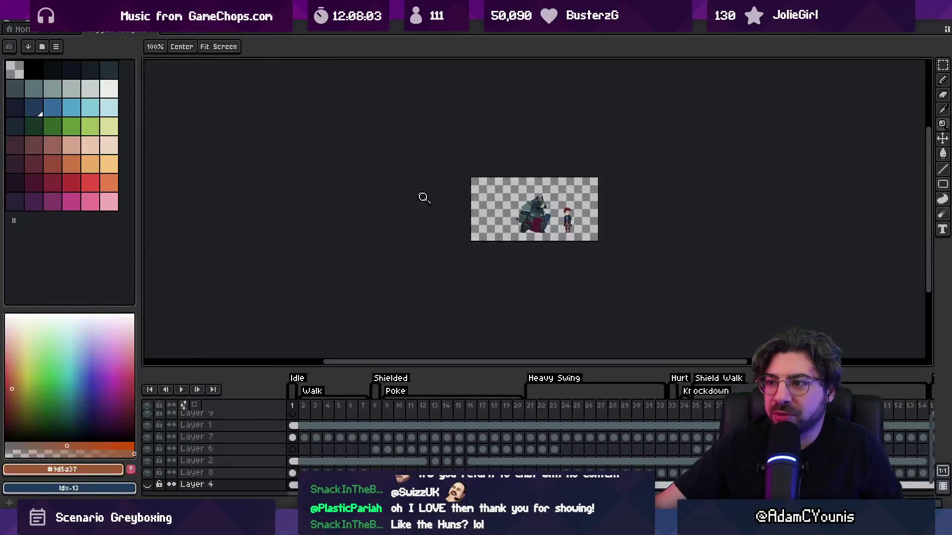
# Zoom in and rectangle-select the boar knight sprite.
pyautogui.click(366, 209)
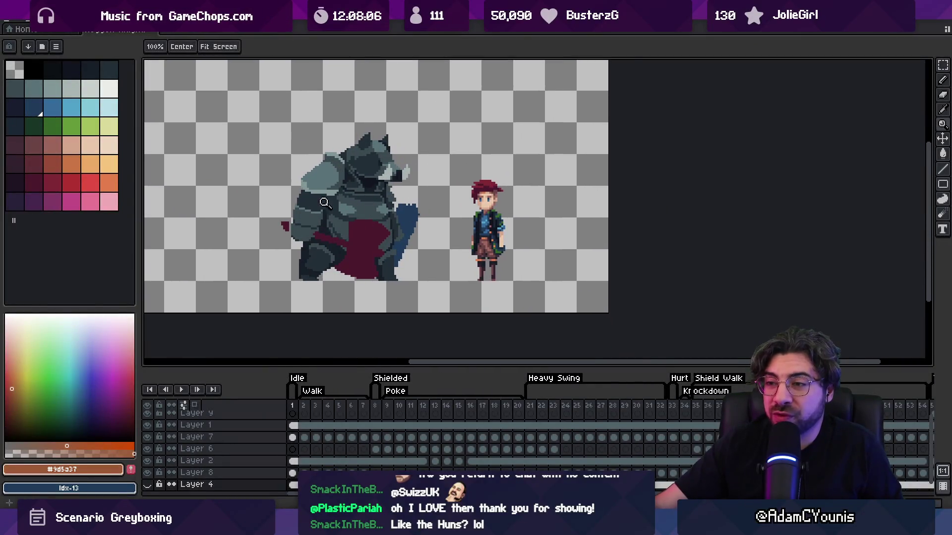
pyautogui.moveTo(389, 525)
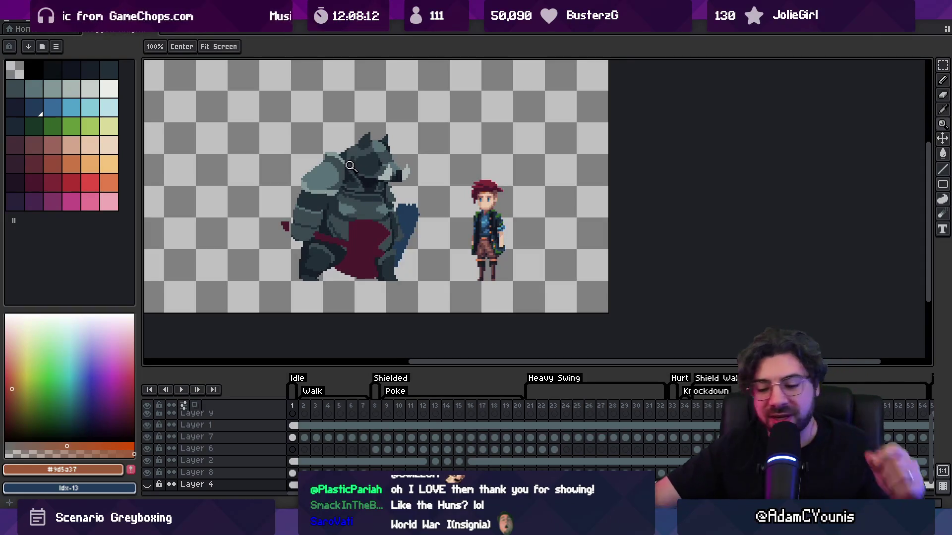
pyautogui.press('m')
pyautogui.moveTo(315, 159)
pyautogui.mouseDown()
pyautogui.moveTo(438, 268)
pyautogui.moveTo(431, 283)
pyautogui.mouseUp()
# Open Hoggen.aseprite from recent files, select the green pig, then return to Unity.
pyautogui.click(11, 23)
pyautogui.moveTo(59, 52)
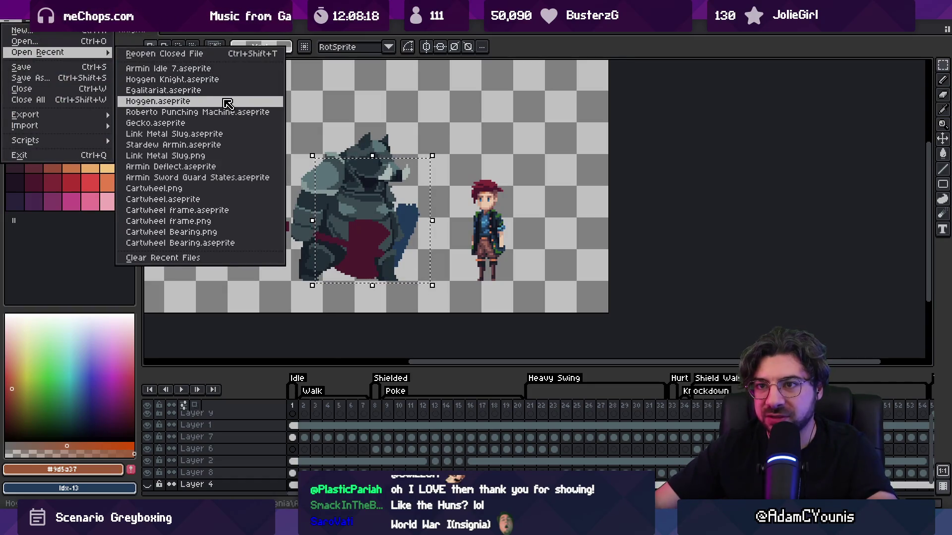
pyautogui.click(227, 101)
pyautogui.scroll(4, 424, 212)
pyautogui.moveTo(424, 213); pyautogui.dragTo(425, 214)
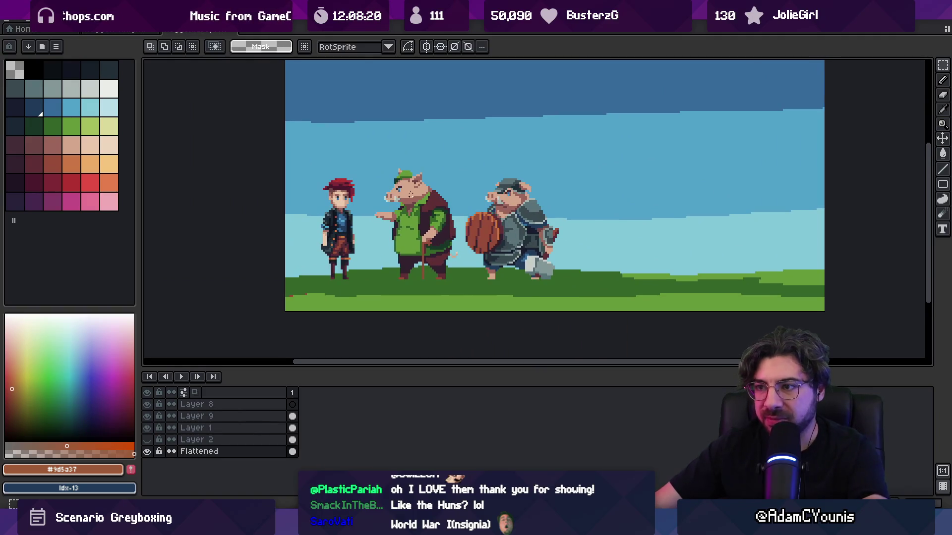
pyautogui.moveTo(383, 165)
pyautogui.mouseDown()
pyautogui.moveTo(471, 263)
pyautogui.moveTo(493, 273)
pyautogui.moveTo(466, 260)
pyautogui.moveTo(474, 272)
pyautogui.moveTo(492, 278)
pyautogui.mouseUp()
pyautogui.click(444, 235)
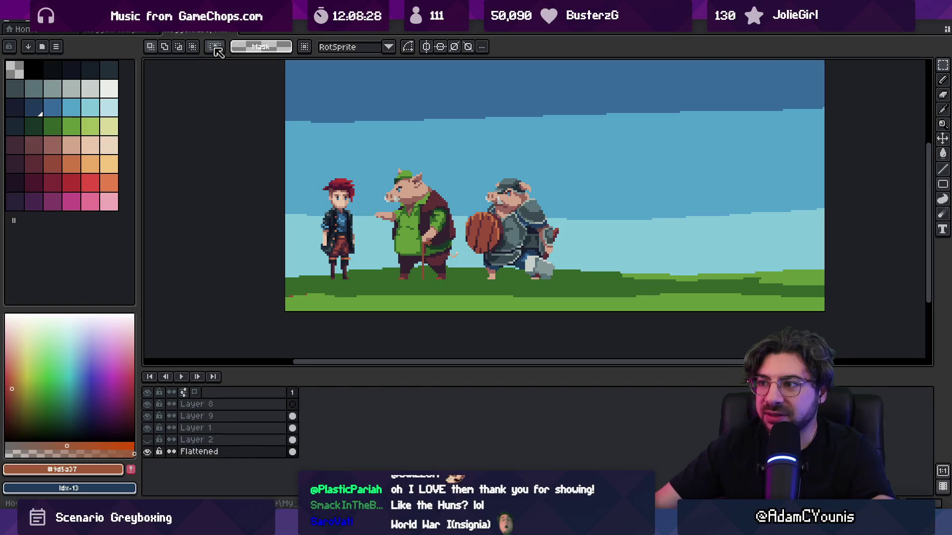
pyautogui.hotkey('ctrl', 'Tab')
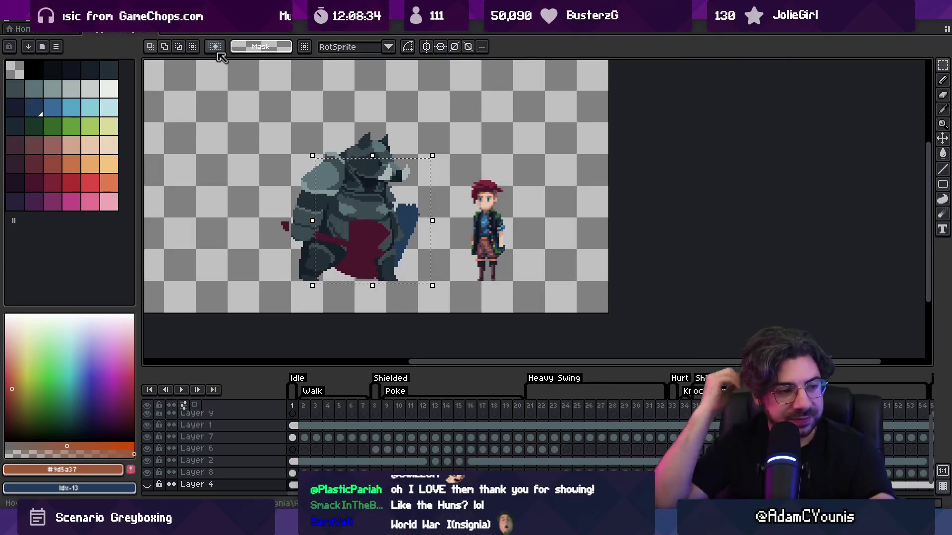
pyautogui.hotkey('alt', 'Tab')
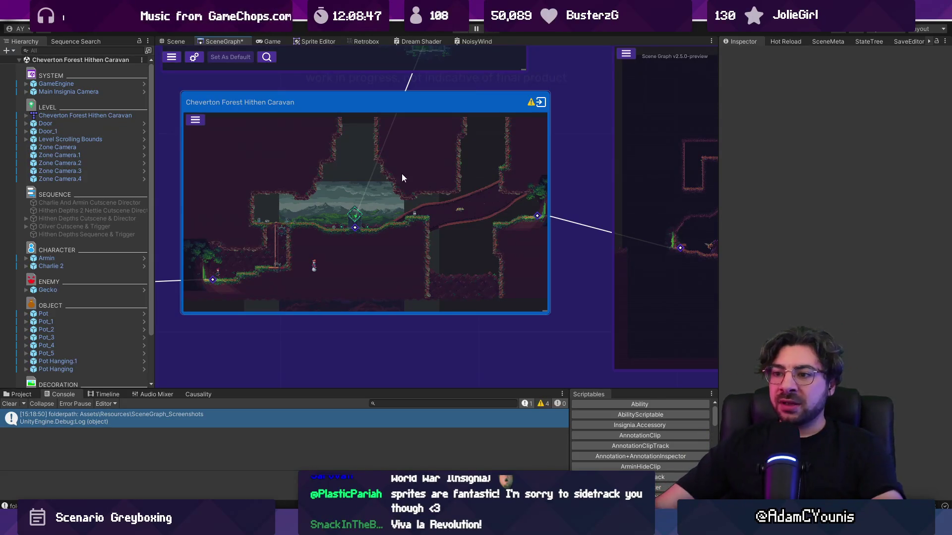
# Zoom out and pan the SceneGraph to select the Cheverwood Path node.
pyautogui.scroll(-5, 392, 186)
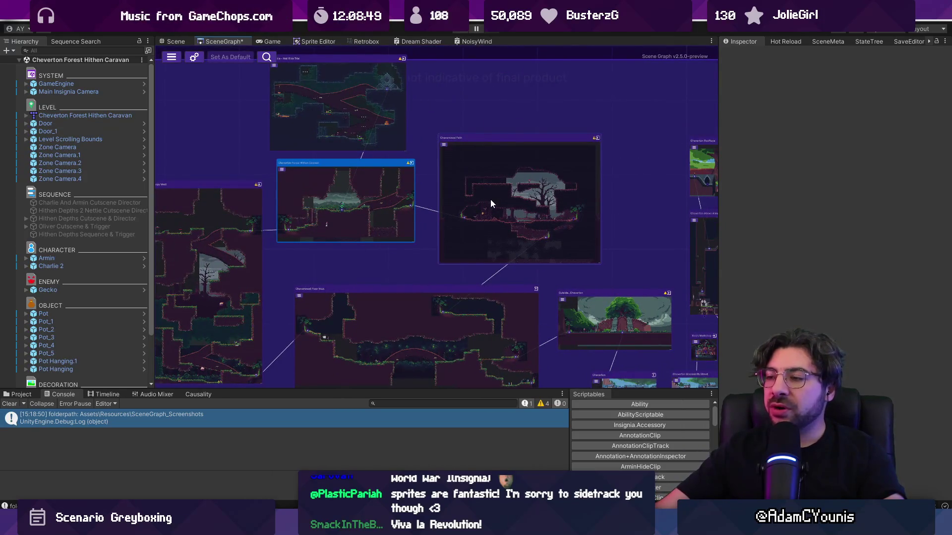
pyautogui.moveTo(490, 199); pyautogui.dragTo(421, 190)
pyautogui.moveTo(490, 199); pyautogui.dragTo(422, 191)
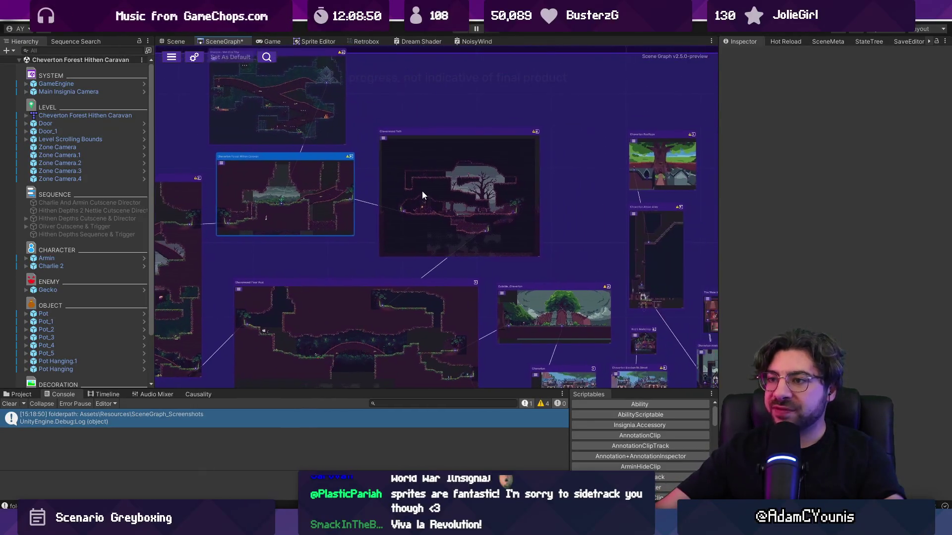
pyautogui.click(391, 177)
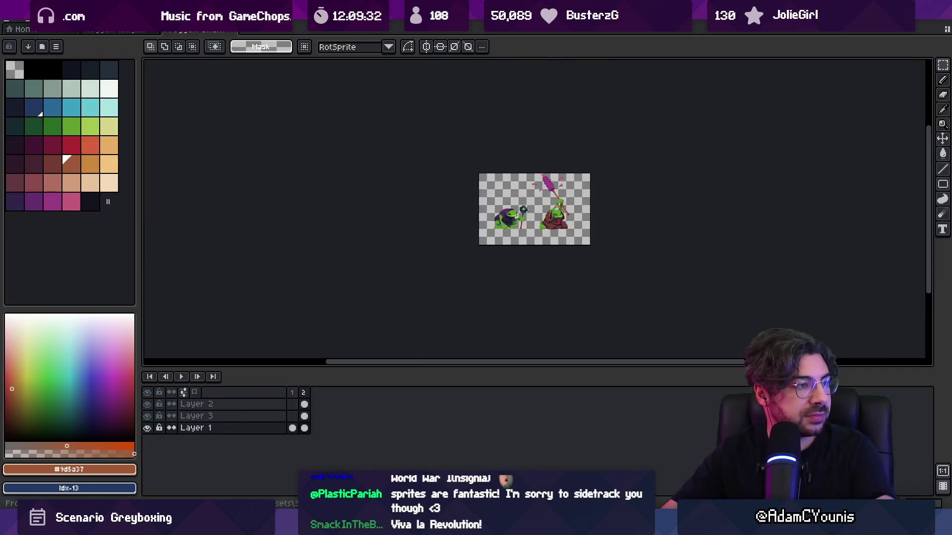
# Zoom in on the hooded mace frog and the robed frog with the pink club.
pyautogui.scroll(5, 489, 328)
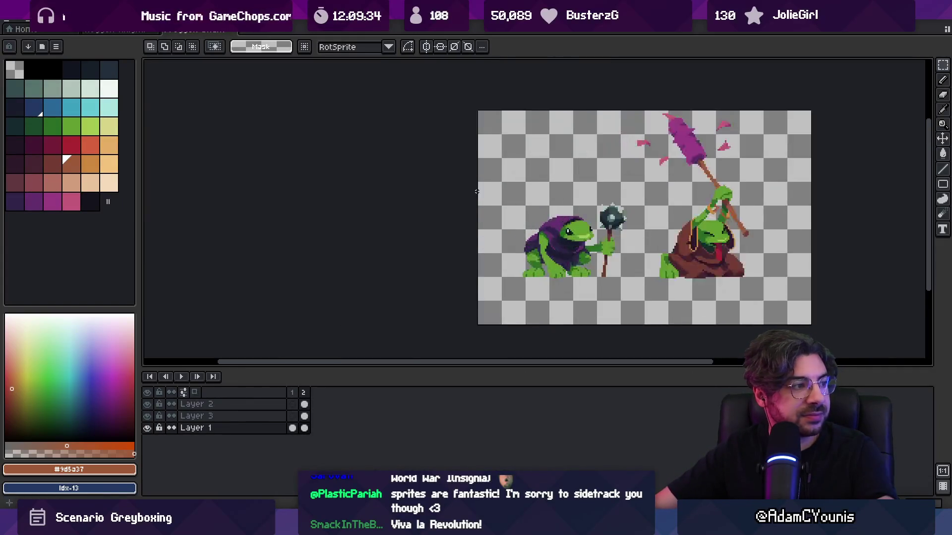
pyautogui.scroll(-1, 394, 272)
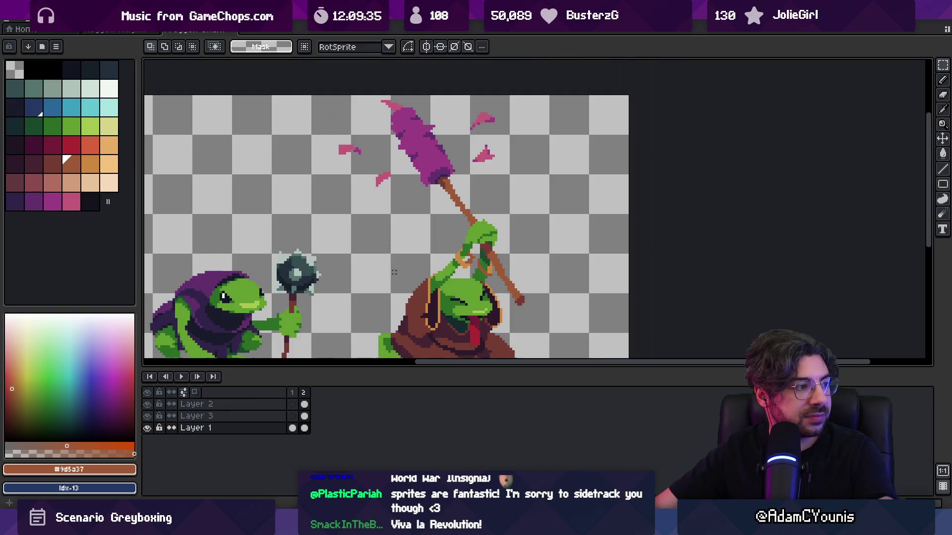
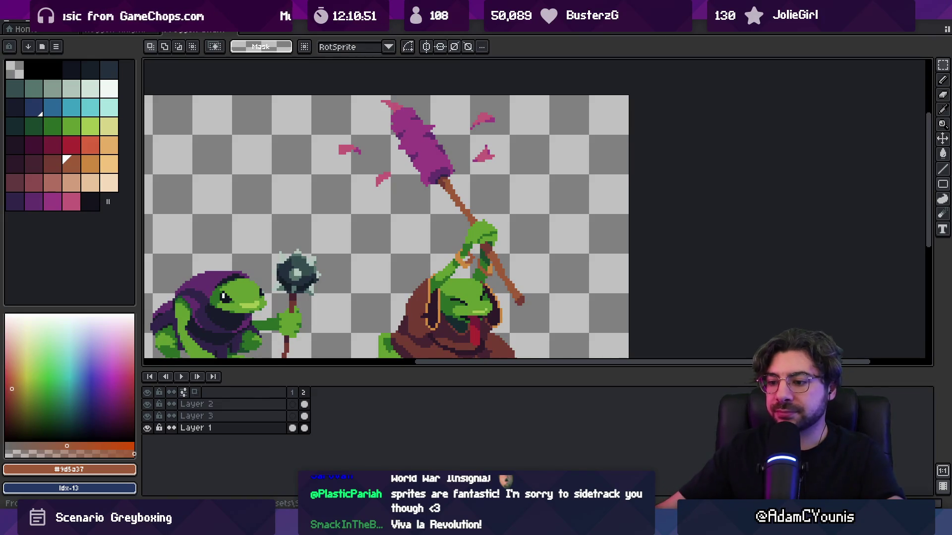
# Switch from Aseprite's frog-warrior sprite to Unity's SceneGraph window of connected level rooms.
pyautogui.hotkey('alt', 'Tab')
pyautogui.scroll(-3, 542, 209)
pyautogui.scroll(2, 496, 195)
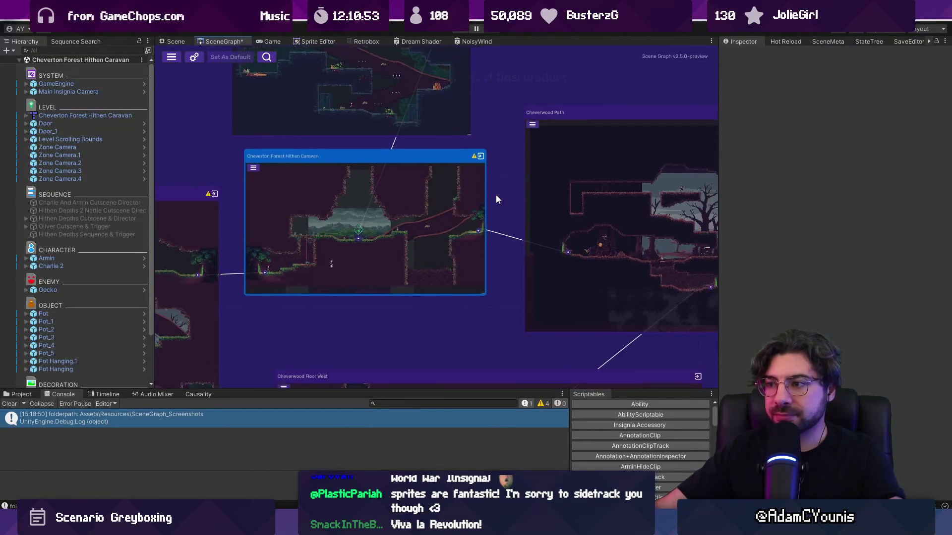
pyautogui.scroll(-2, 423, 201)
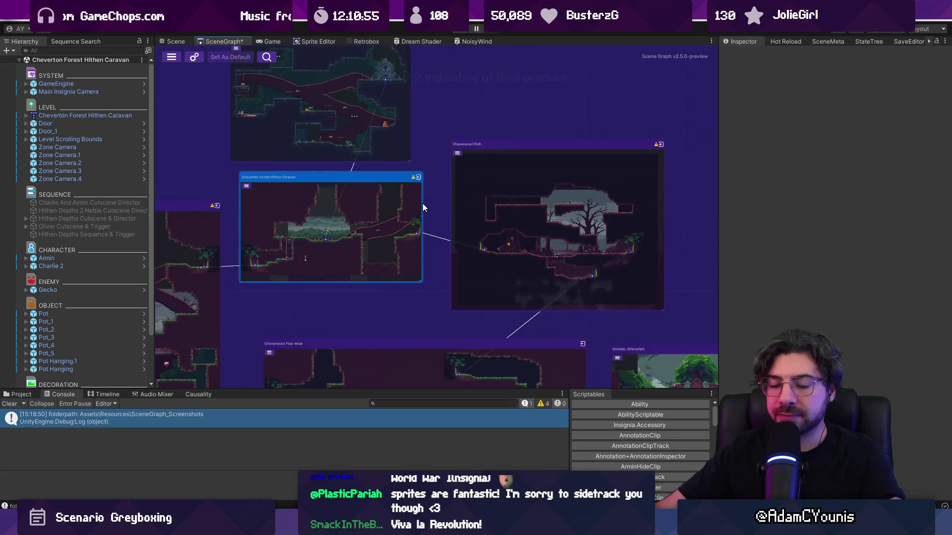
pyautogui.scroll(3, 422, 203)
pyautogui.scroll(-2, 413, 203)
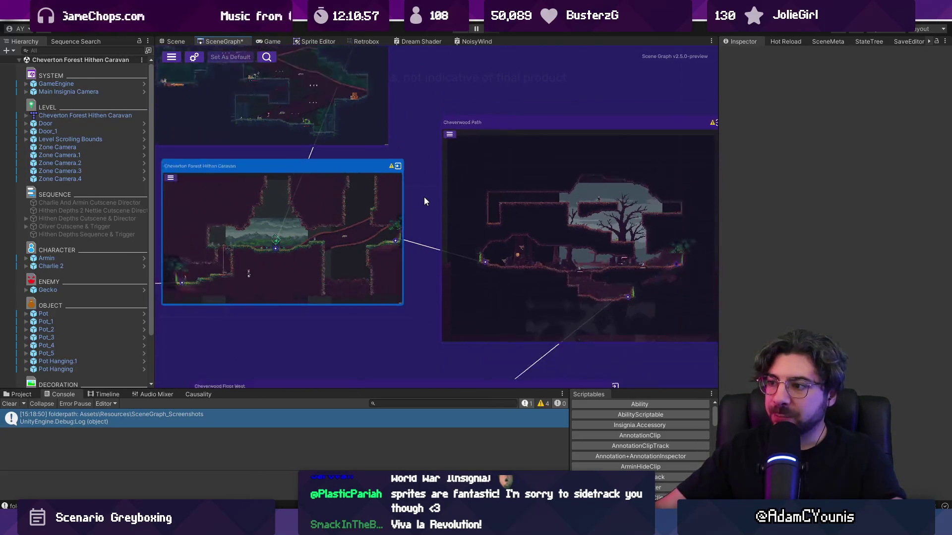
pyautogui.scroll(-3, 424, 197)
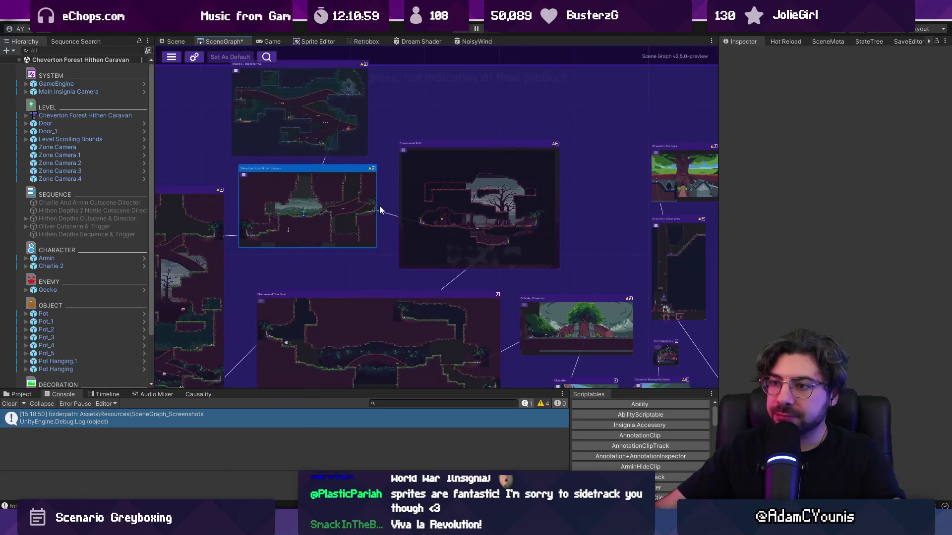
pyautogui.scroll(1, 307, 232)
pyautogui.scroll(2, 303, 231)
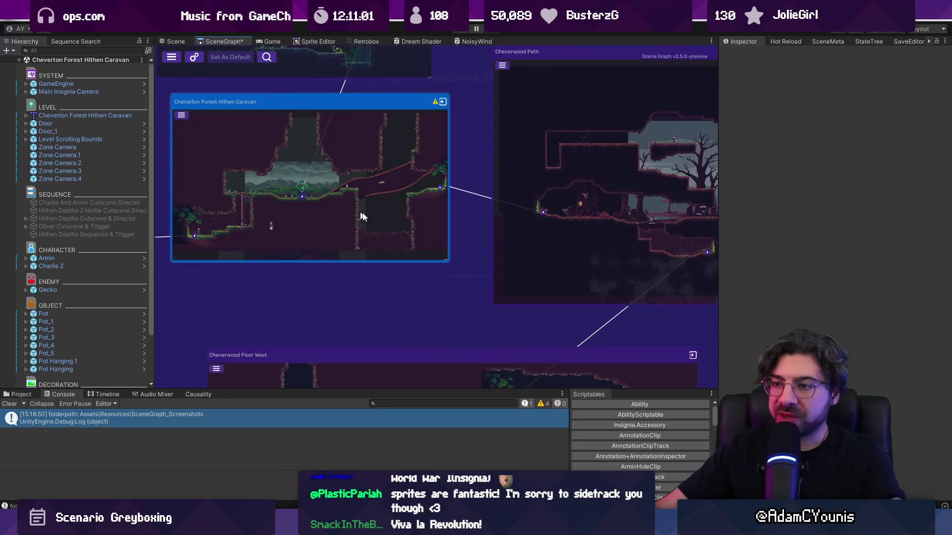
pyautogui.scroll(2, 306, 191)
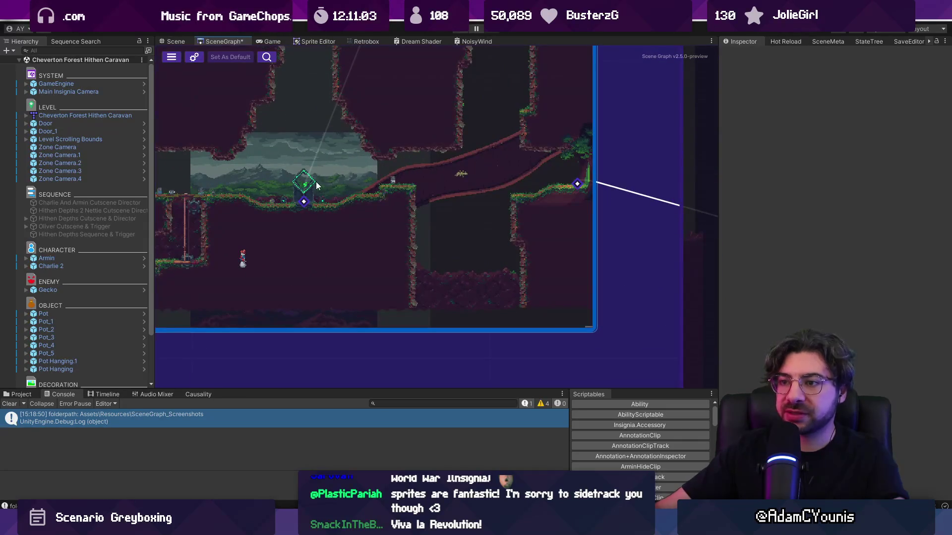
pyautogui.scroll(-2, 315, 248)
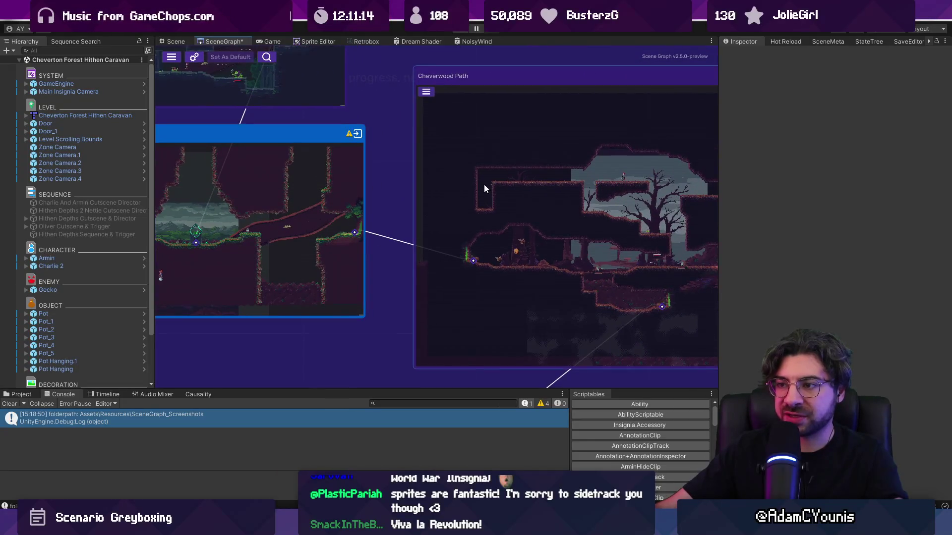
pyautogui.scroll(-5, 377, 202)
pyautogui.moveTo(376, 179)
pyautogui.mouseDown()
pyautogui.moveTo(474, 149)
pyautogui.moveTo(402, 251)
pyautogui.mouseUp()
pyautogui.scroll(3, 453, 166)
# Open the Cheverton Forest Hithen Caravan level and inspect its anvil and ground tilemap.
pyautogui.doubleClick(401, 251)
pyautogui.click(421, 230)
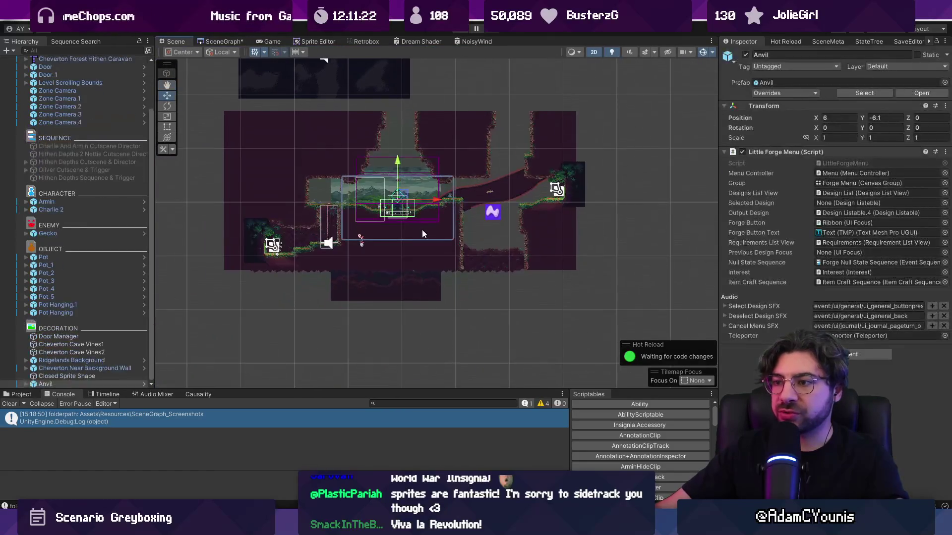
pyautogui.click(293, 149)
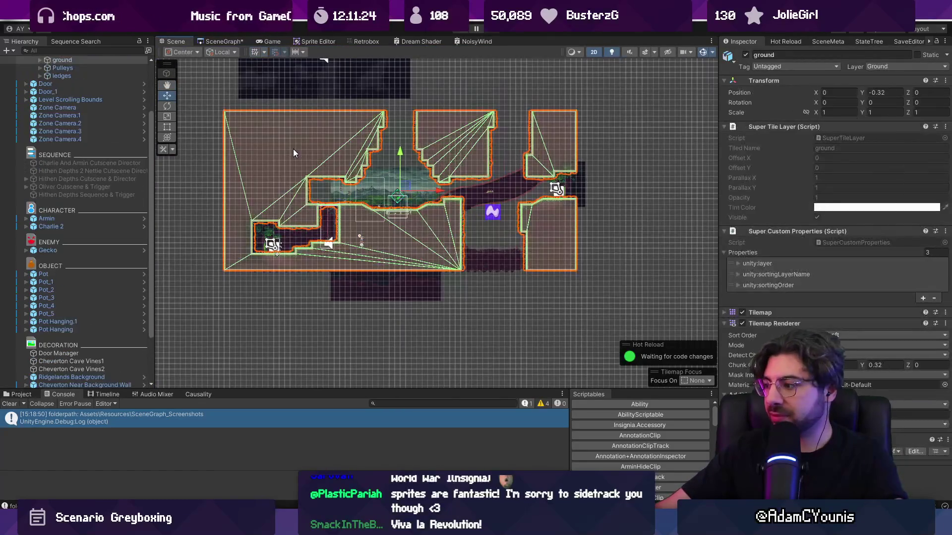
pyautogui.scroll(3, 94, 203)
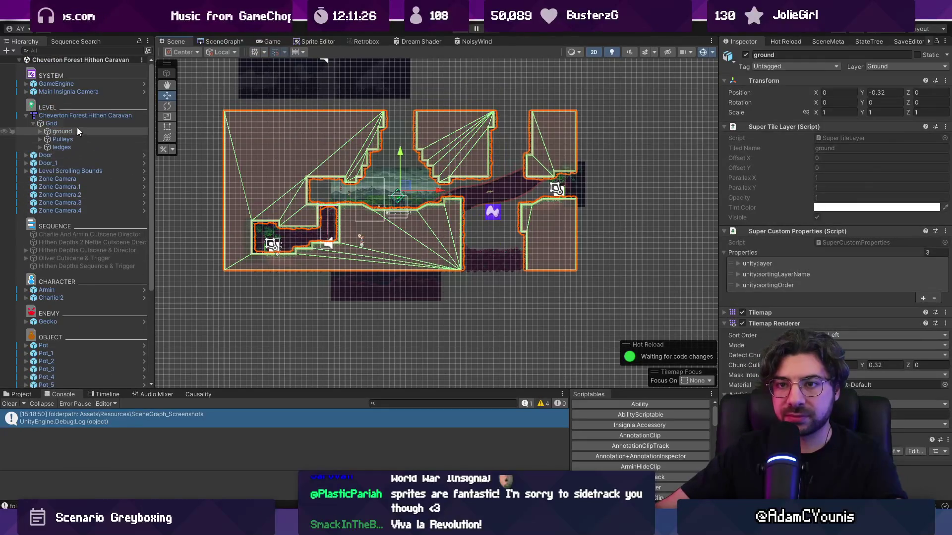
pyautogui.rightClick(76, 116)
pyautogui.moveTo(144, 223)
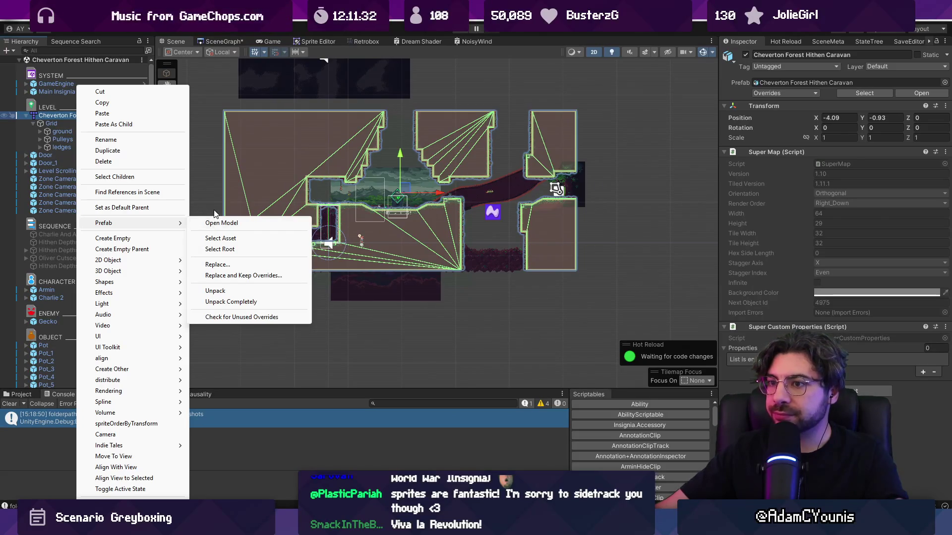
pyautogui.click(201, 156)
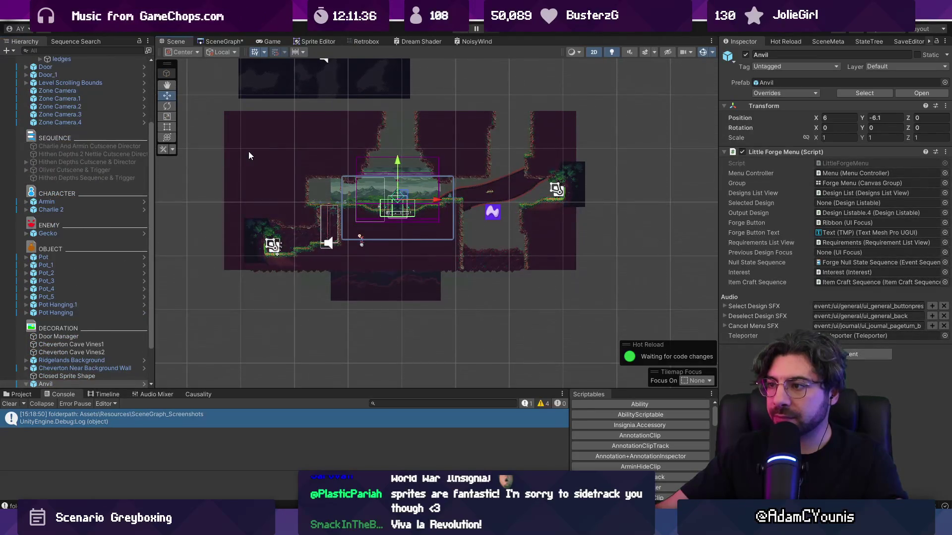
pyautogui.click(250, 156)
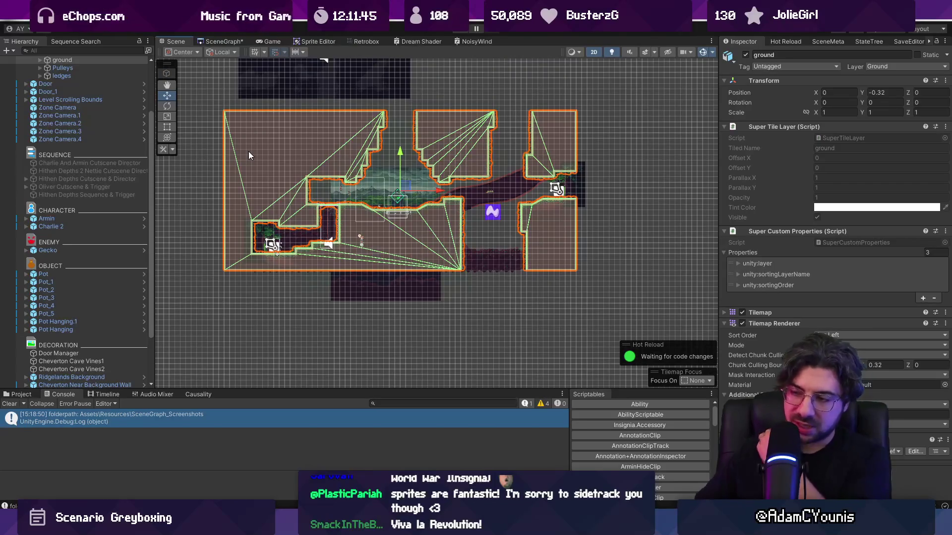
# Locate the level's source Tiled map asset through the root object's Prefab > Open Model.
pyautogui.scroll(3, 97, 119)
pyautogui.scroll(3, 97, 122)
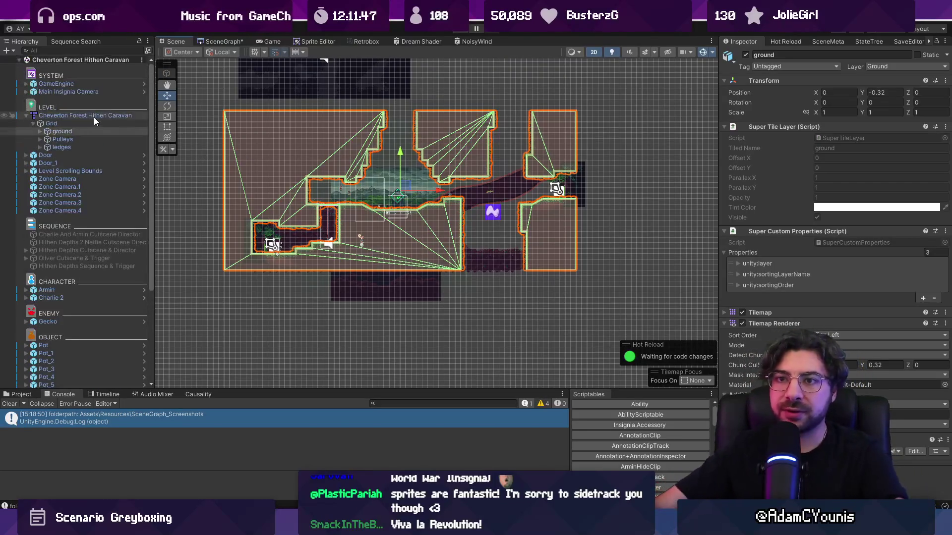
pyautogui.rightClick(92, 115)
pyautogui.moveTo(159, 225)
pyautogui.click(237, 222)
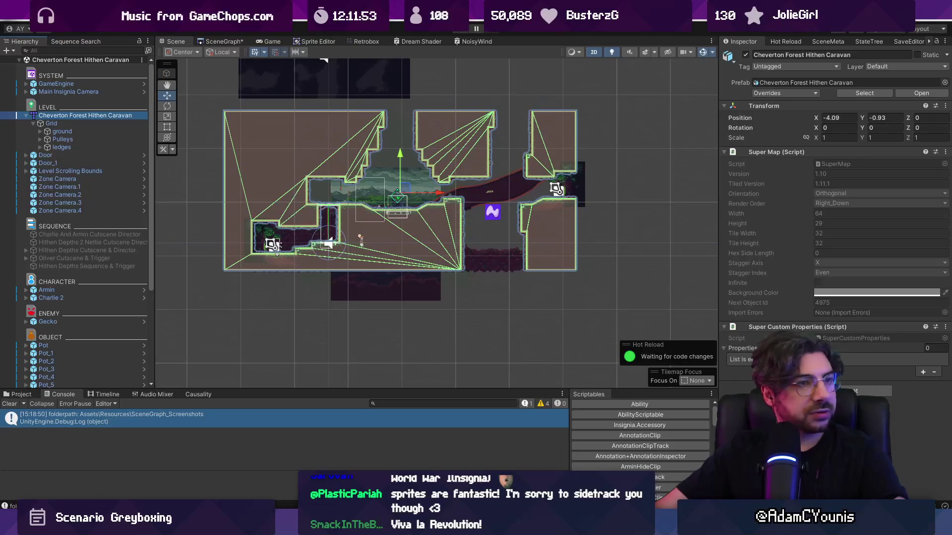
pyautogui.rightClick(113, 115)
pyautogui.moveTo(198, 223)
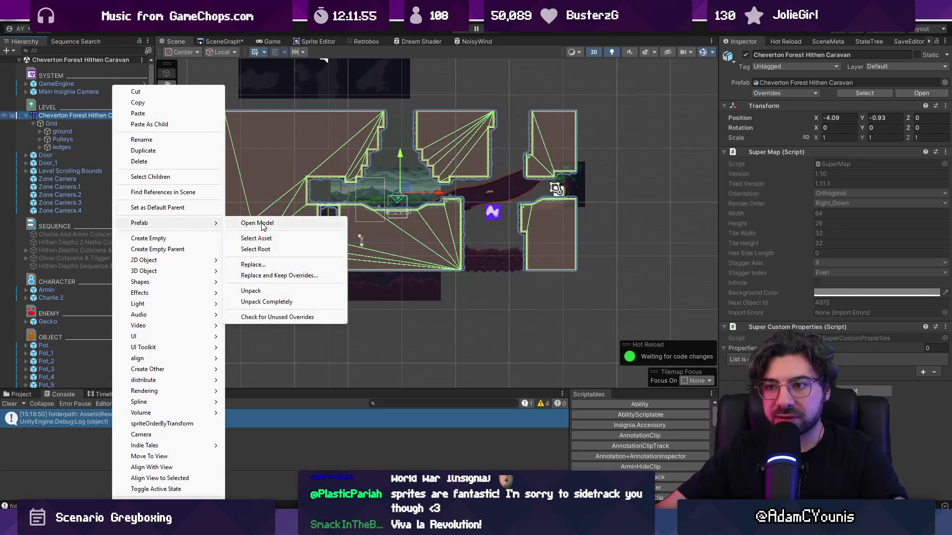
pyautogui.click(263, 239)
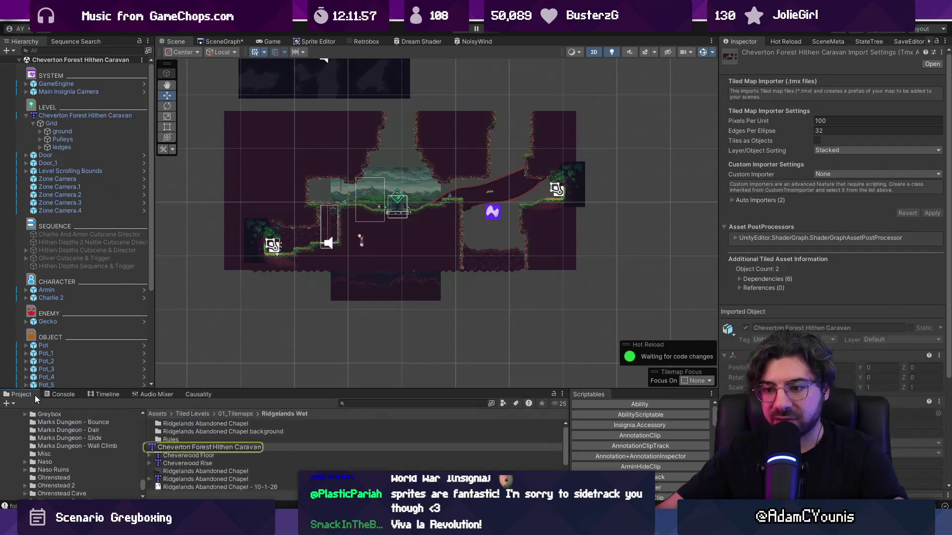
# Rename the map asset to 'Cheverton Forest Crossroads' and switch to it in Tiled.
pyautogui.click(214, 448)
pyautogui.write('Cheverton Forest C')
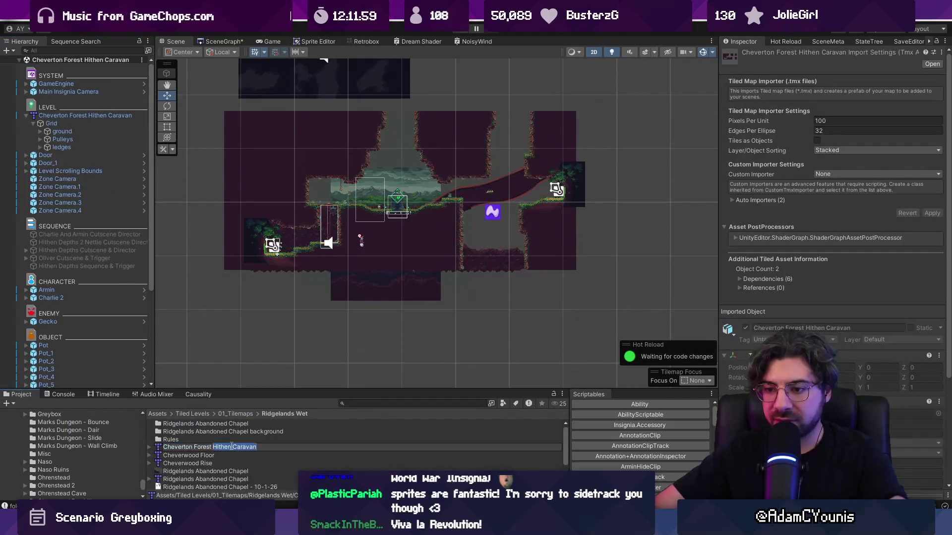
pyautogui.write('rossroads')
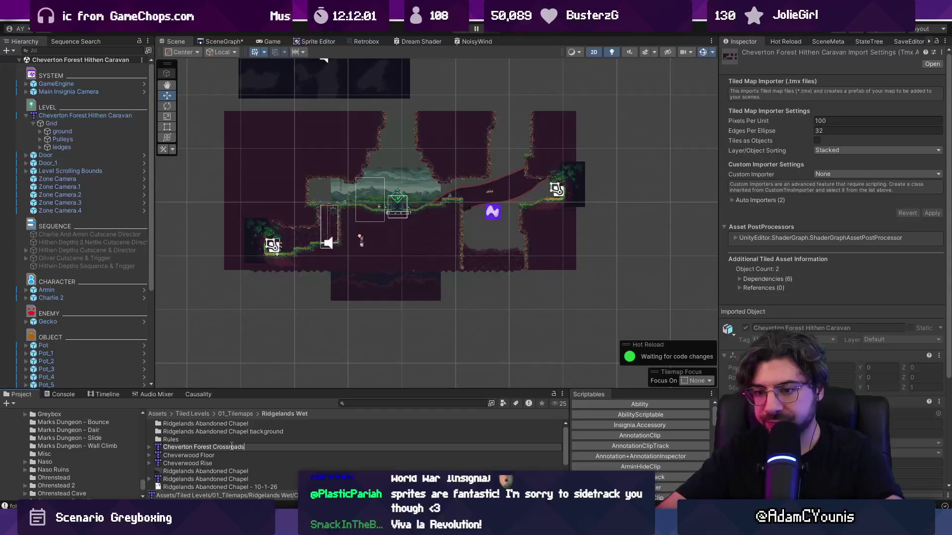
pyautogui.press('Return')
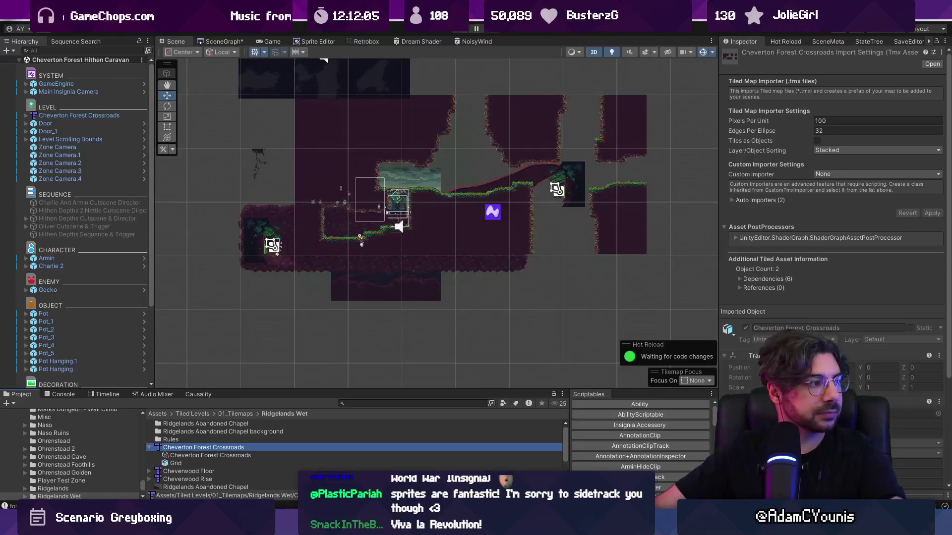
pyautogui.hotkey('alt', 'Tab')
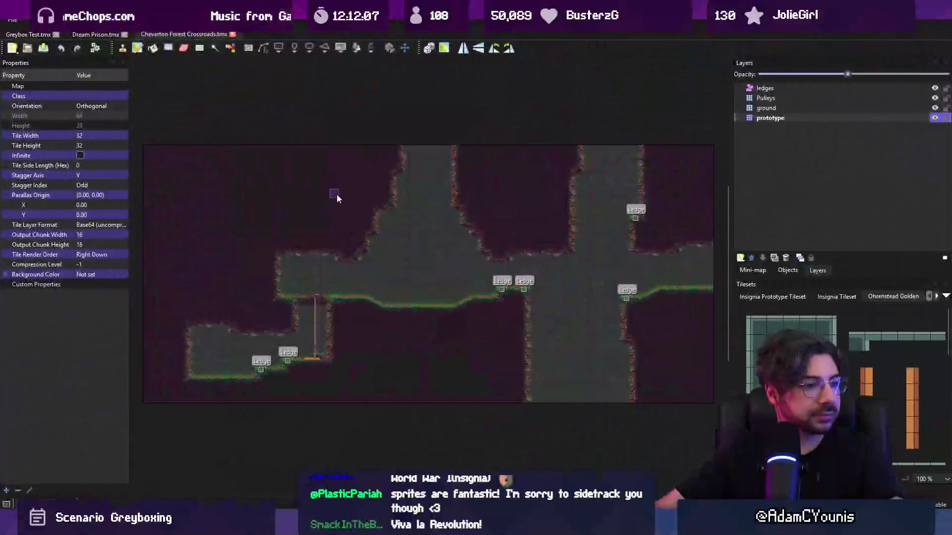
# Rectangle-select from the Crossroads map's top-left corner to well below its bottom edge.
pyautogui.scroll(2, 520, 283)
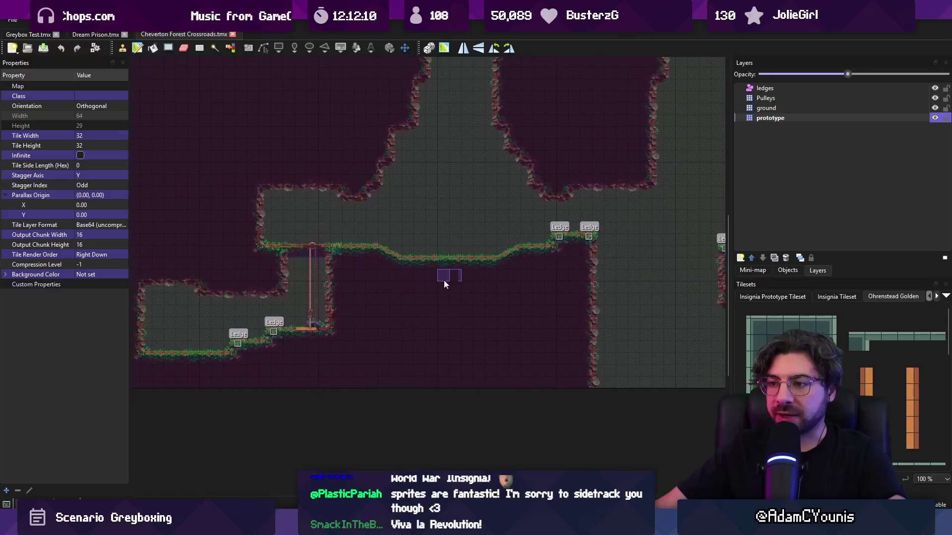
pyautogui.scroll(-3, 409, 285)
pyautogui.hscroll(3, 412, 277)
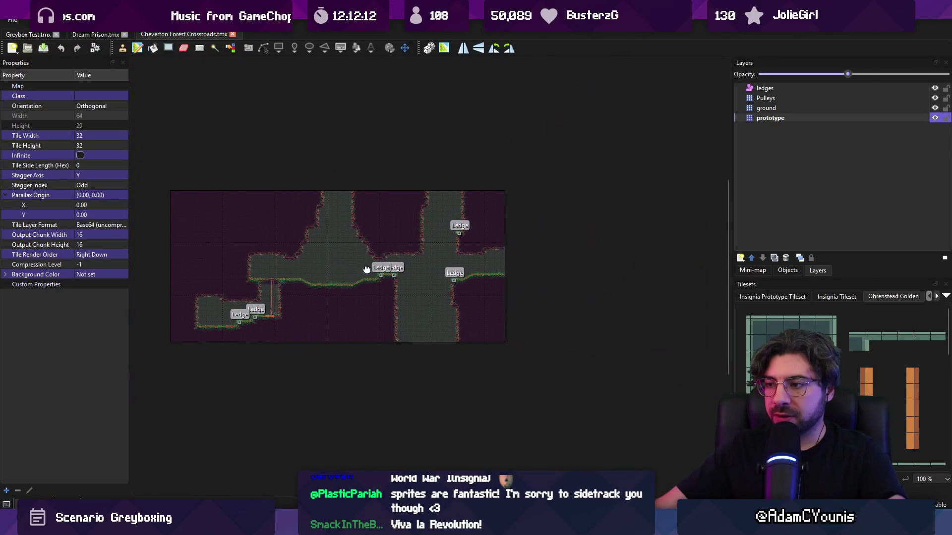
pyautogui.press('r')
pyautogui.moveTo(388, 193); pyautogui.dragTo(495, 344)
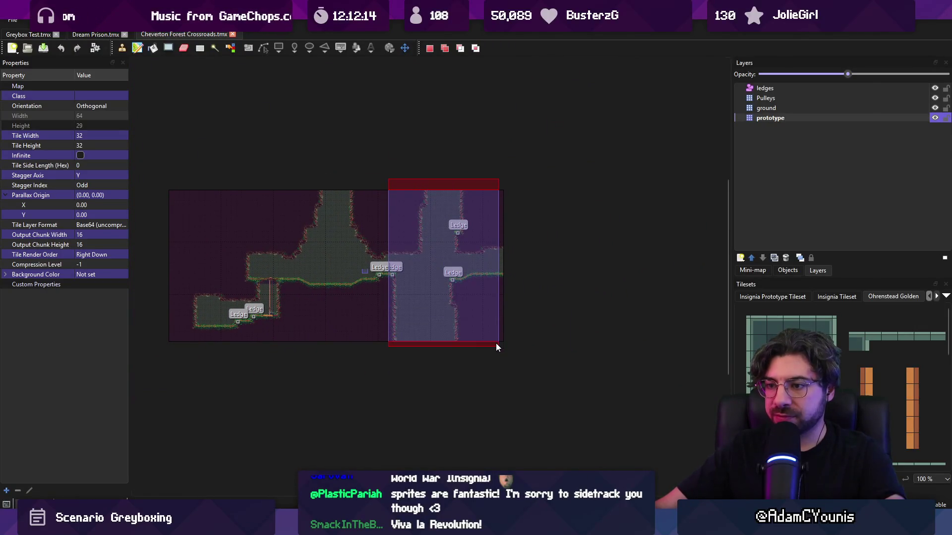
pyautogui.moveTo(260, 328); pyautogui.dragTo(287, 306)
pyautogui.scroll(1, 282, 293)
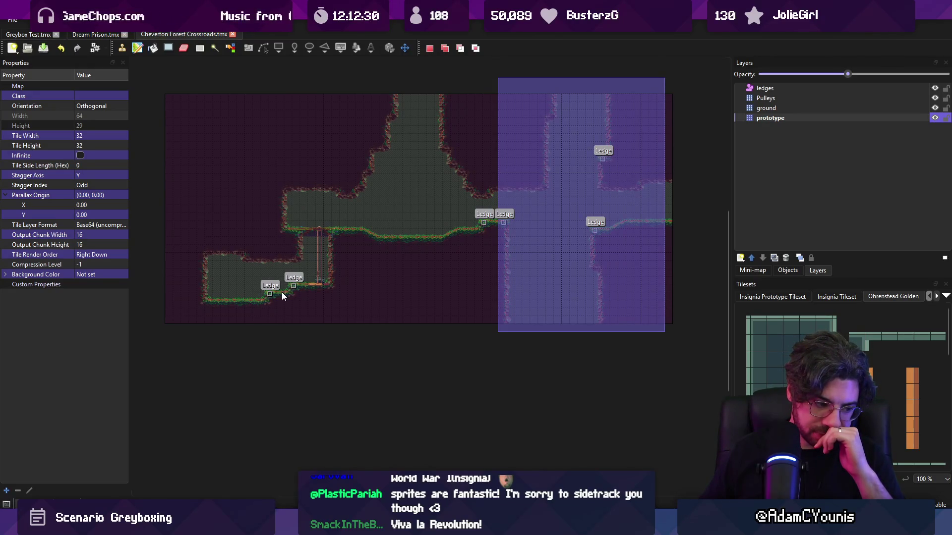
pyautogui.hscroll(2, 298, 258)
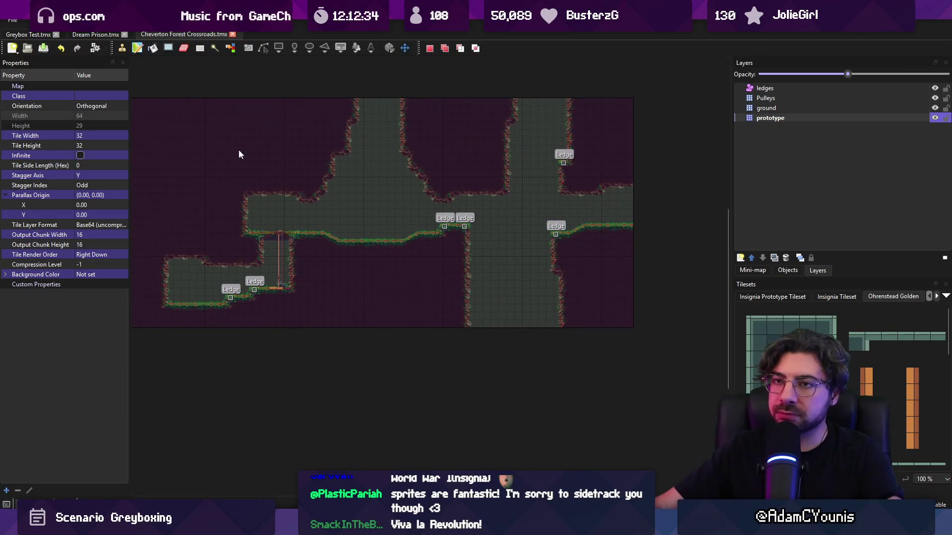
pyautogui.hscroll(-4, 250, 135)
pyautogui.moveTo(202, 100)
pyautogui.mouseDown()
pyautogui.moveTo(709, 442)
pyautogui.moveTo(703, 454)
pyautogui.mouseUp()
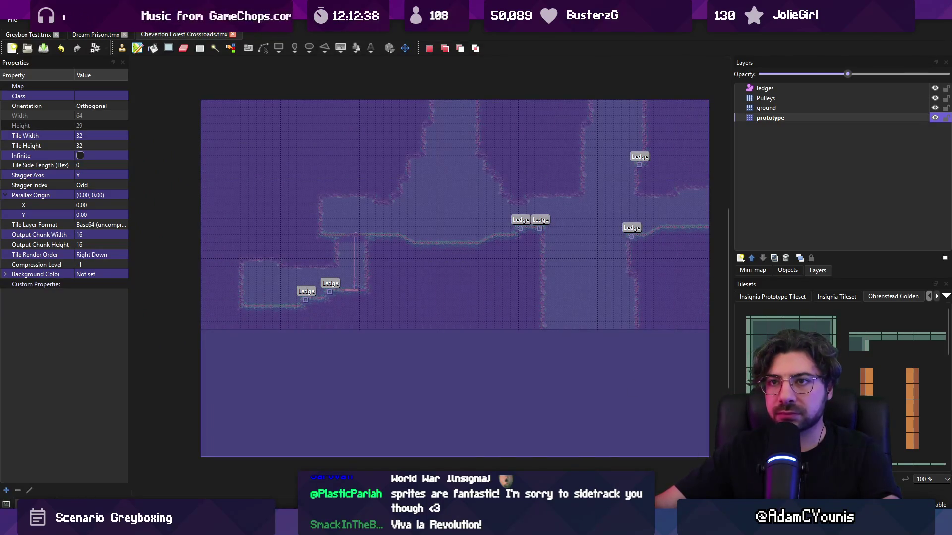
pyautogui.click(121, 20)
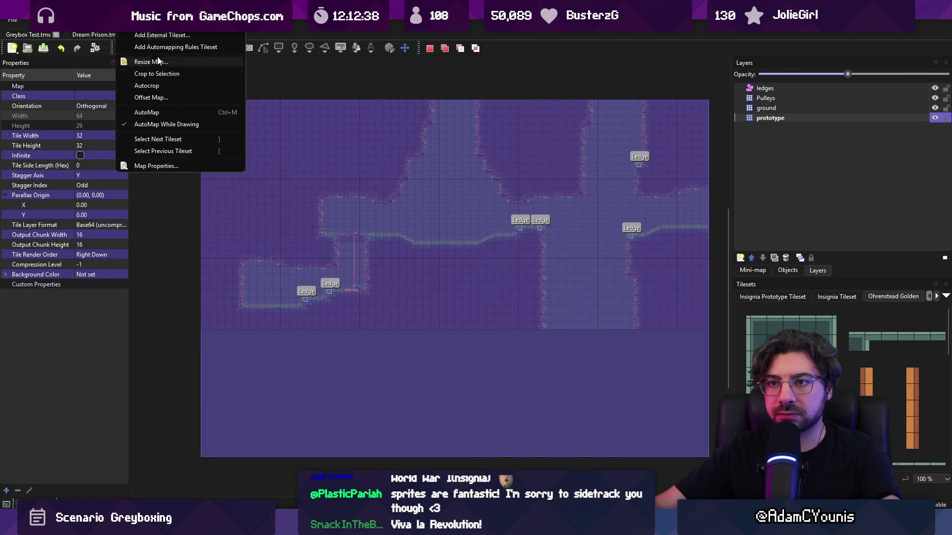
# Grow the map to the selection and paint the central shaft down to the lower ledge.
pyautogui.click(178, 75)
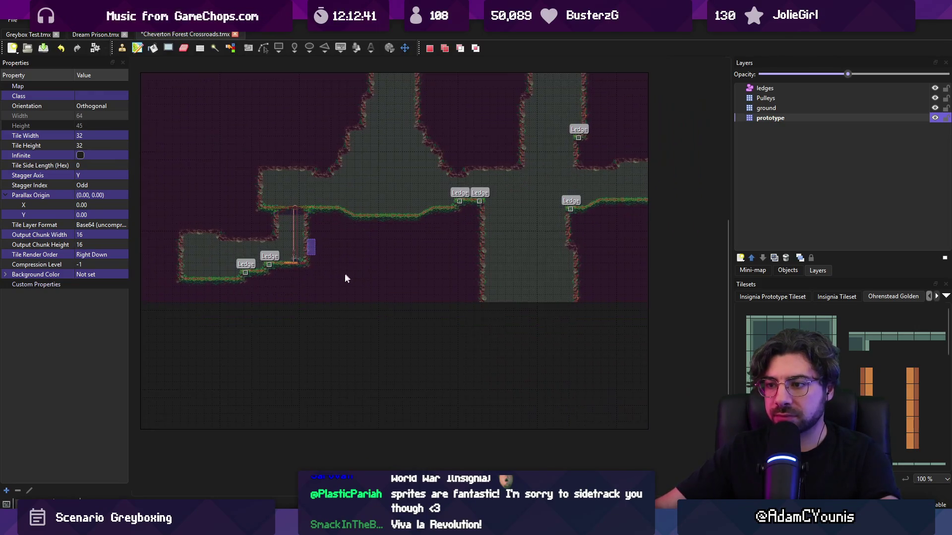
pyautogui.moveTo(231, 280)
pyautogui.mouseDown()
pyautogui.moveTo(398, 338)
pyautogui.moveTo(400, 308)
pyautogui.moveTo(412, 410)
pyautogui.mouseUp()
pyautogui.hotkey('ctrl', 'v')
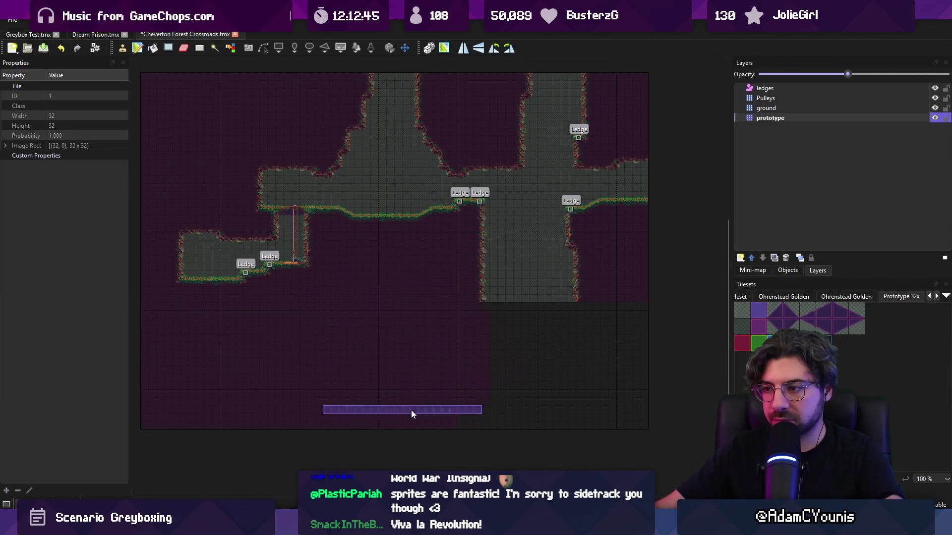
pyautogui.moveTo(610, 388); pyautogui.dragTo(569, 371)
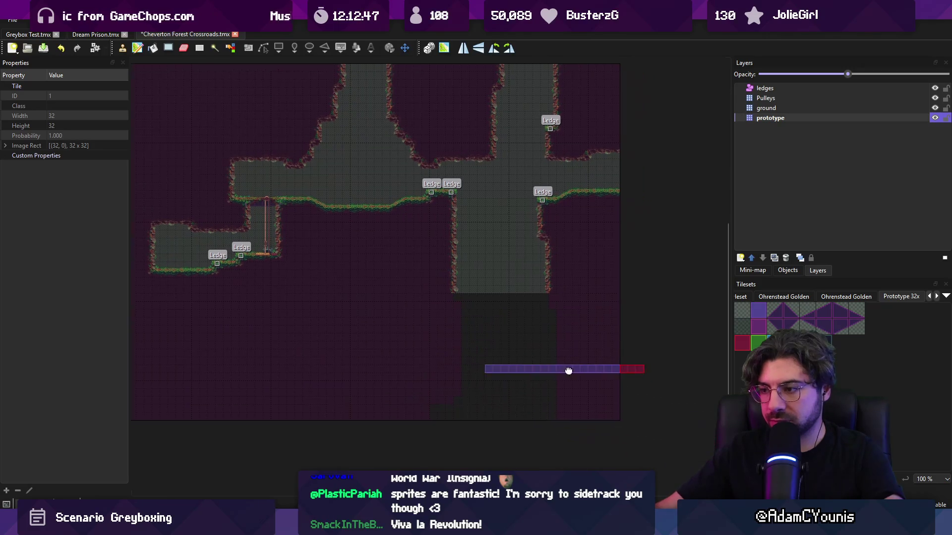
pyautogui.press('r')
pyautogui.moveTo(458, 278); pyautogui.dragTo(444, 235)
pyautogui.press('b')
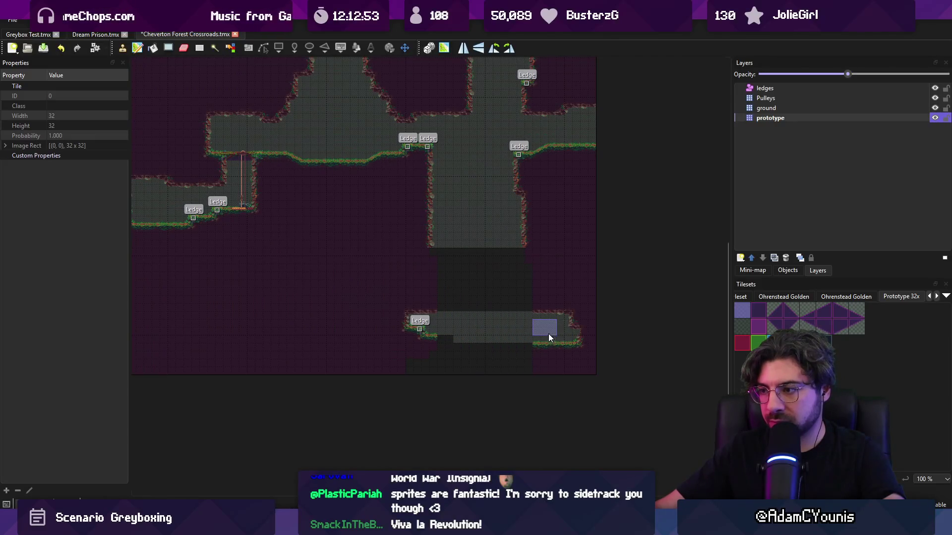
pyautogui.click(591, 340)
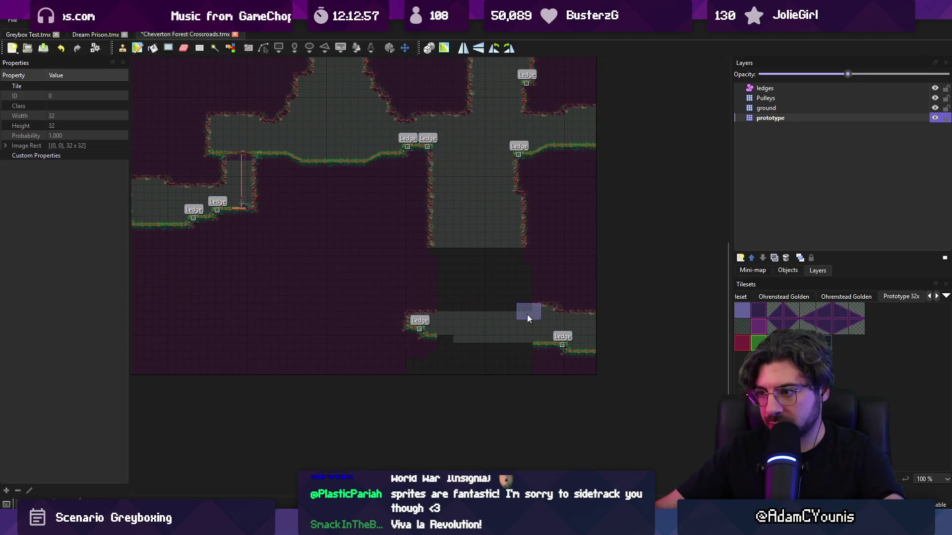
pyautogui.moveTo(488, 238)
pyautogui.mouseDown()
pyautogui.moveTo(465, 254)
pyautogui.moveTo(479, 322)
pyautogui.moveTo(504, 282)
pyautogui.mouseUp()
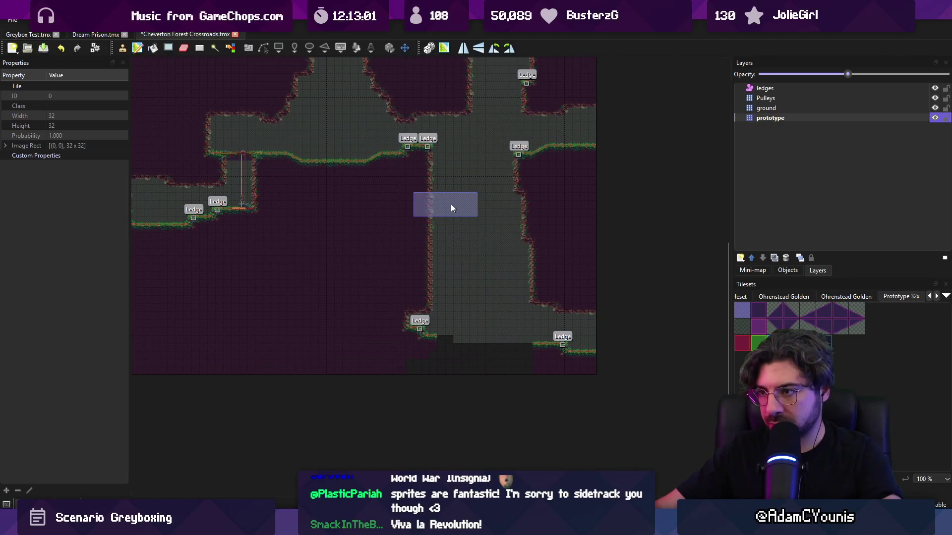
# Move a 3x5 block of shaft tiles and paint floor tiles leftward along the shaft.
pyautogui.press('r')
pyautogui.moveTo(442, 196); pyautogui.dragTo(460, 225)
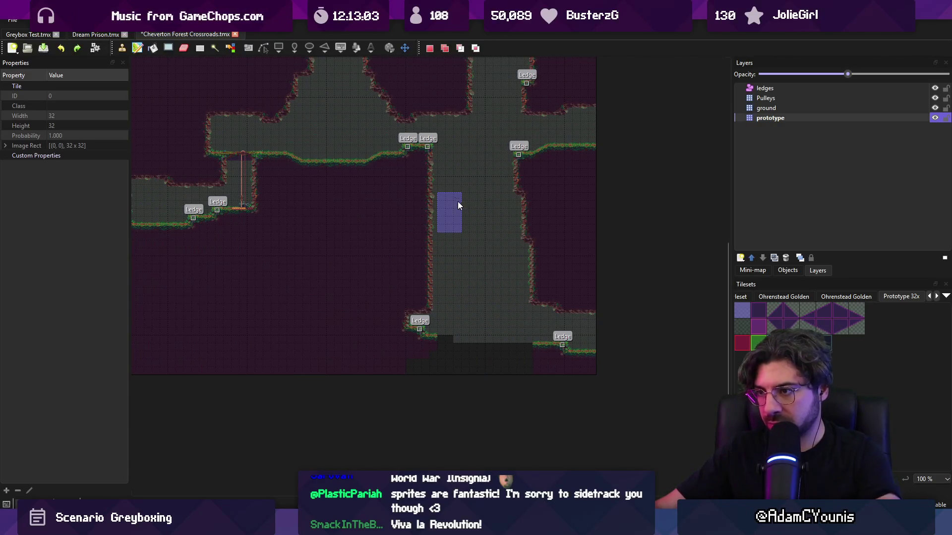
pyautogui.press('b')
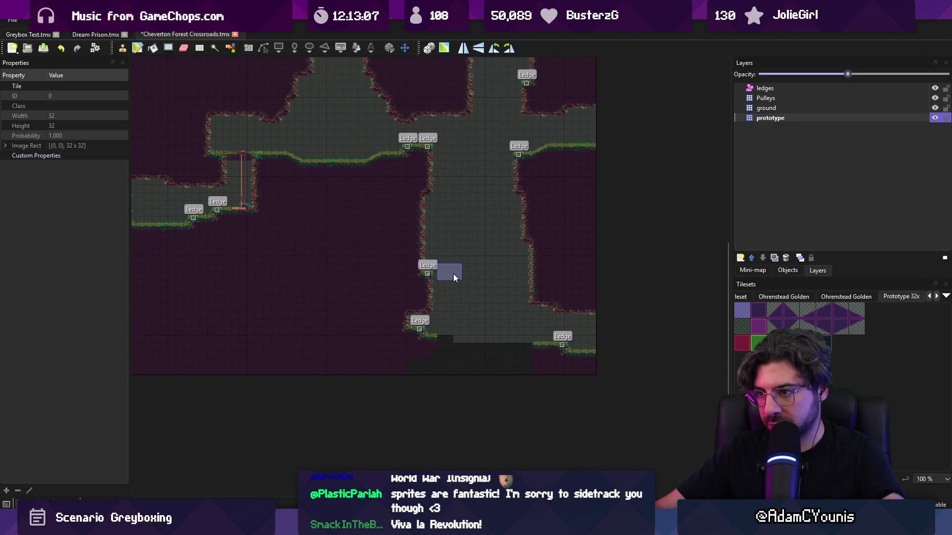
pyautogui.scroll(-1, 453, 274)
pyautogui.scroll(1, 455, 261)
pyautogui.press('r')
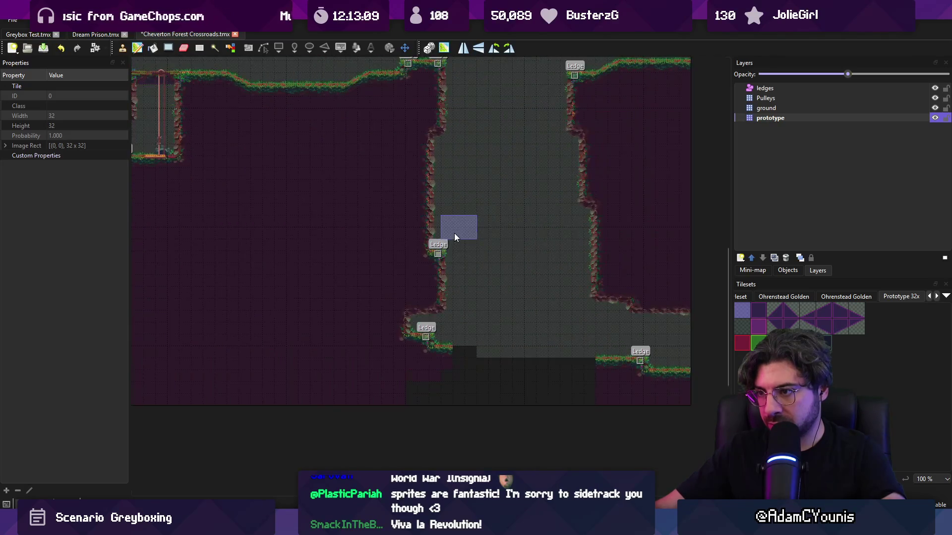
pyautogui.hotkey('ctrl', 'x')
pyautogui.hotkey('ctrl', 'v')
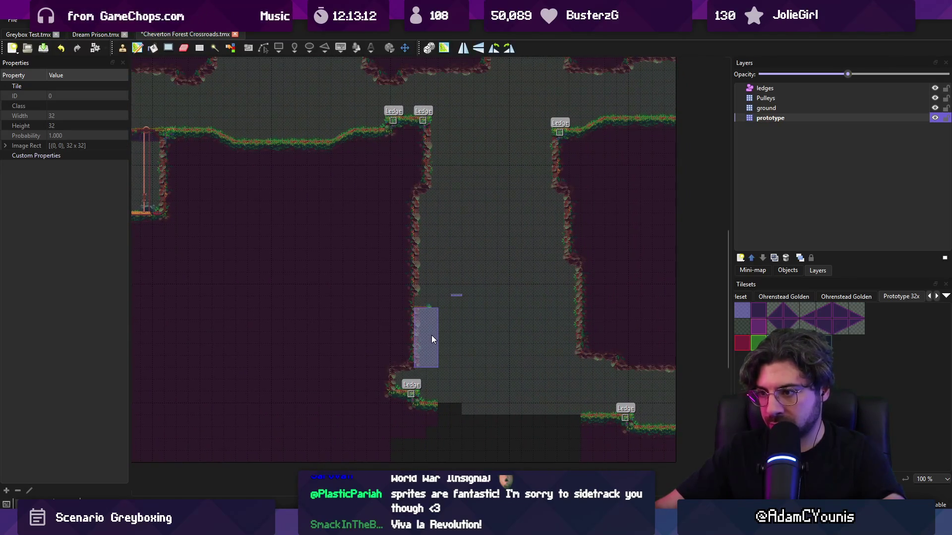
pyautogui.scroll(-3, 525, 258)
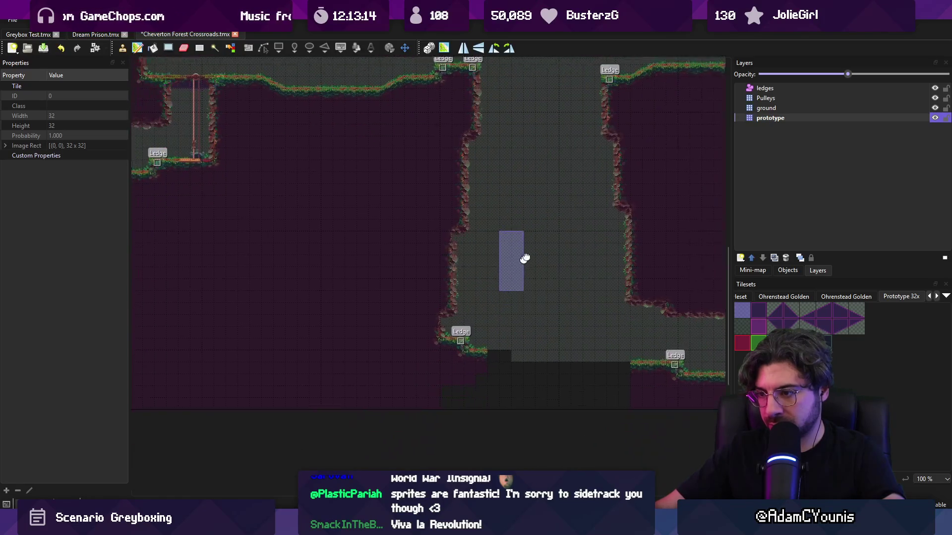
pyautogui.hscroll(-3, 511, 277)
pyautogui.press('r')
pyautogui.moveTo(495, 324)
pyautogui.mouseDown()
pyautogui.moveTo(453, 327)
pyautogui.moveTo(318, 300)
pyautogui.mouseUp()
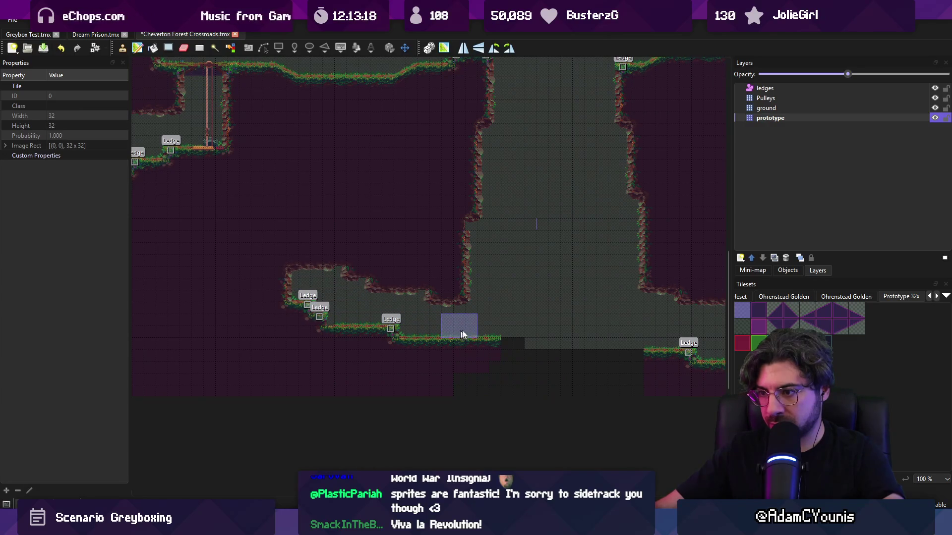
# Fill the gaps in the lower floor's ground edge with purple wall tiles.
pyautogui.hscroll(-6, 457, 323)
pyautogui.scroll(3, 457, 323)
pyautogui.scroll(-3, 427, 282)
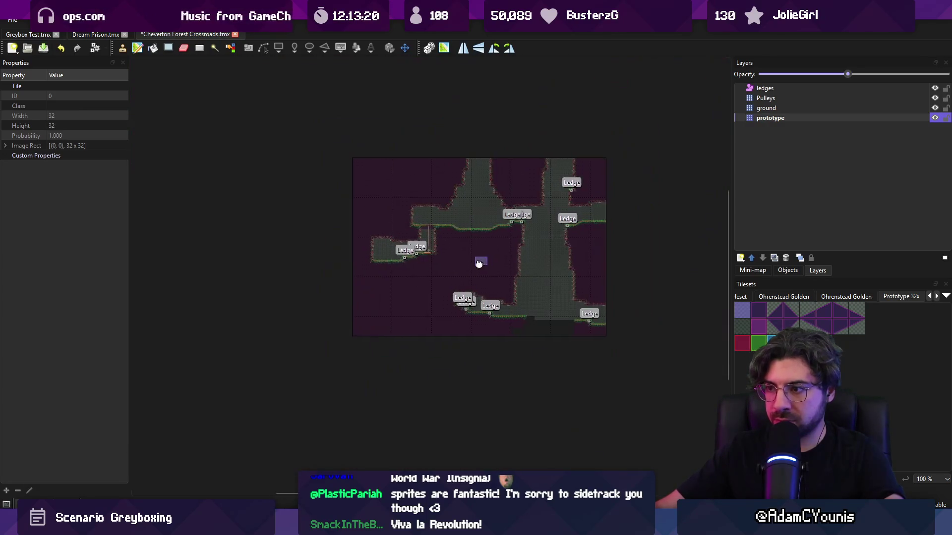
pyautogui.scroll(1, 410, 284)
pyautogui.scroll(-1, 405, 284)
pyautogui.scroll(1, 402, 286)
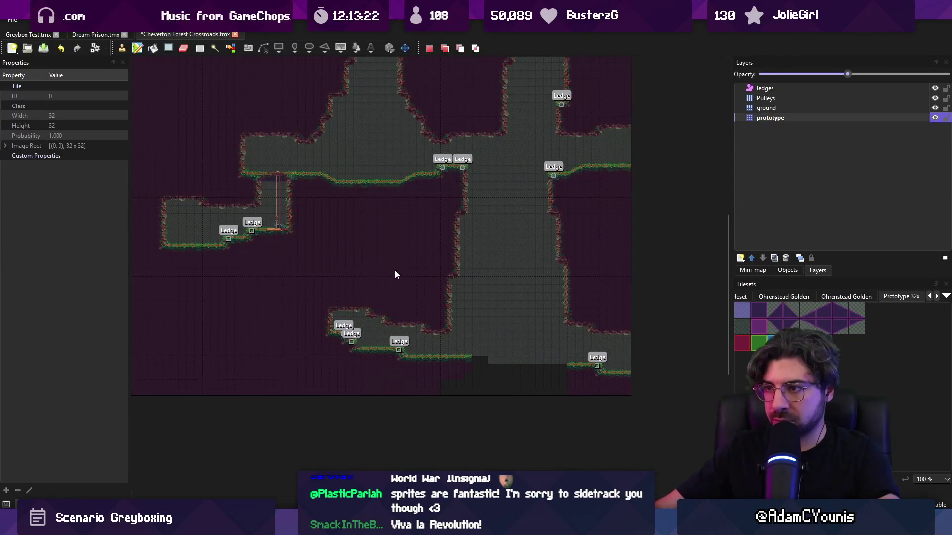
pyautogui.hscroll(-2, 371, 197)
pyautogui.scroll(1, 371, 198)
pyautogui.moveTo(379, 215)
pyautogui.mouseDown()
pyautogui.moveTo(371, 252)
pyautogui.moveTo(464, 237)
pyautogui.mouseUp()
pyautogui.hscroll(2, 471, 337)
pyautogui.press('b')
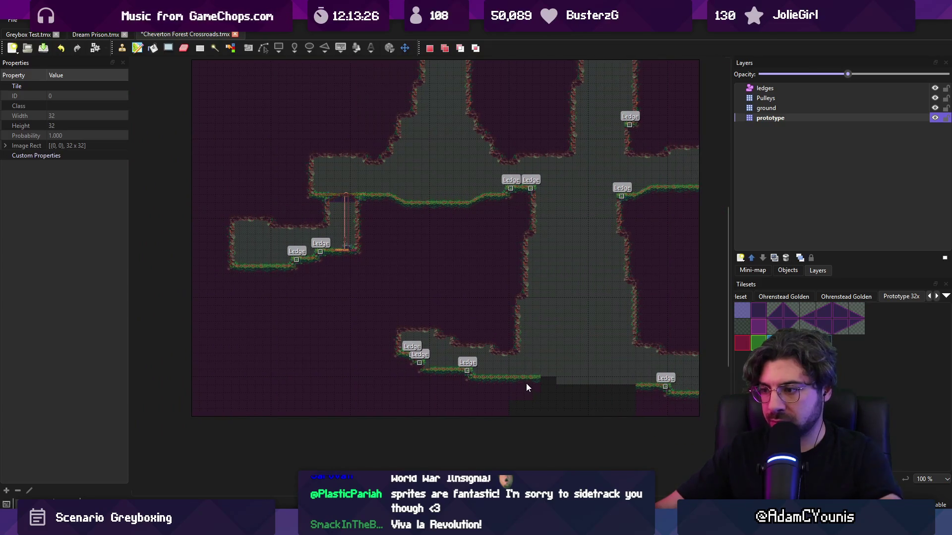
pyautogui.rightClick(533, 388)
pyautogui.moveTo(551, 394); pyautogui.dragTo(572, 397)
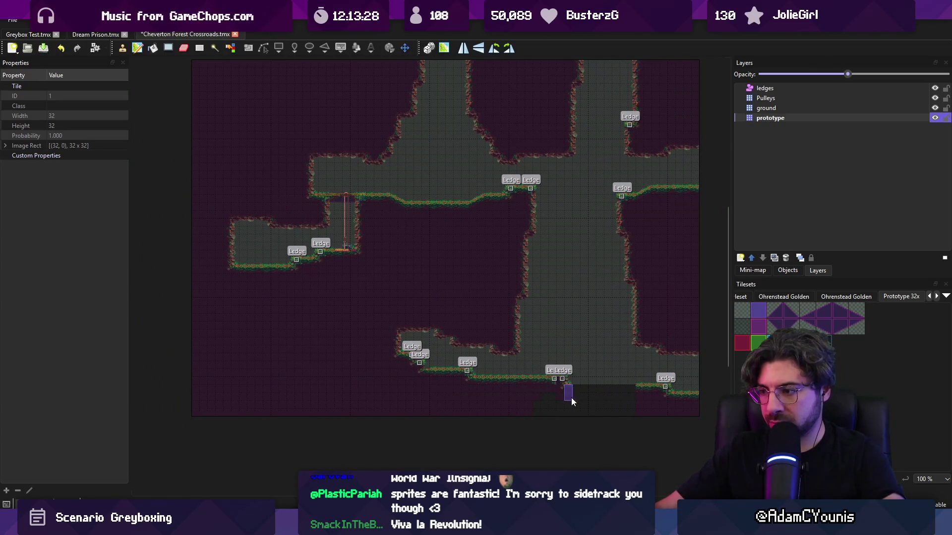
pyautogui.moveTo(646, 406); pyautogui.dragTo(559, 397)
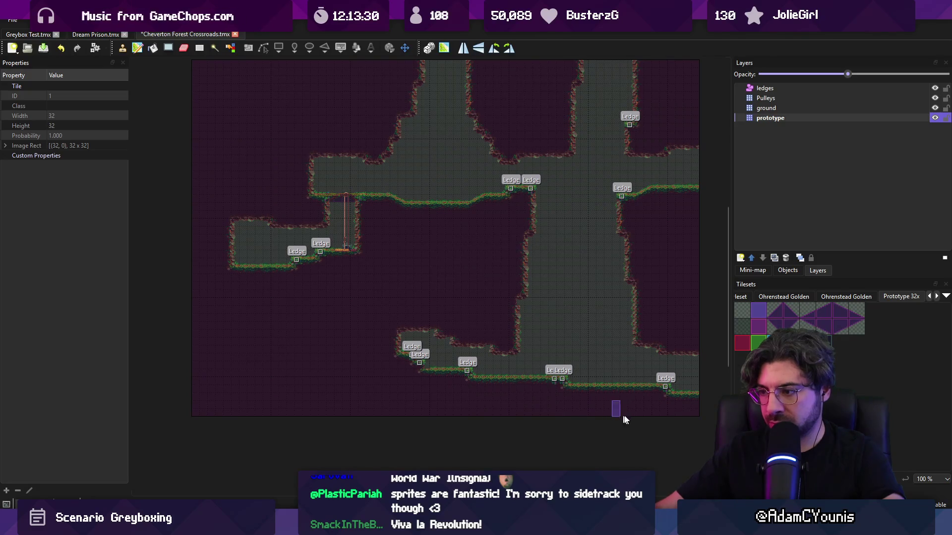
# Place a slope tile at the ledge step, then save the map.
pyautogui.scroll(3, 542, 389)
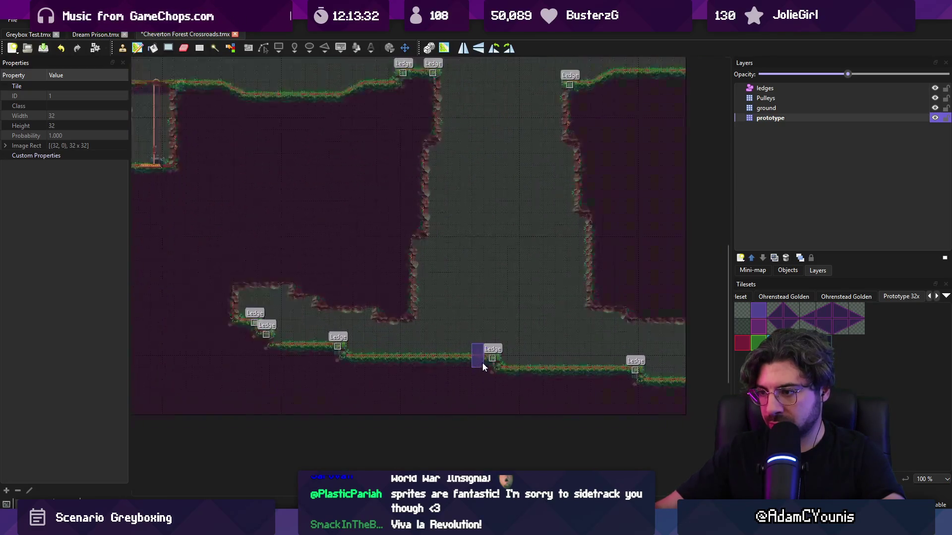
pyautogui.click(849, 310)
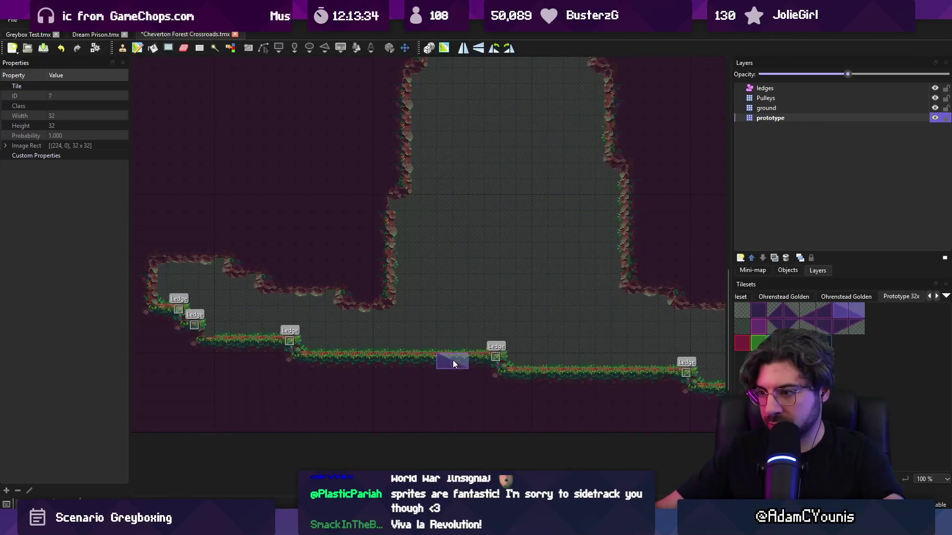
pyautogui.click(501, 362)
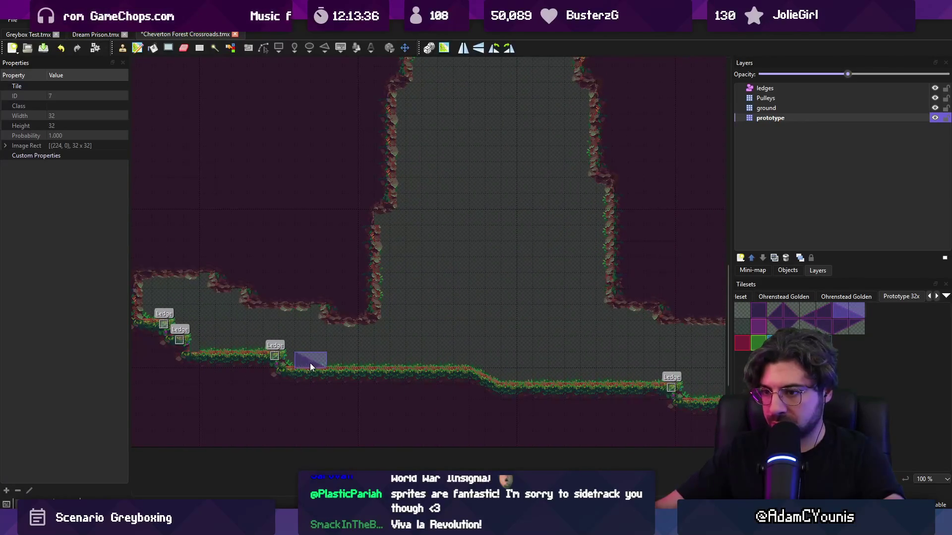
pyautogui.hotkey('ctrl', 'z')
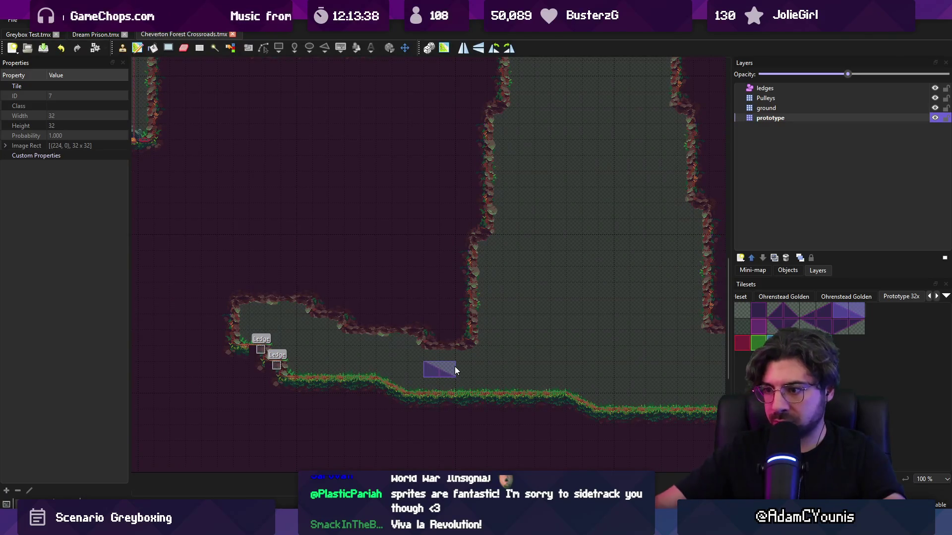
pyautogui.scroll(-1, 426, 350)
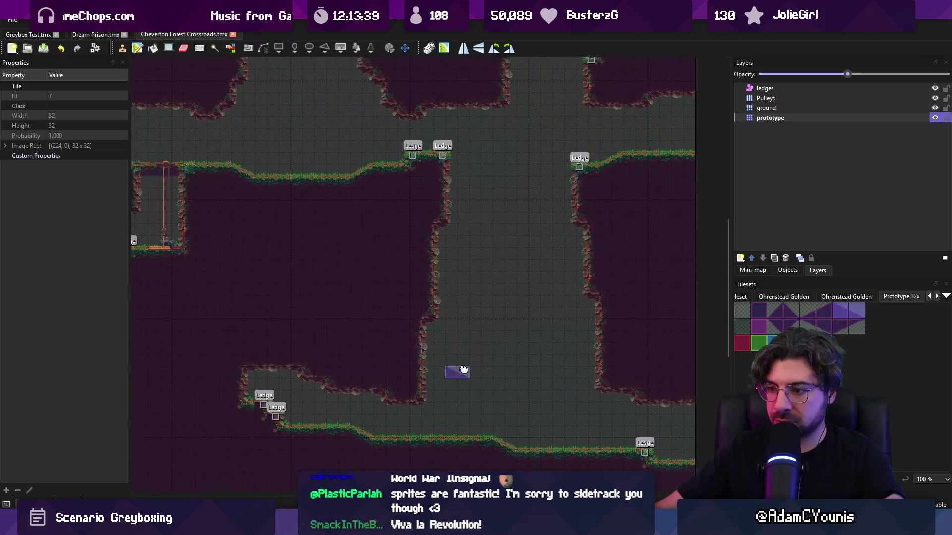
pyautogui.moveTo(488, 405)
pyautogui.mouseDown()
pyautogui.moveTo(469, 414)
pyautogui.moveTo(536, 421)
pyautogui.moveTo(544, 401)
pyautogui.mouseUp()
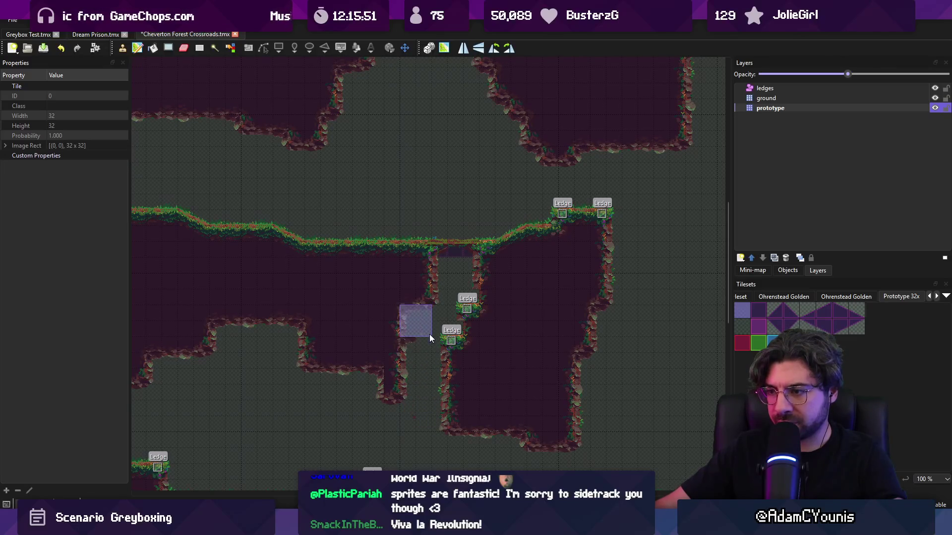
# Paint wall tiles over the ground-edge break and the gap between the middle cliffs.
pyautogui.moveTo(516, 359); pyautogui.dragTo(446, 342)
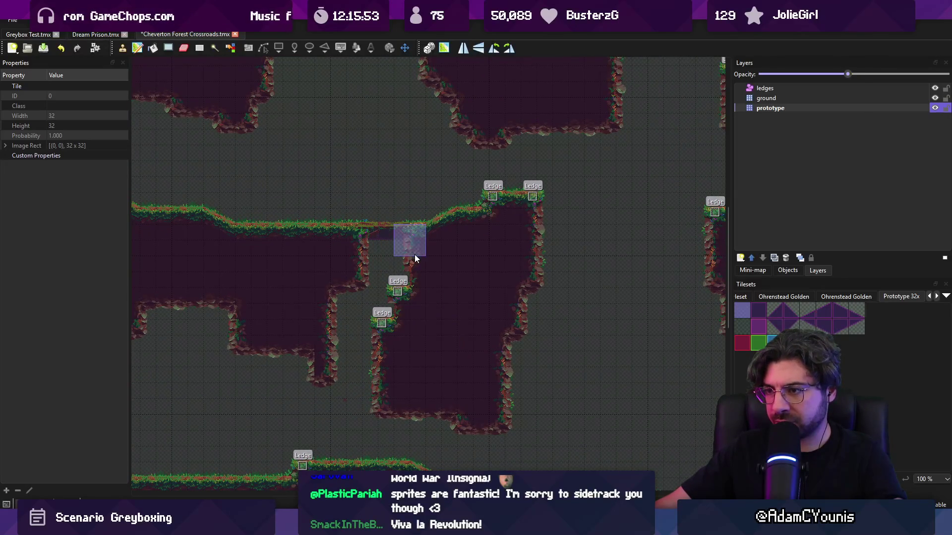
pyautogui.rightClick(402, 231)
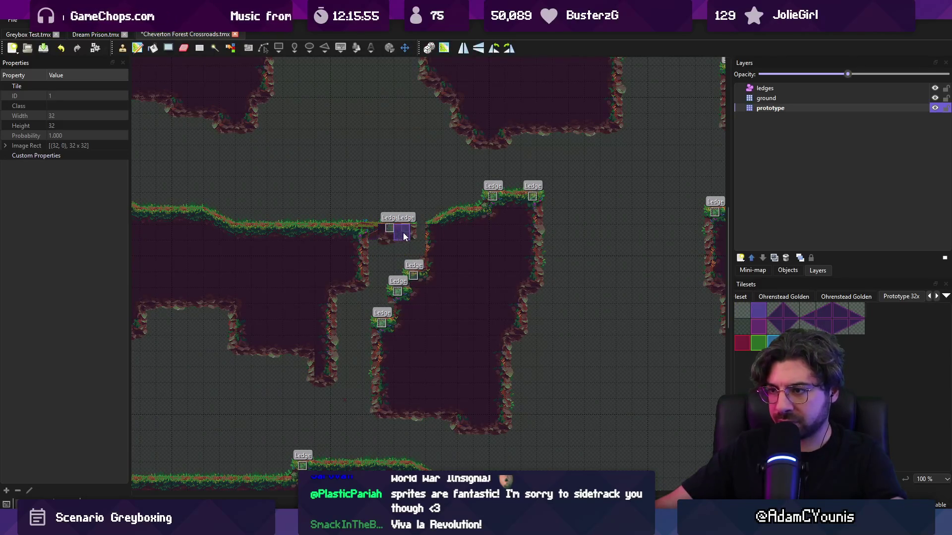
pyautogui.click(421, 232)
pyautogui.hotkey('ctrl', 's')
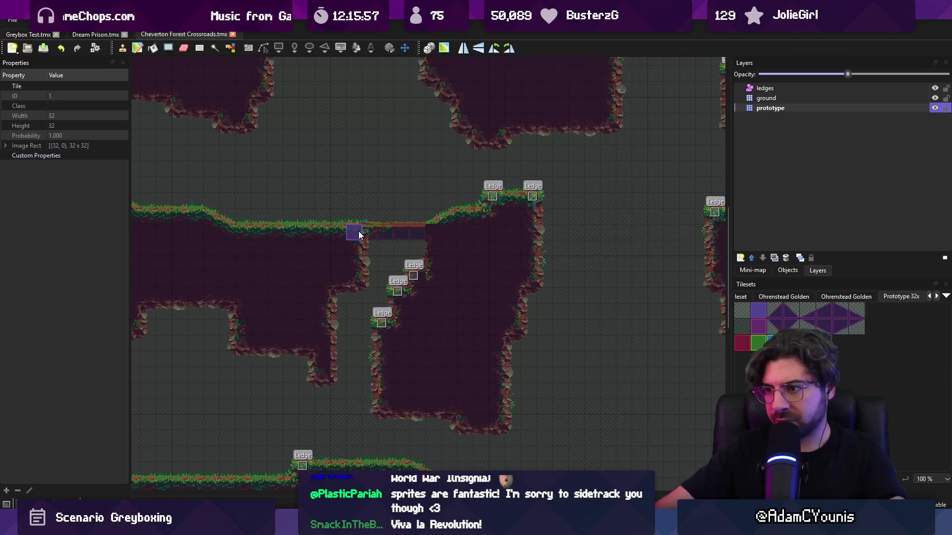
pyautogui.press('r')
pyautogui.moveTo(432, 257); pyautogui.dragTo(410, 247)
pyautogui.press('b')
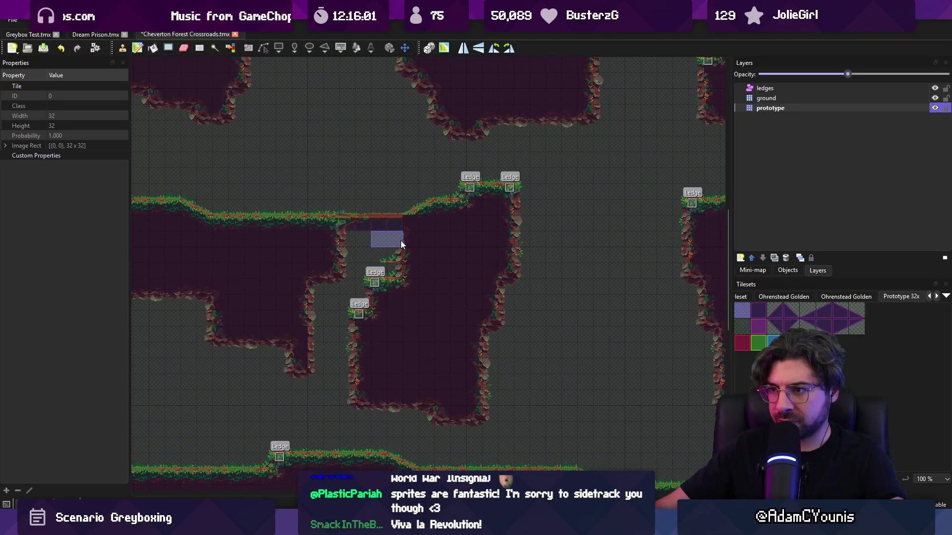
pyautogui.rightClick(431, 251)
pyautogui.moveTo(442, 258)
pyautogui.mouseDown()
pyautogui.moveTo(323, 252)
pyautogui.moveTo(326, 338)
pyautogui.mouseUp()
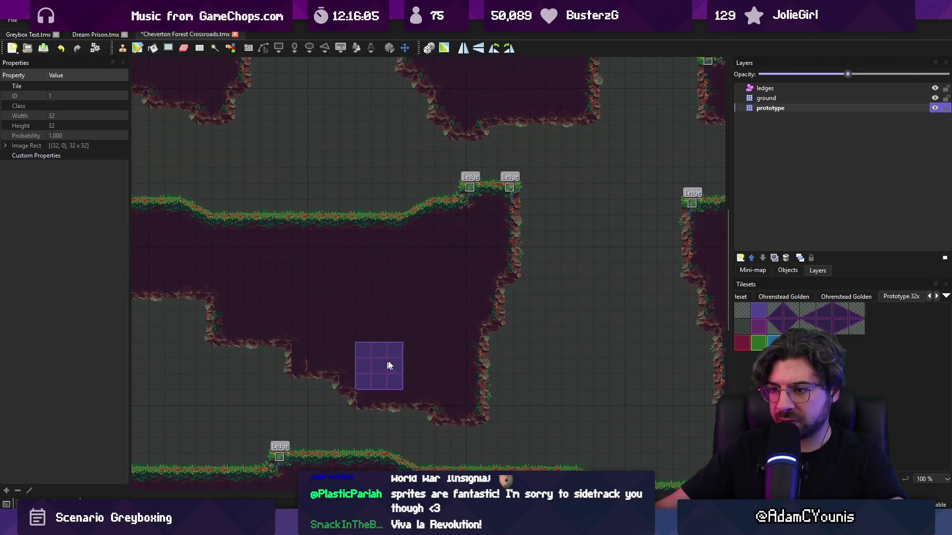
pyautogui.hscroll(3, 374, 332)
pyautogui.scroll(-1, 374, 332)
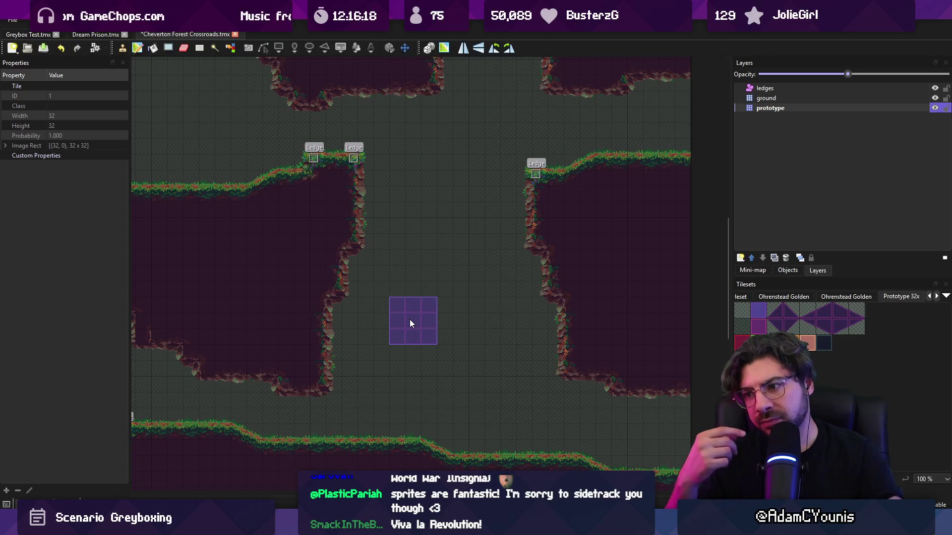
pyautogui.moveTo(409, 323)
pyautogui.mouseDown()
pyautogui.moveTo(567, 288)
pyautogui.moveTo(330, 193)
pyautogui.mouseUp()
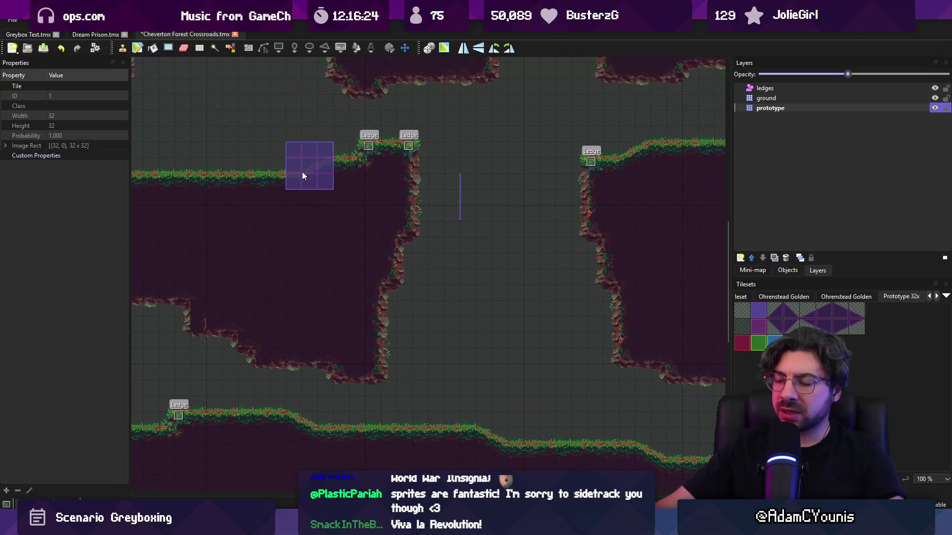
pyautogui.moveTo(319, 193)
pyautogui.mouseDown()
pyautogui.moveTo(545, 290)
pyautogui.moveTo(499, 266)
pyautogui.moveTo(529, 274)
pyautogui.mouseUp()
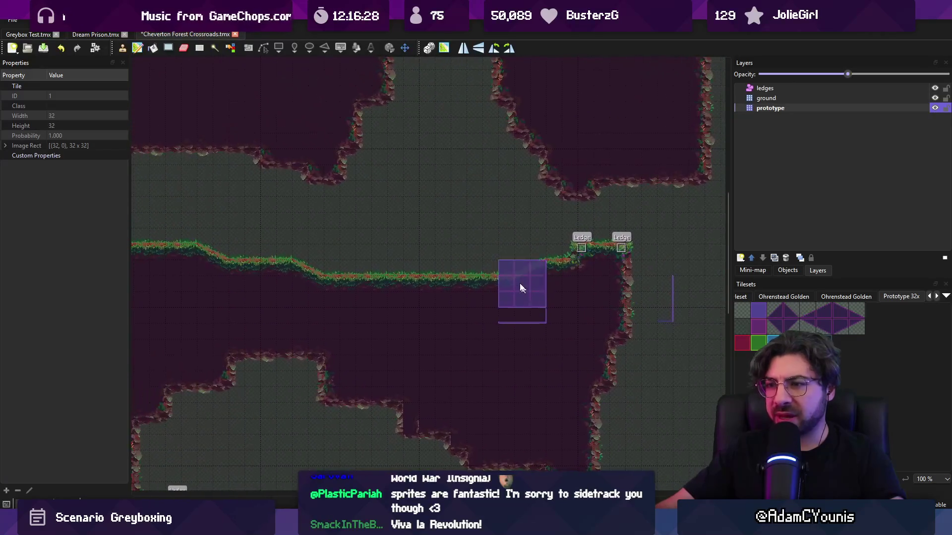
pyautogui.scroll(-1, 526, 250)
pyautogui.press('r')
pyautogui.hscroll(-3, 396, 238)
pyautogui.moveTo(293, 237)
pyautogui.mouseDown()
pyautogui.moveTo(570, 237)
pyautogui.moveTo(316, 236)
pyautogui.moveTo(464, 227)
pyautogui.mouseUp()
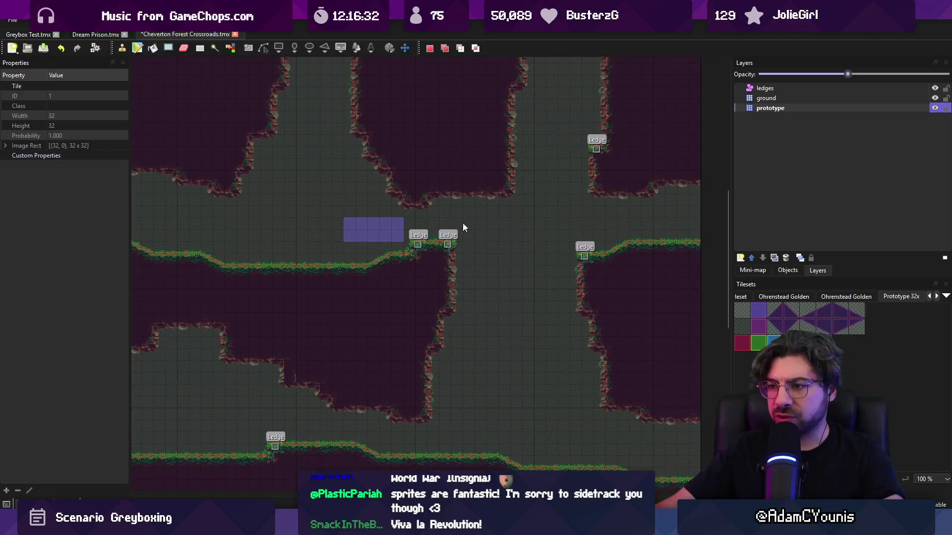
pyautogui.moveTo(466, 277); pyautogui.dragTo(496, 444)
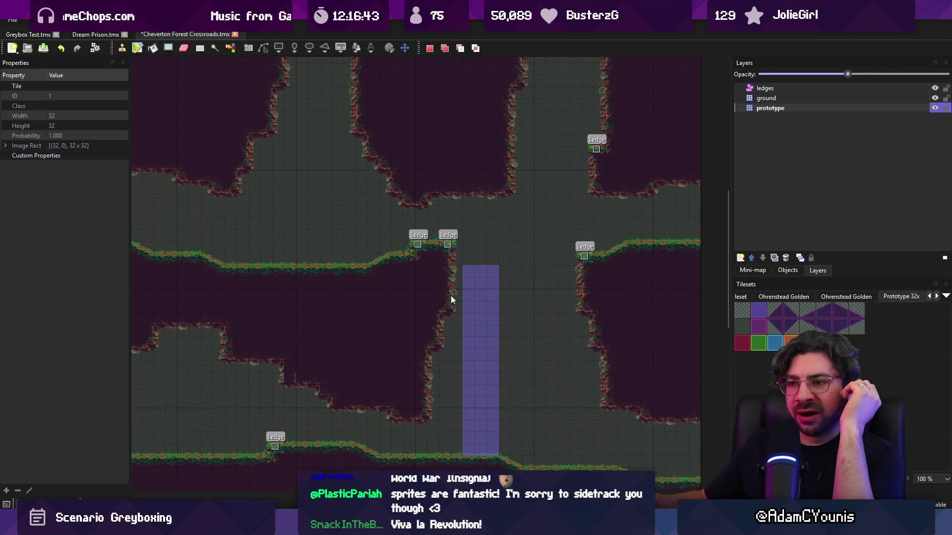
pyautogui.hotkey('ctrl', 'z')
pyautogui.moveTo(477, 291); pyautogui.dragTo(520, 451)
pyautogui.hotkey('ctrl', 'z')
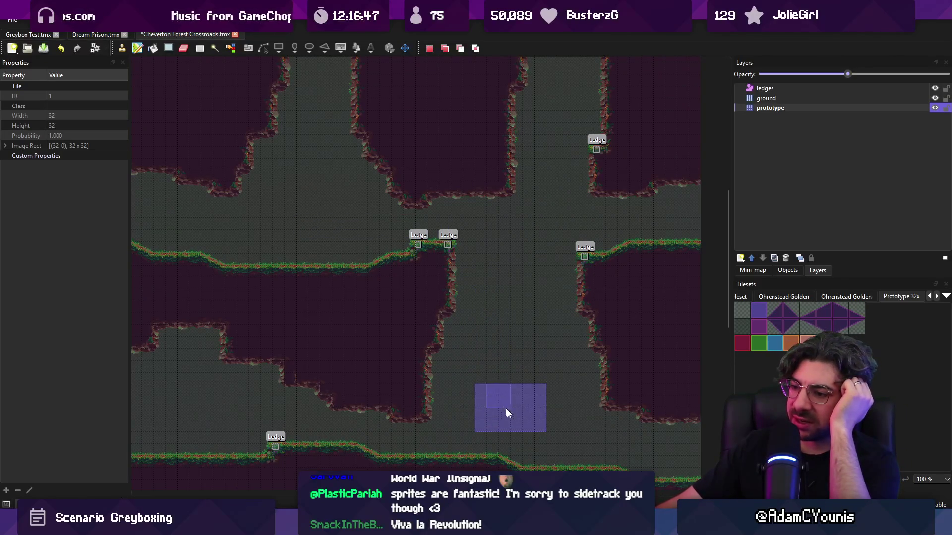
pyautogui.moveTo(502, 383)
pyautogui.mouseDown()
pyautogui.moveTo(513, 362)
pyautogui.moveTo(523, 371)
pyautogui.mouseUp()
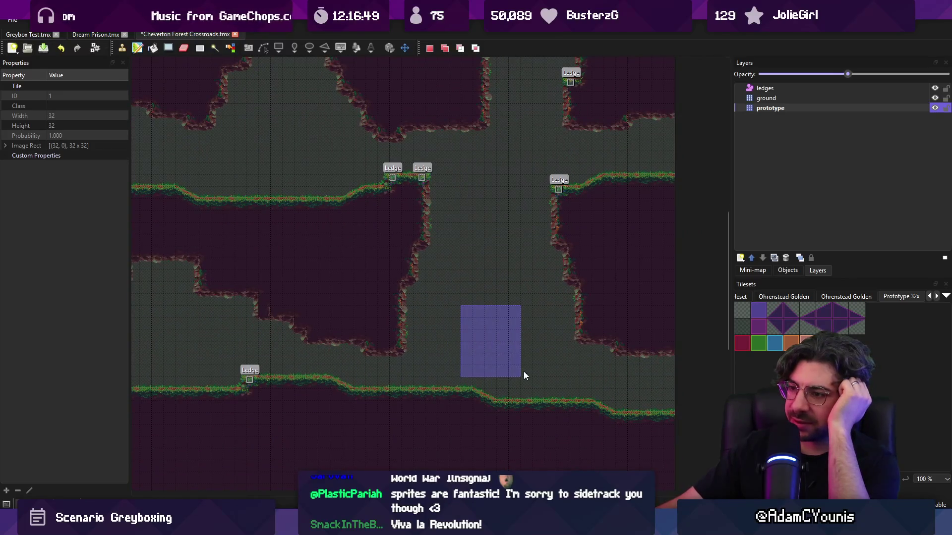
pyautogui.moveTo(436, 310); pyautogui.dragTo(562, 295)
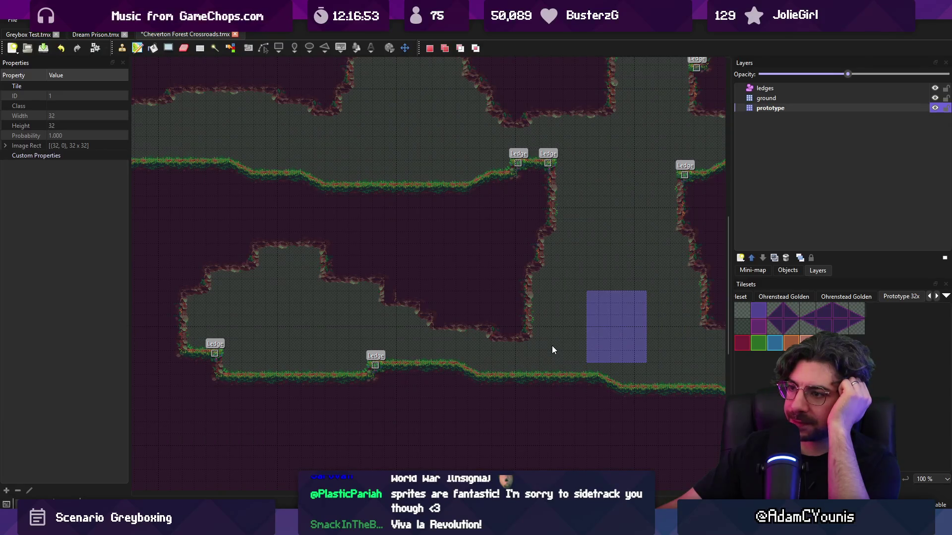
pyautogui.hscroll(3, 520, 322)
pyautogui.scroll(1, 520, 322)
pyautogui.hotkey('ctrl', 'z')
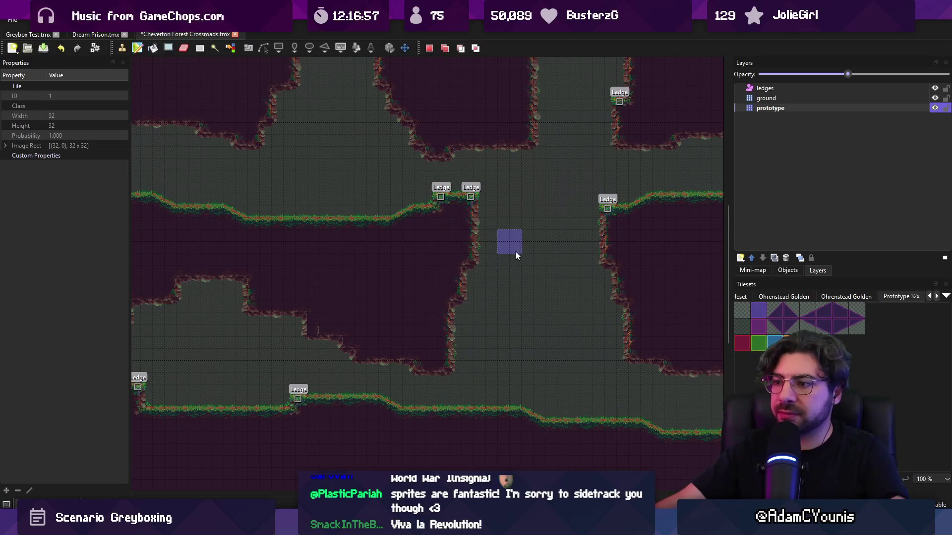
# Carve open ground into the wall below the central ledge and wall in its edge.
pyautogui.rightClick(377, 257)
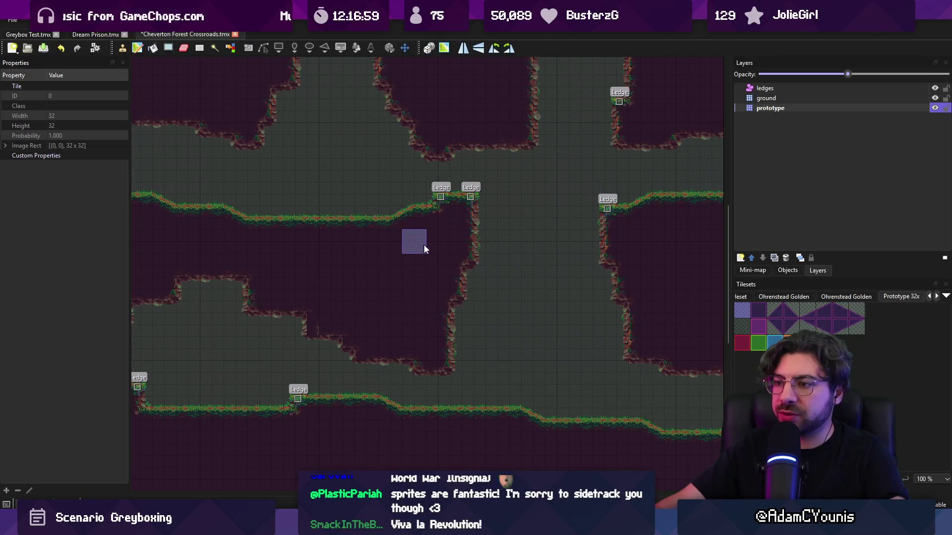
pyautogui.moveTo(436, 250)
pyautogui.mouseDown()
pyautogui.moveTo(461, 257)
pyautogui.moveTo(455, 263)
pyautogui.mouseUp()
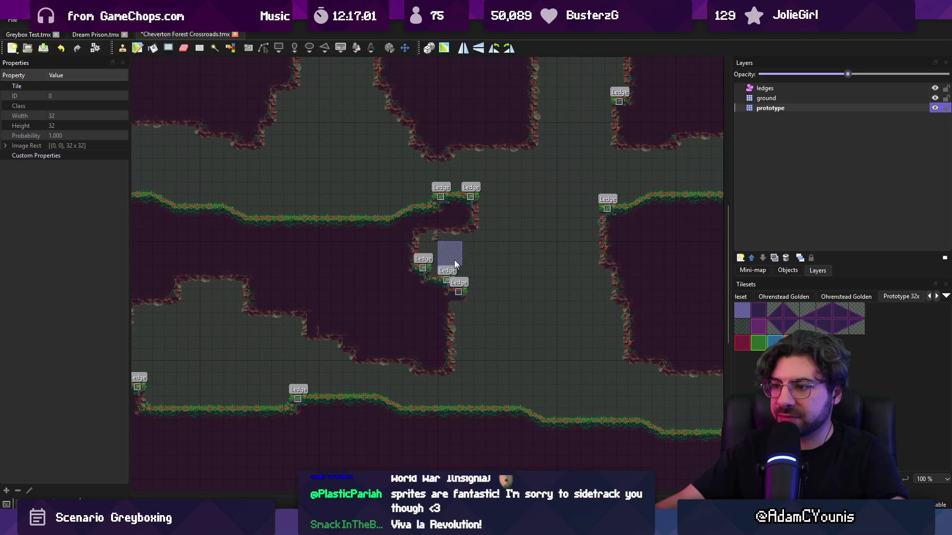
pyautogui.rightClick(431, 304)
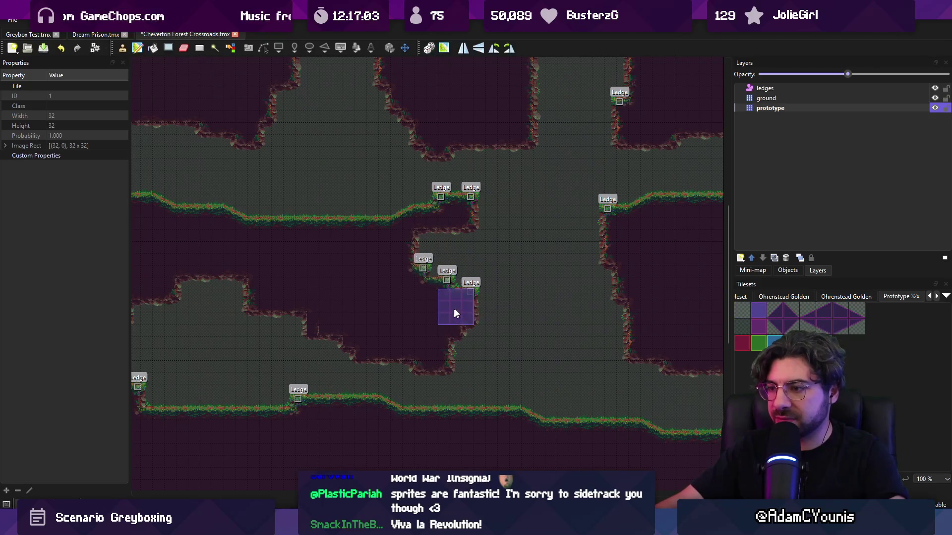
pyautogui.click(468, 307)
pyautogui.click(468, 298)
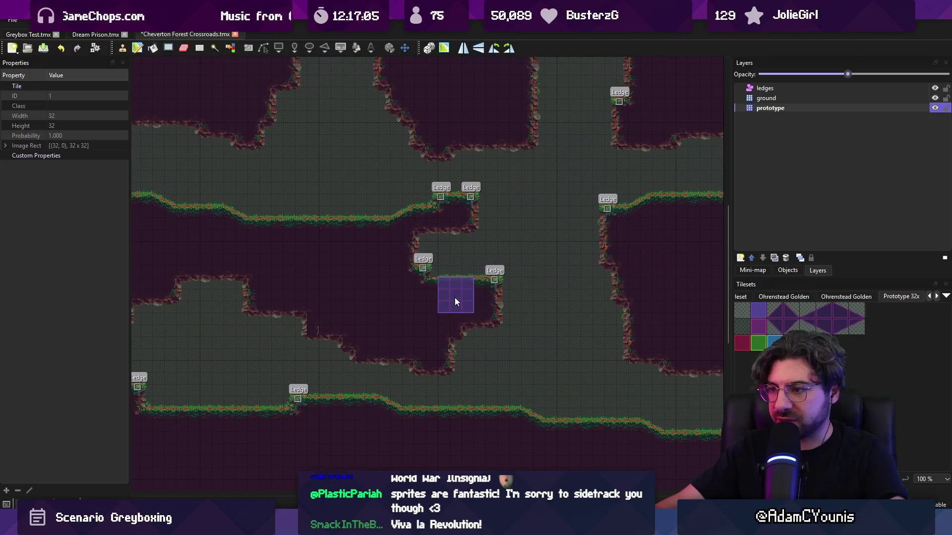
pyautogui.moveTo(454, 296); pyautogui.dragTo(493, 319)
pyautogui.press('r')
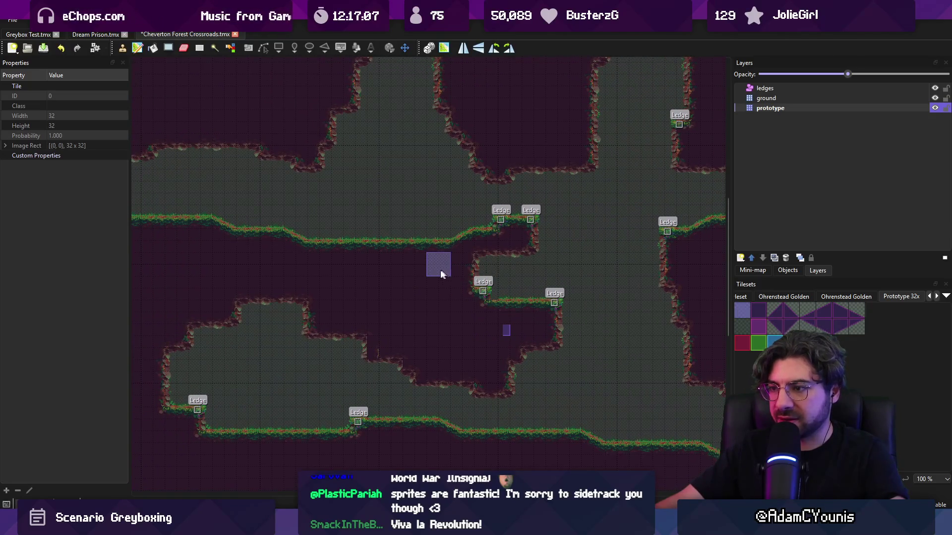
pyautogui.hotkey('ctrl', 'z')
# Lower the ground under the upper ledge and try a two-tile slope piece, undoing mistakes.
pyautogui.click(468, 281)
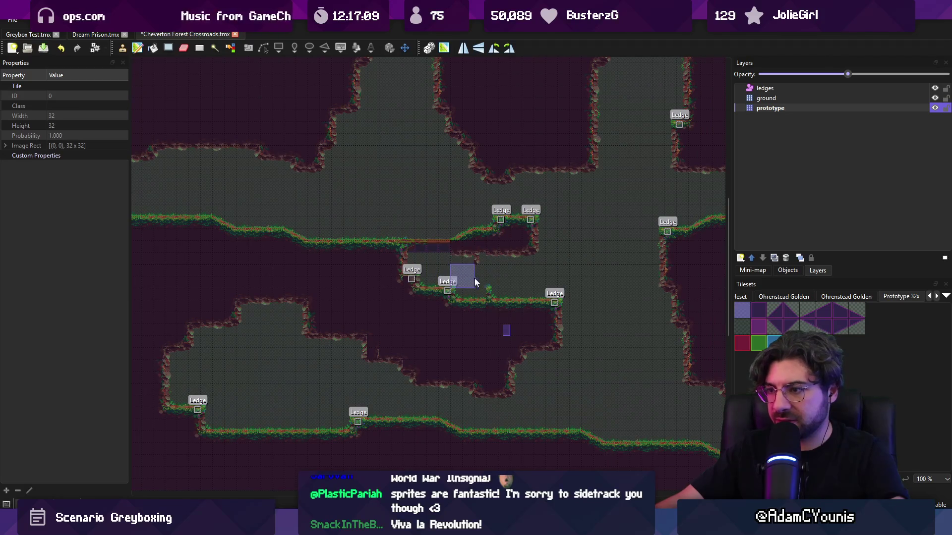
pyautogui.press('r')
pyautogui.moveTo(471, 243)
pyautogui.mouseDown()
pyautogui.moveTo(498, 248)
pyautogui.moveTo(406, 270)
pyautogui.mouseUp()
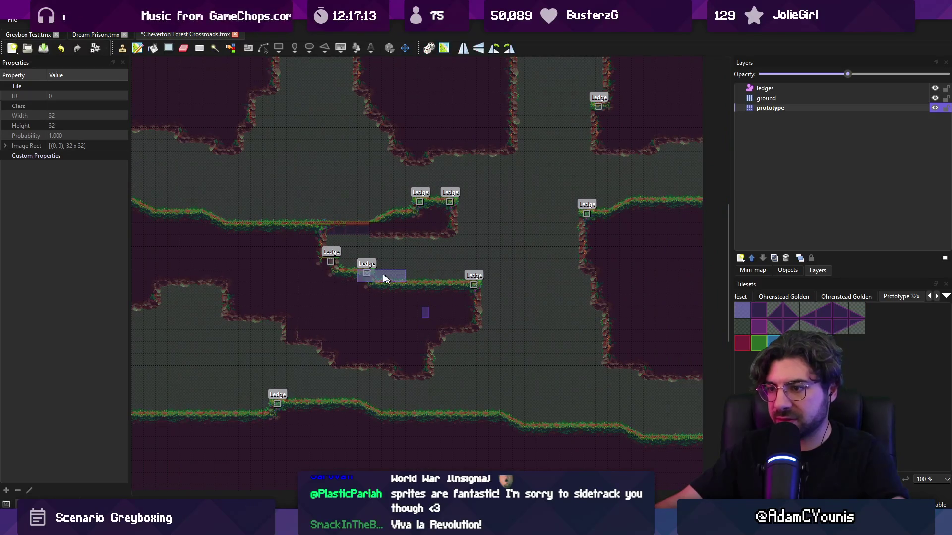
pyautogui.press('b')
pyautogui.hotkey('ctrl', 'z')
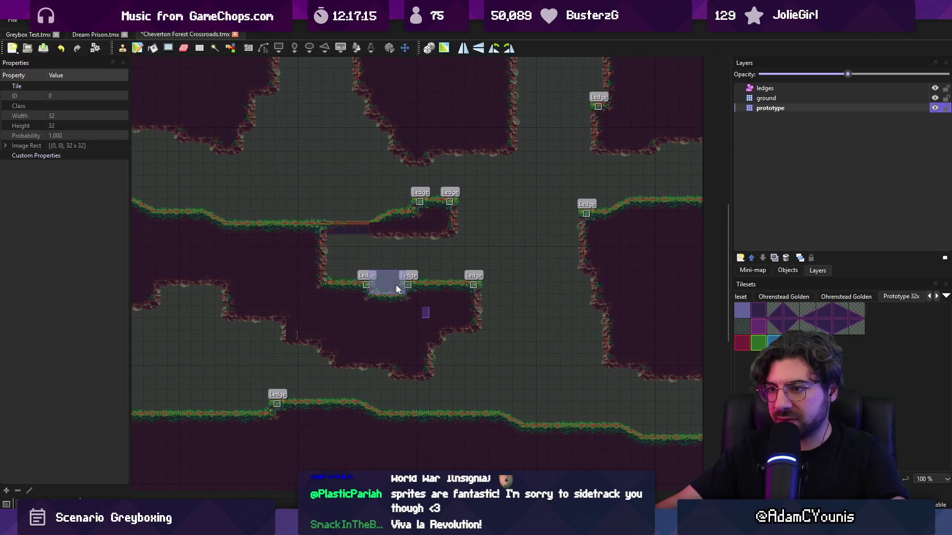
pyautogui.scroll(1, 357, 263)
pyautogui.press('r')
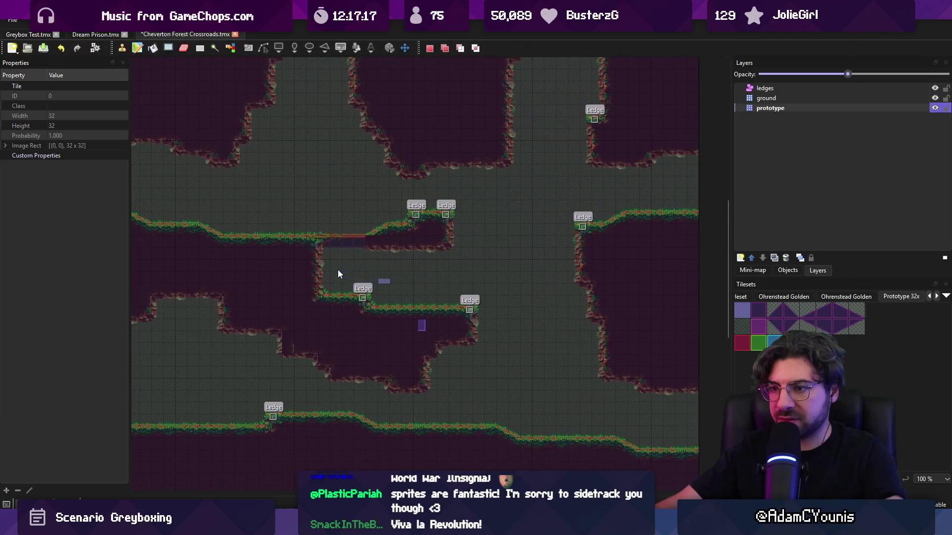
pyautogui.moveTo(840, 310); pyautogui.dragTo(857, 310)
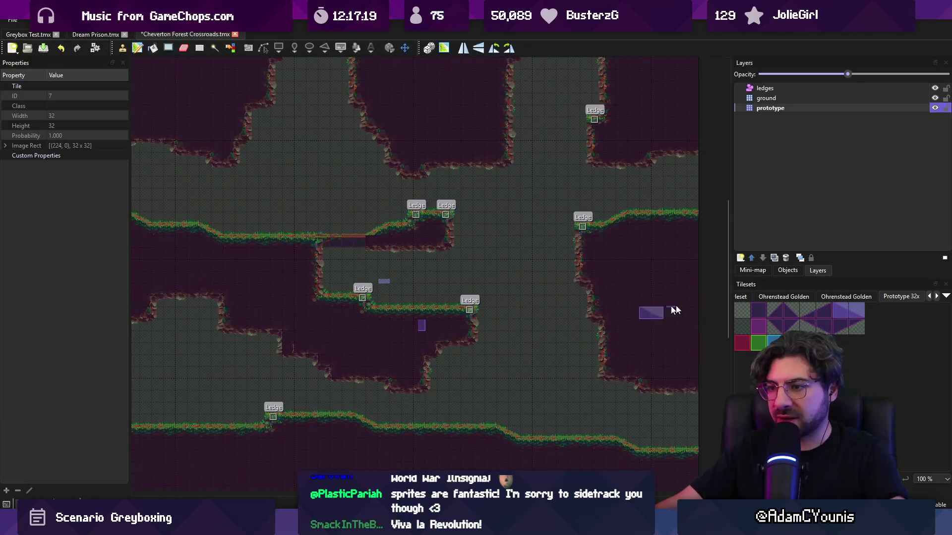
pyautogui.click(376, 268)
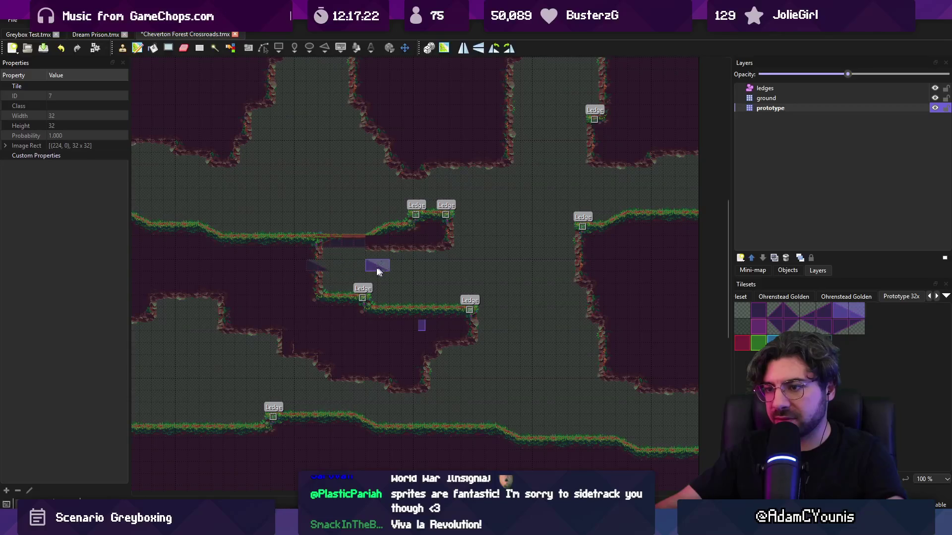
pyautogui.hotkey('ctrl', 'z')
pyautogui.press('r')
pyautogui.press('b')
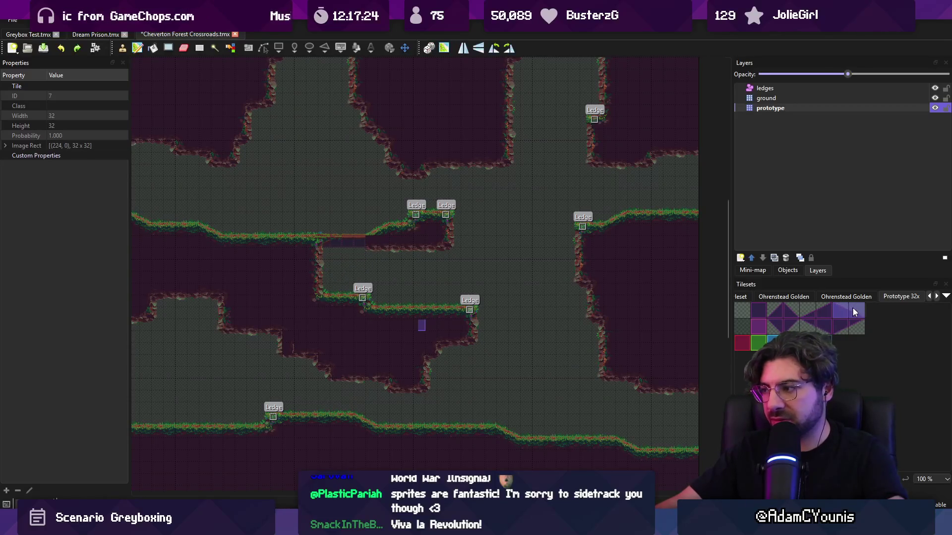
pyautogui.rightClick(321, 308)
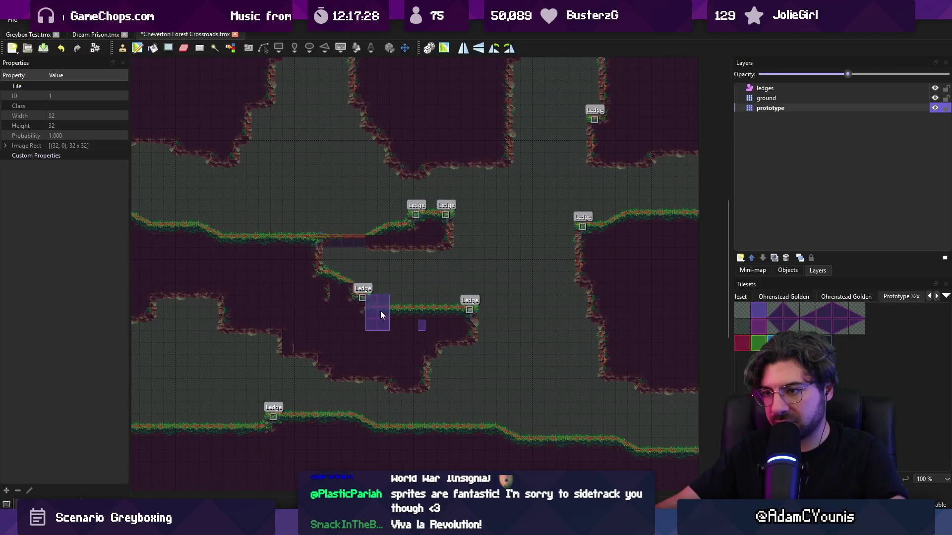
pyautogui.scroll(3, 365, 310)
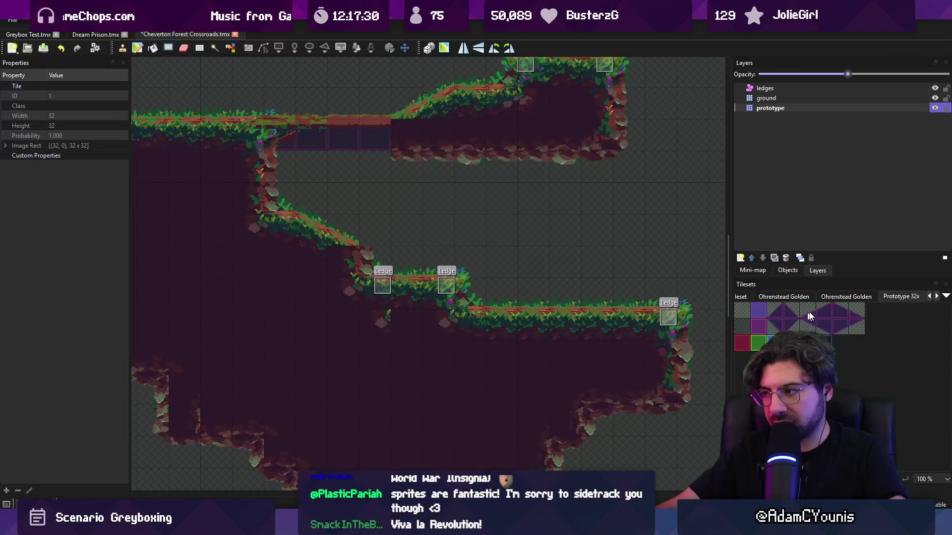
pyautogui.moveTo(841, 311); pyautogui.dragTo(855, 314)
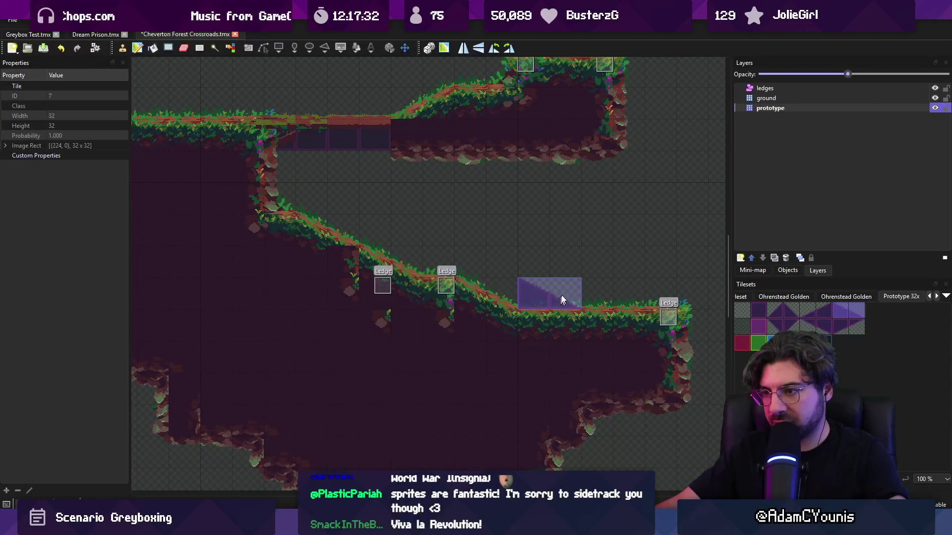
pyautogui.hotkey('ctrl', 's')
pyautogui.scroll(-3, 561, 293)
pyautogui.moveTo(494, 254)
pyautogui.mouseDown()
pyautogui.moveTo(457, 261)
pyautogui.moveTo(428, 300)
pyautogui.mouseUp()
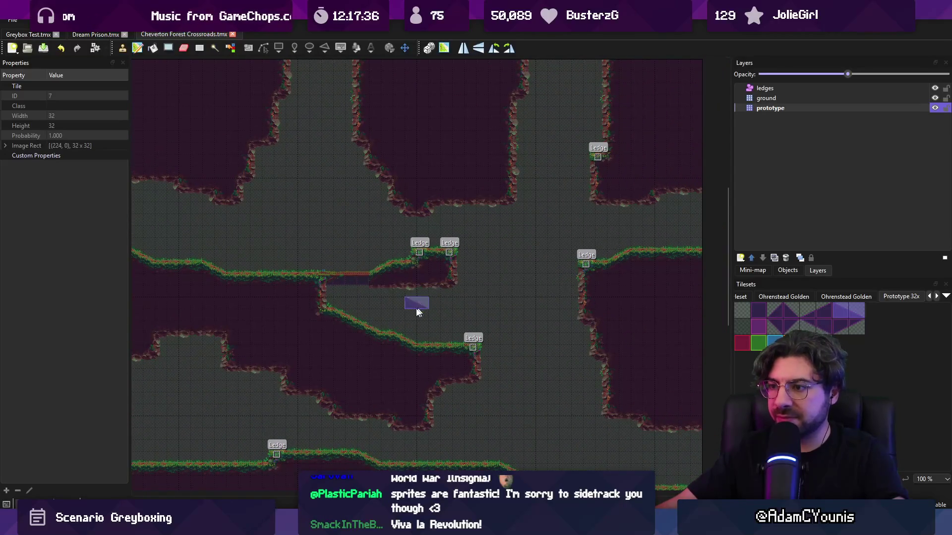
pyautogui.moveTo(423, 293)
pyautogui.mouseDown()
pyautogui.moveTo(548, 306)
pyautogui.moveTo(454, 301)
pyautogui.mouseUp()
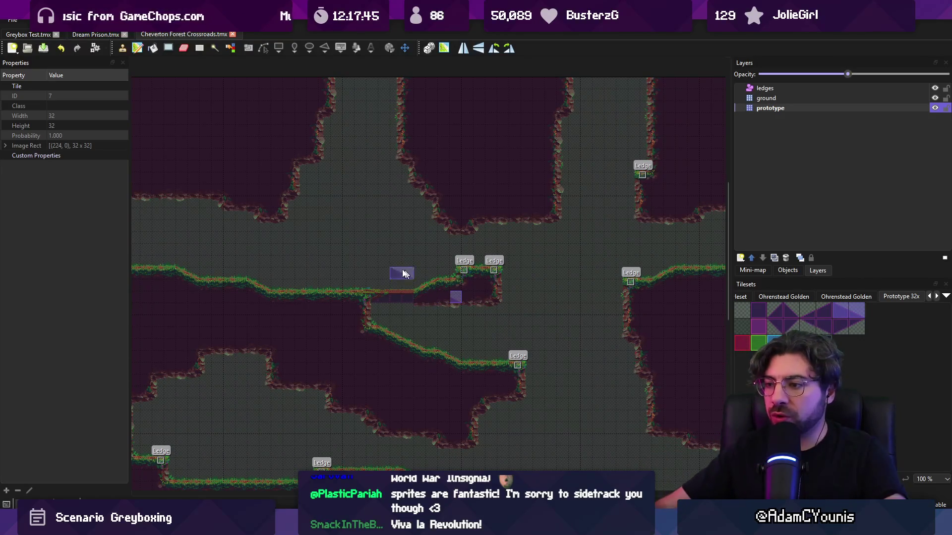
pyautogui.hotkey('ctrl', 'z')
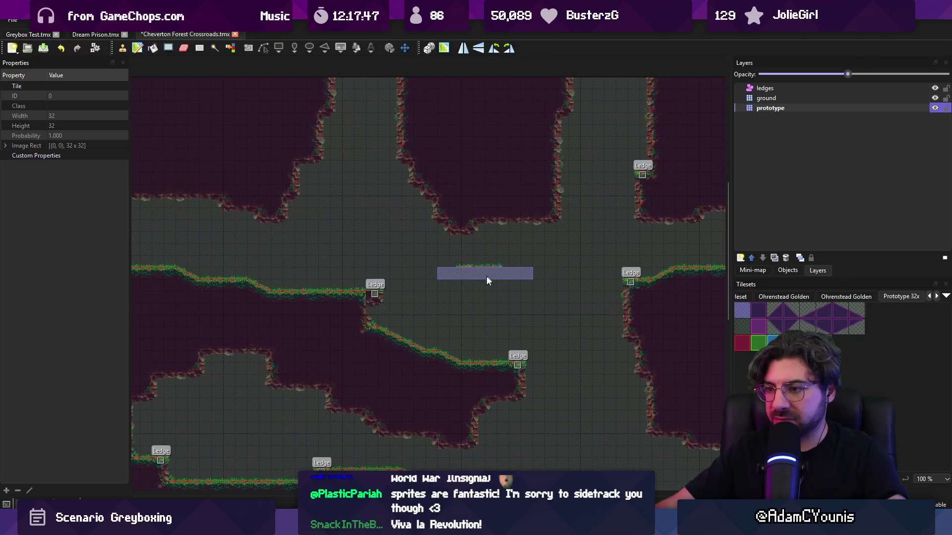
pyautogui.rightClick(365, 321)
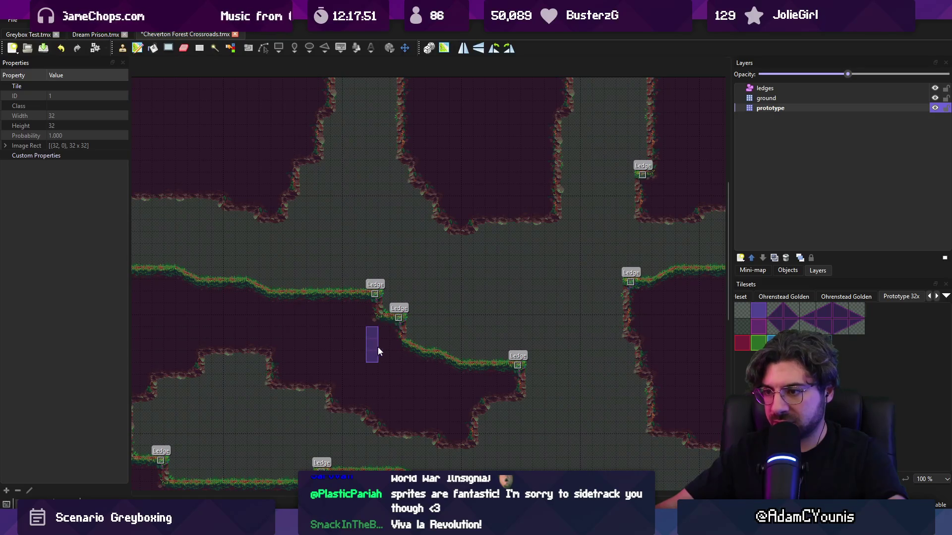
pyautogui.click(405, 338)
pyautogui.click(415, 344)
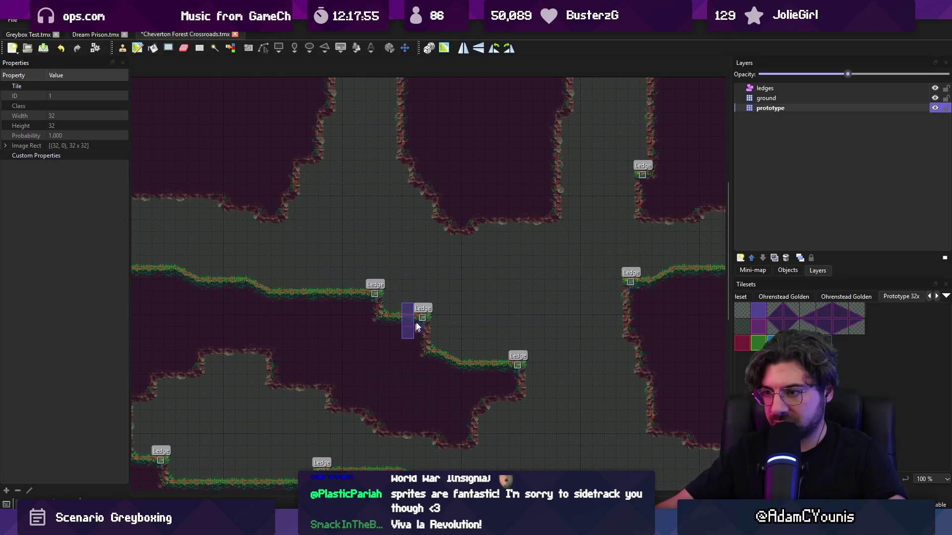
pyautogui.scroll(1, 421, 322)
pyautogui.press('r')
pyautogui.hotkey('ctrl', 'v')
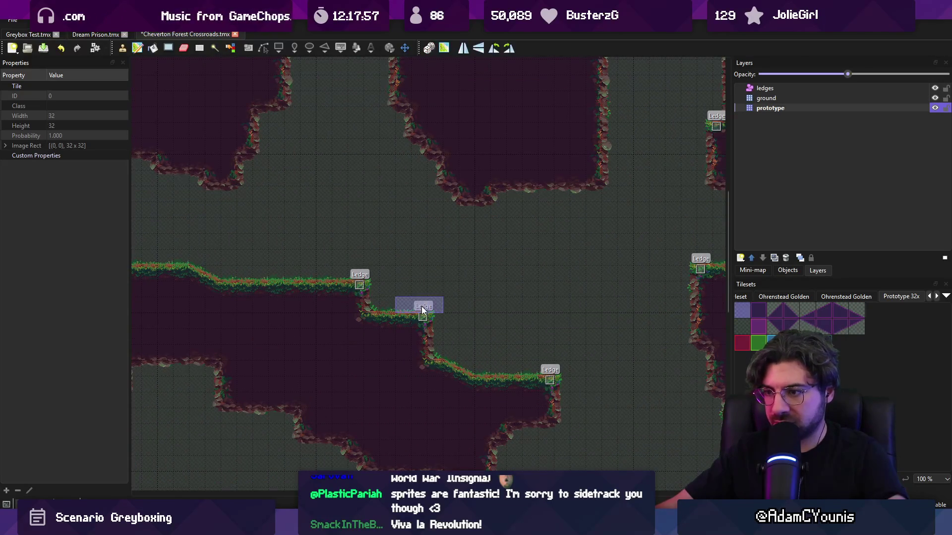
pyautogui.moveTo(433, 365); pyautogui.dragTo(555, 388)
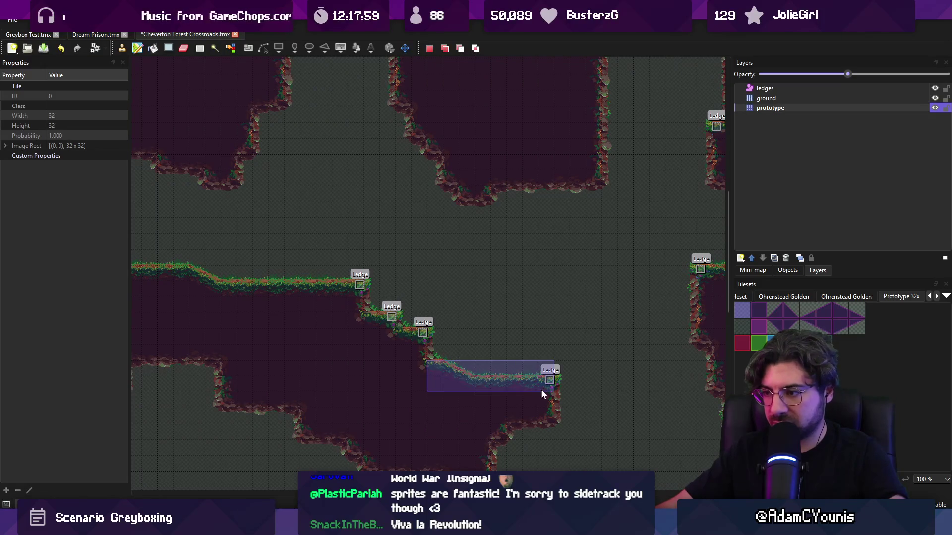
pyautogui.click(498, 355)
pyautogui.press('r')
pyautogui.moveTo(413, 410); pyautogui.dragTo(488, 421)
pyautogui.hotkey('ctrl', 'c')
pyautogui.hotkey('ctrl', 'v')
pyautogui.hotkey('ctrl', 'z')
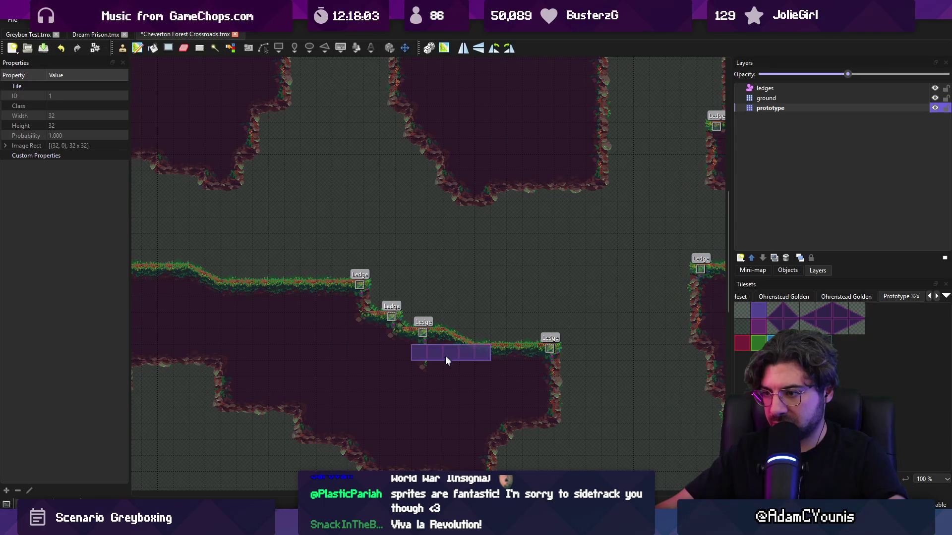
pyautogui.hotkey('ctrl', 'z')
pyautogui.scroll(-2, 388, 318)
pyautogui.hscroll(3, 389, 318)
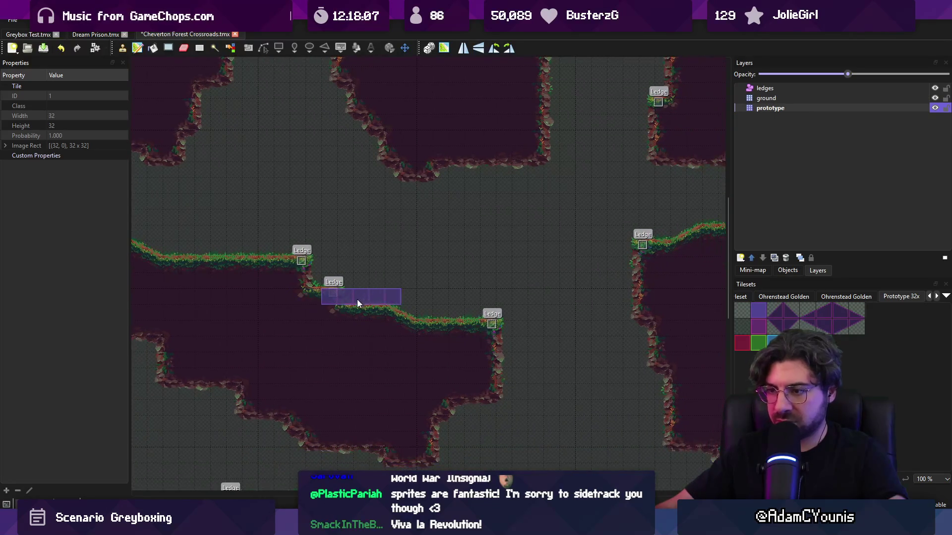
pyautogui.press('r')
pyautogui.scroll(-1, 456, 322)
pyautogui.hscroll(-2, 457, 322)
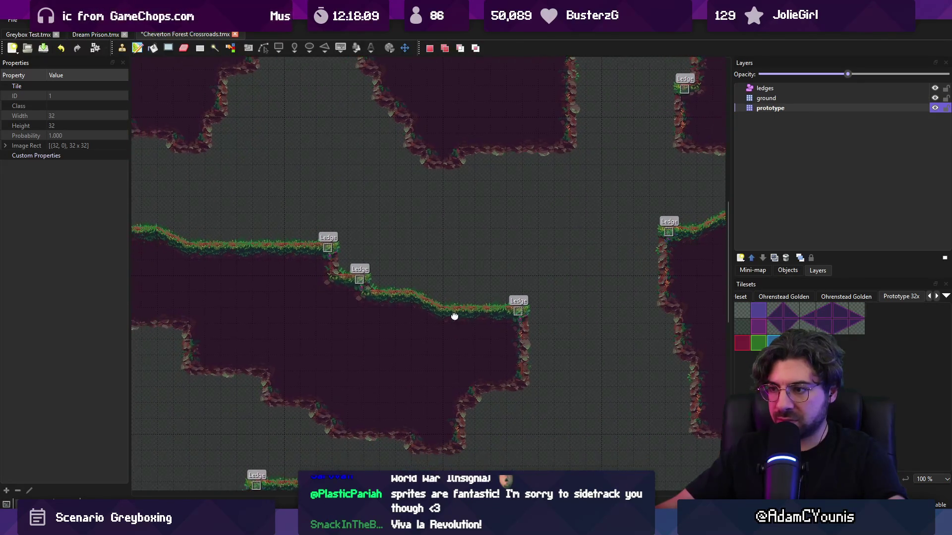
pyautogui.scroll(-2, 451, 299)
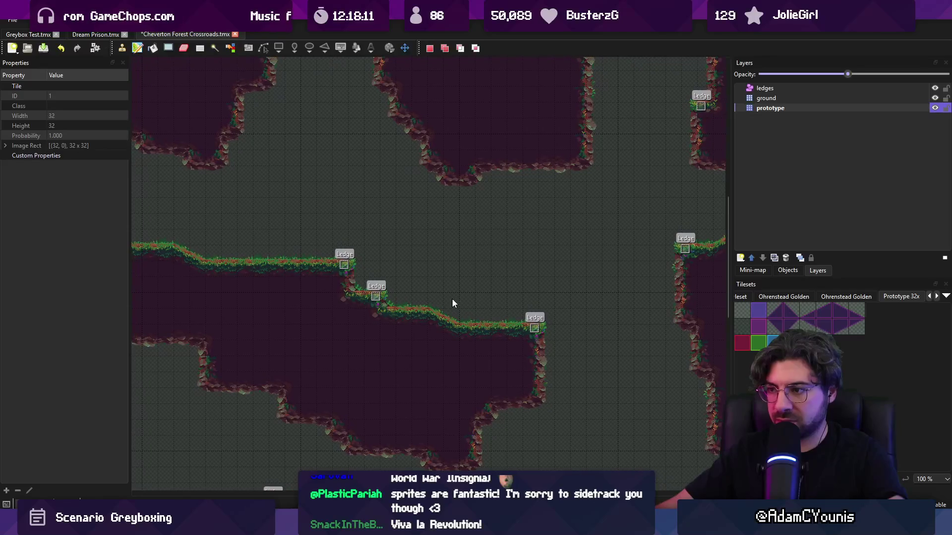
pyautogui.scroll(-1, 526, 323)
pyautogui.hscroll(2, 488, 307)
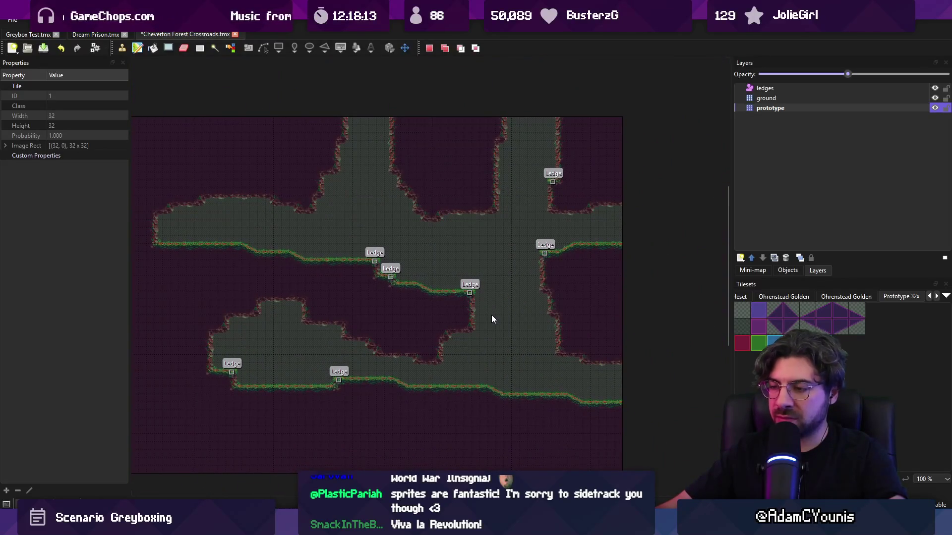
pyautogui.scroll(1, 491, 319)
pyautogui.hscroll(-5, 446, 315)
pyautogui.scroll(2, 427, 317)
pyautogui.moveTo(399, 289); pyautogui.dragTo(456, 317)
pyautogui.hotkey('ctrl', 'c')
pyautogui.hotkey('ctrl', 'v')
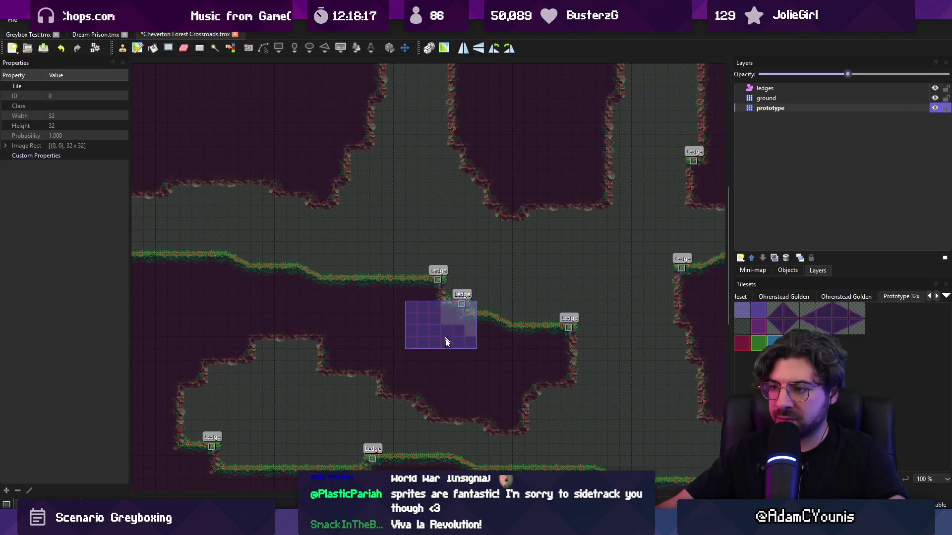
pyautogui.press('r')
pyautogui.hscroll(3, 377, 288)
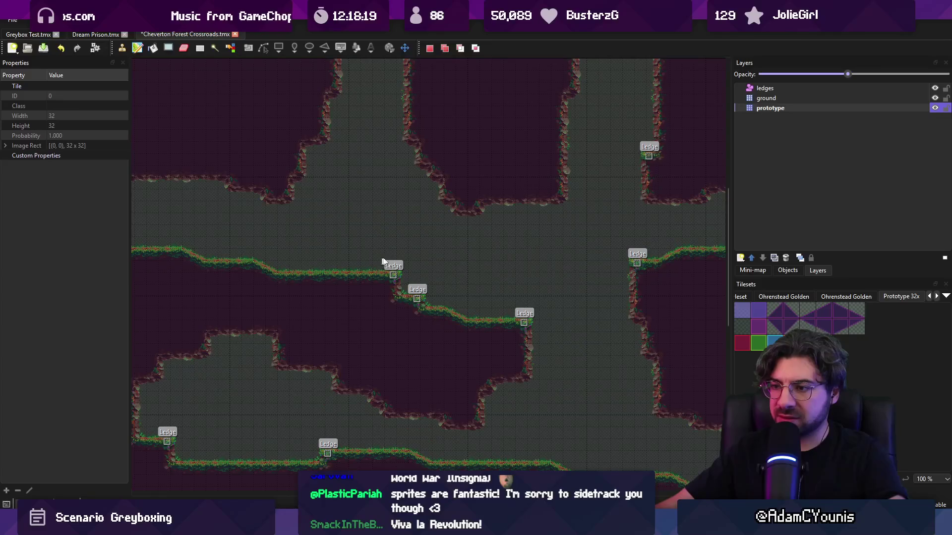
pyautogui.scroll(3, 381, 261)
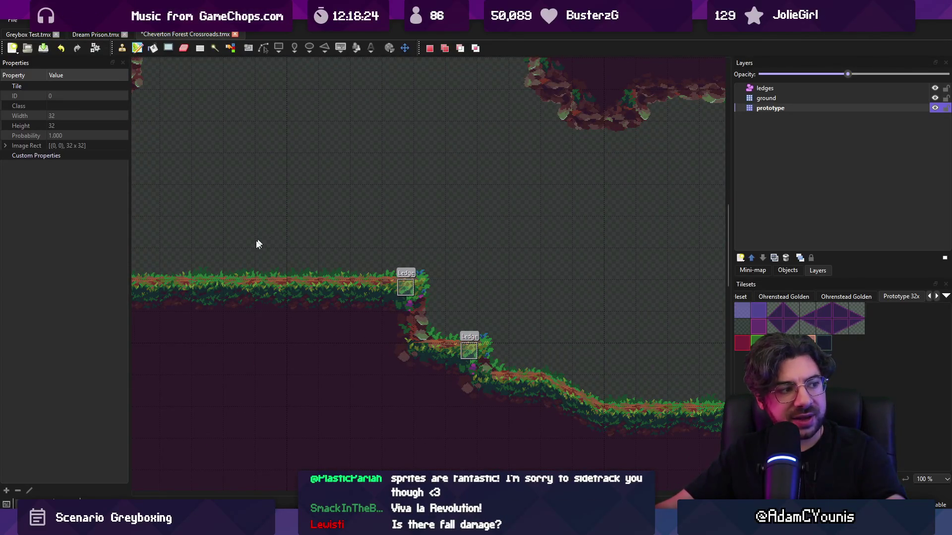
pyautogui.scroll(-5, 521, 267)
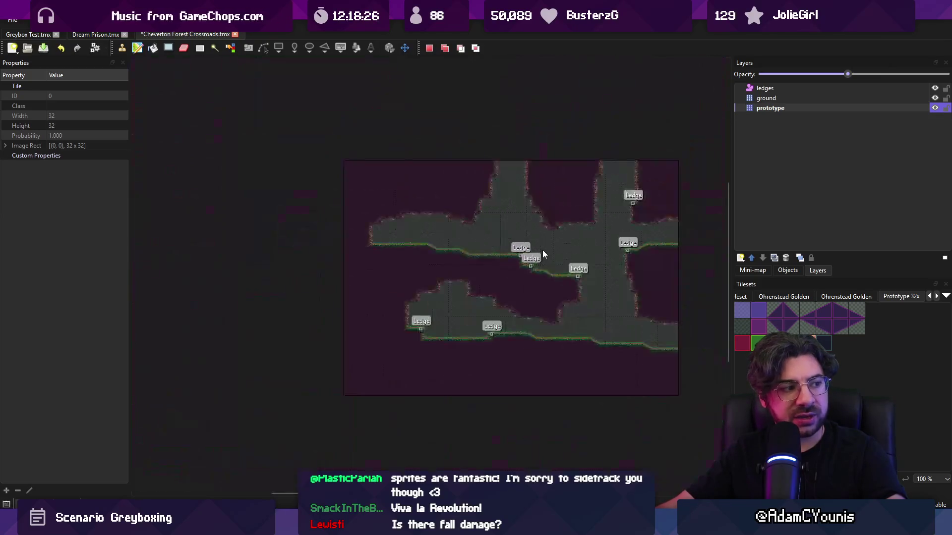
pyautogui.scroll(4, 420, 253)
pyautogui.moveTo(420, 253); pyautogui.dragTo(390, 247)
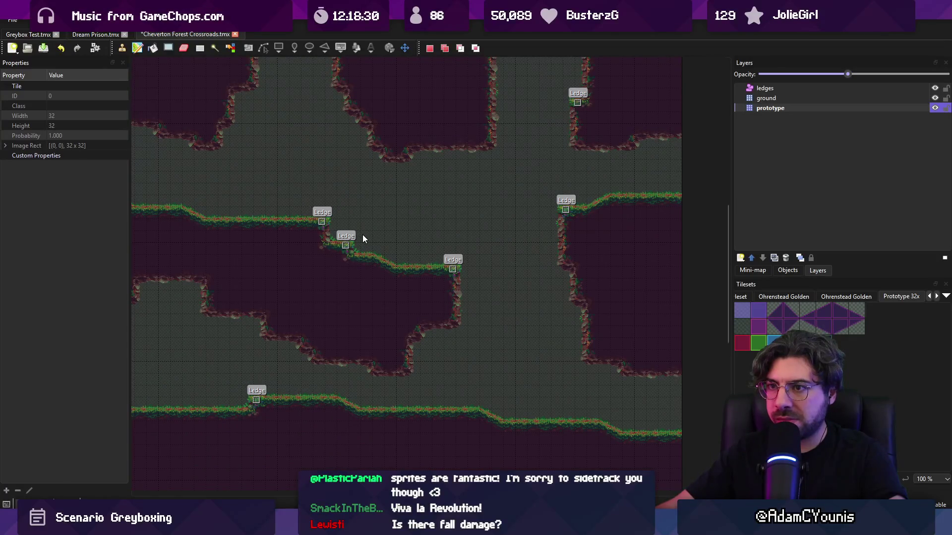
pyautogui.moveTo(402, 240)
pyautogui.mouseDown()
pyautogui.moveTo(476, 231)
pyautogui.moveTo(436, 228)
pyautogui.mouseUp()
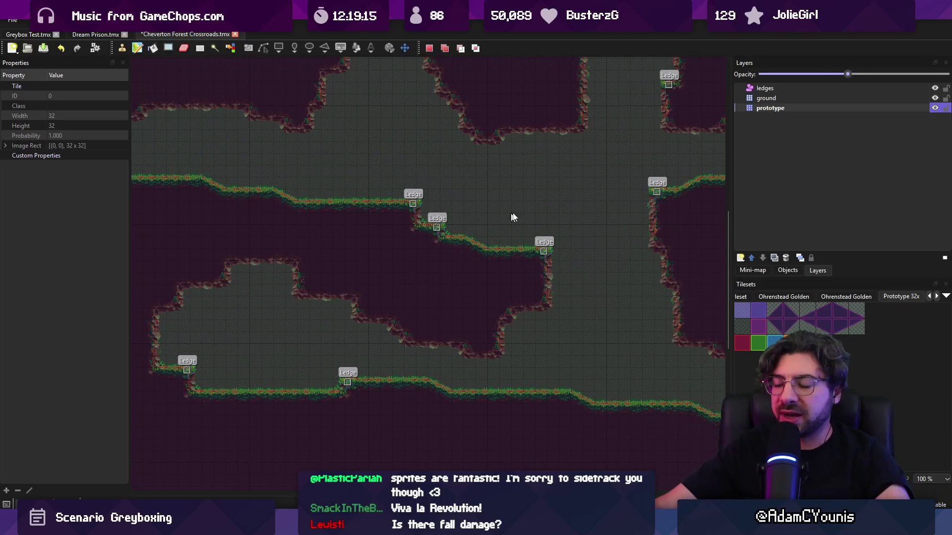
# Carve a diagonal tunnel down-left through the ground and paint a slope up to the right ledge.
pyautogui.scroll(2, 520, 213)
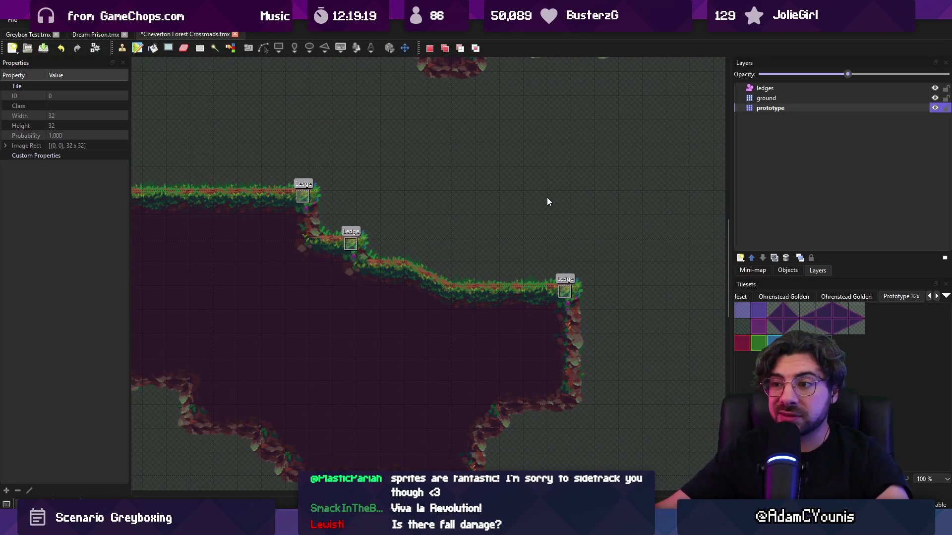
pyautogui.moveTo(547, 197); pyautogui.dragTo(600, 171)
pyautogui.press('b')
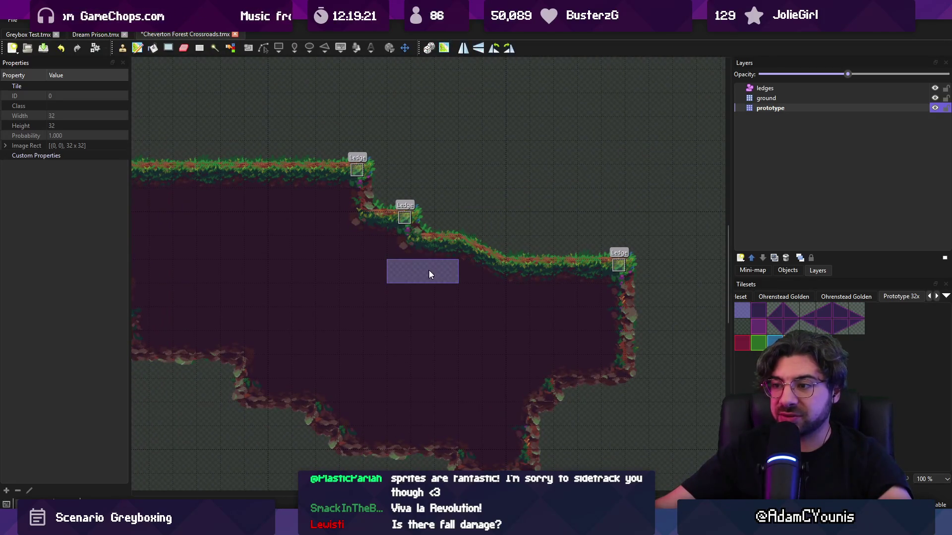
pyautogui.moveTo(420, 287)
pyautogui.mouseDown()
pyautogui.moveTo(255, 404)
pyautogui.moveTo(349, 347)
pyautogui.moveTo(230, 377)
pyautogui.moveTo(421, 307)
pyautogui.moveTo(241, 394)
pyautogui.moveTo(310, 319)
pyautogui.mouseUp()
pyautogui.click(825, 319)
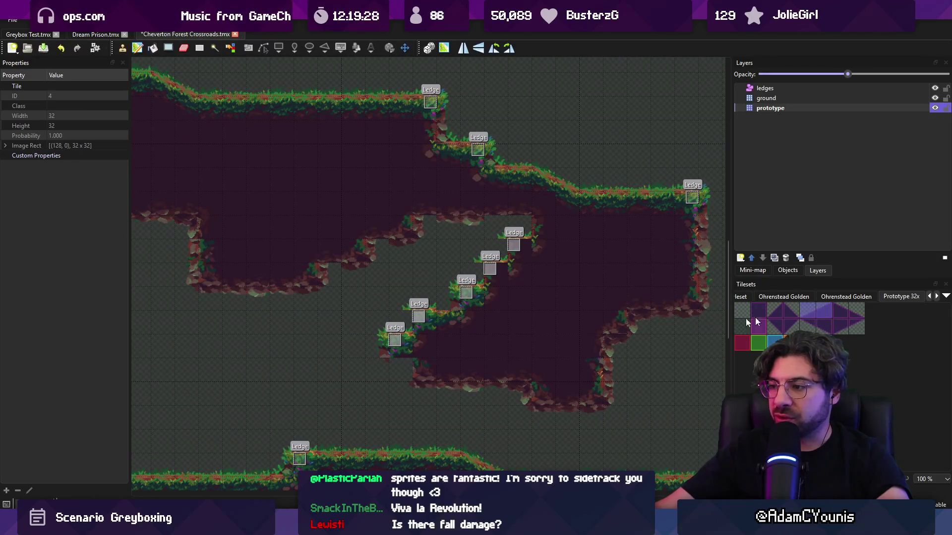
pyautogui.moveTo(422, 323); pyautogui.dragTo(521, 248)
pyautogui.press('r')
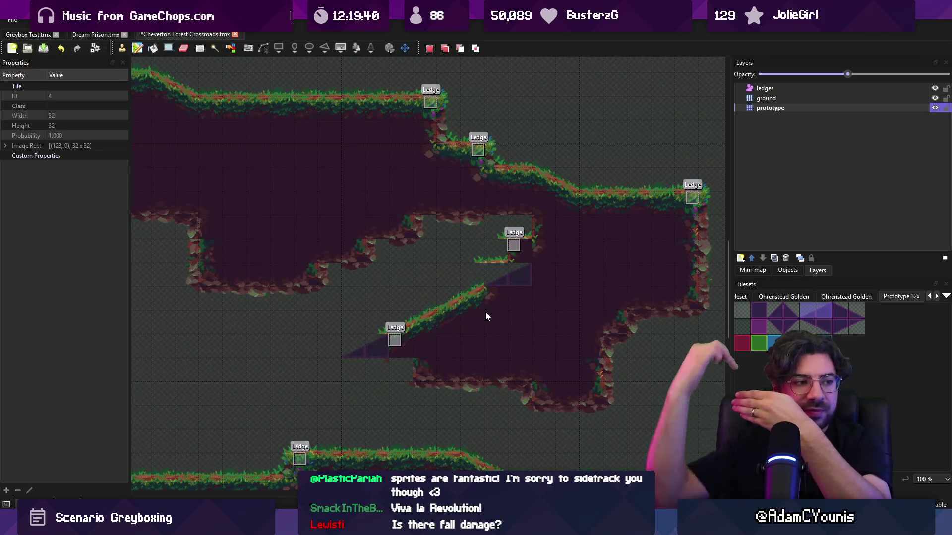
pyautogui.scroll(-3, 447, 308)
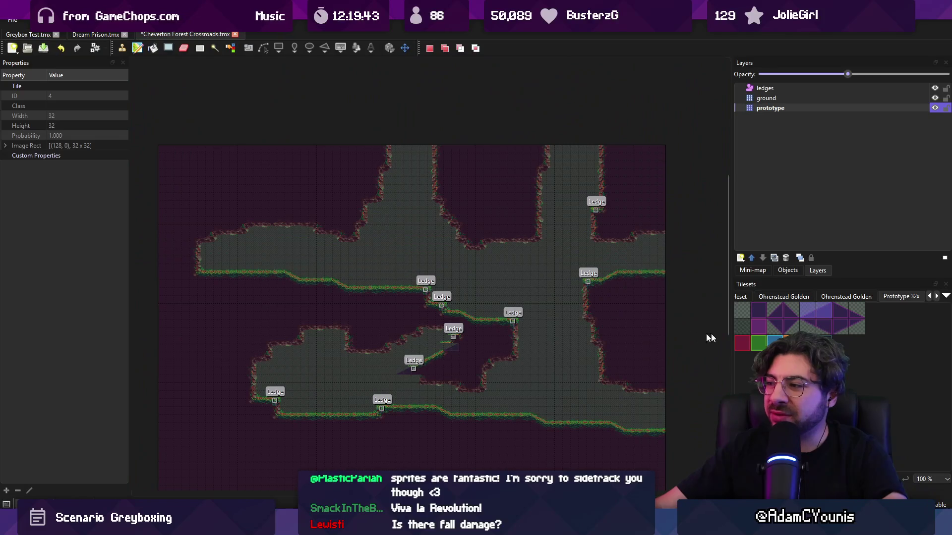
pyautogui.click(758, 326)
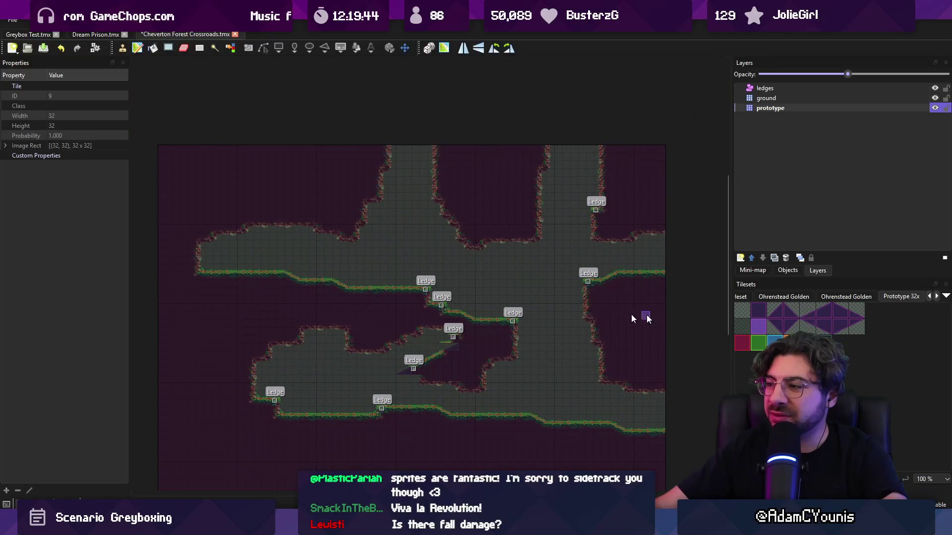
pyautogui.scroll(2, 377, 275)
pyautogui.moveTo(397, 291)
pyautogui.mouseDown()
pyautogui.moveTo(412, 261)
pyautogui.moveTo(432, 279)
pyautogui.moveTo(407, 245)
pyautogui.moveTo(369, 282)
pyautogui.mouseUp()
pyautogui.click(759, 311)
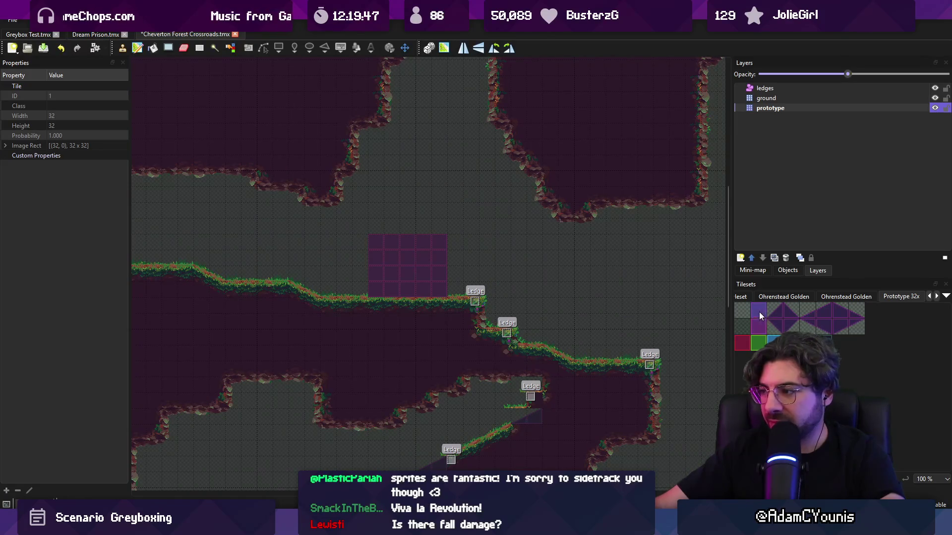
pyautogui.hotkey('ctrl', 'z')
pyautogui.press('r')
pyautogui.hotkey('ctrl', 'v')
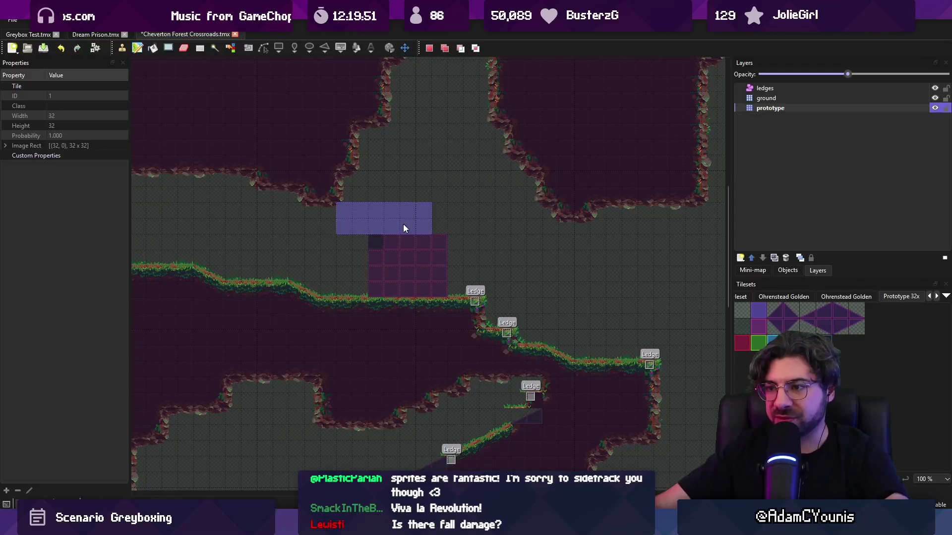
pyautogui.hotkey('ctrl', 'z')
pyautogui.scroll(-2, 463, 272)
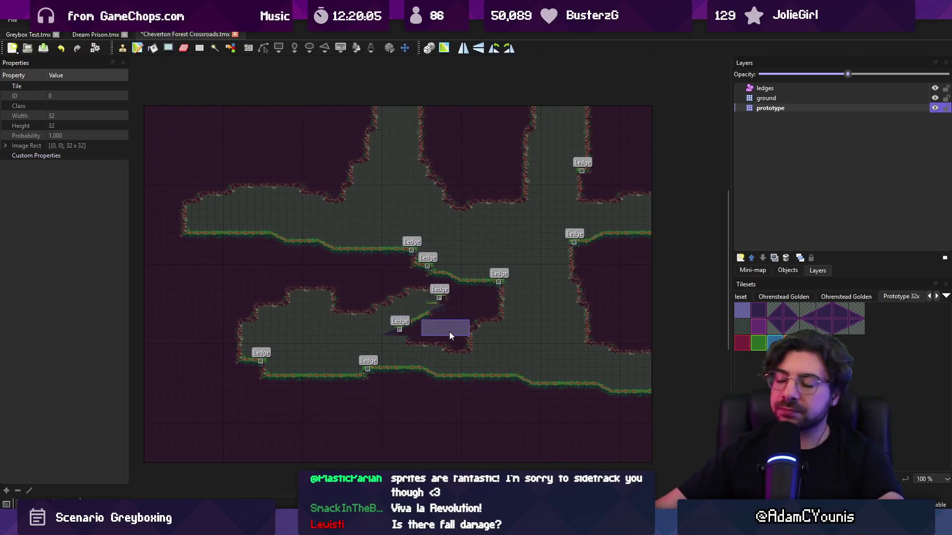
# Cut a block of tiles and move it beside the slope top, then undo the move.
pyautogui.press('r')
pyautogui.scroll(3, 429, 327)
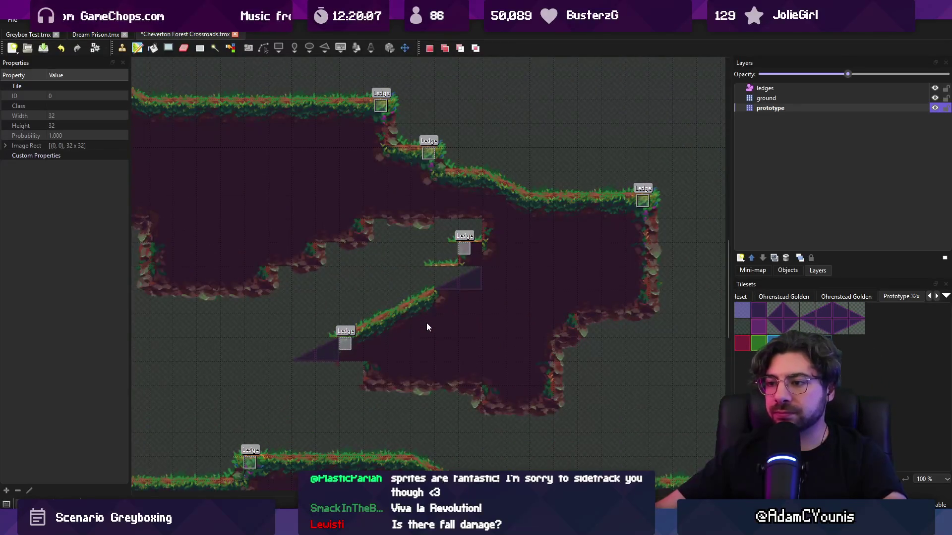
pyautogui.scroll(-1, 428, 327)
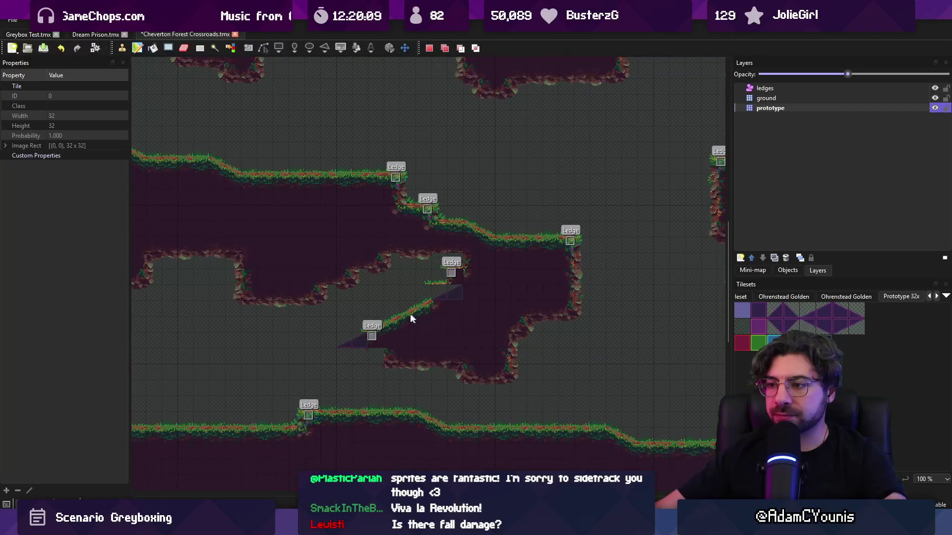
pyautogui.scroll(1, 385, 293)
pyautogui.hotkey('ctrl', 'x')
pyautogui.hotkey('ctrl', 'v')
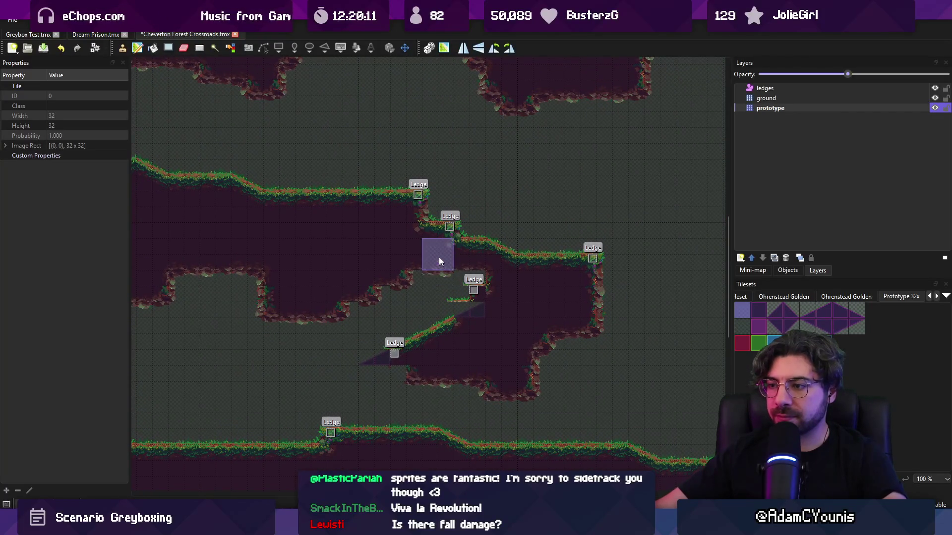
pyautogui.click(457, 243)
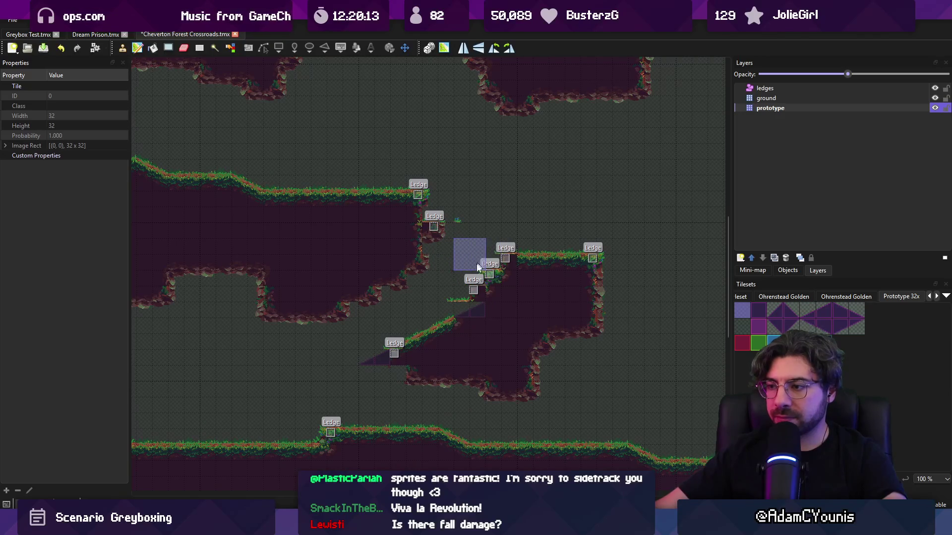
pyautogui.hotkey('ctrl', 'z')
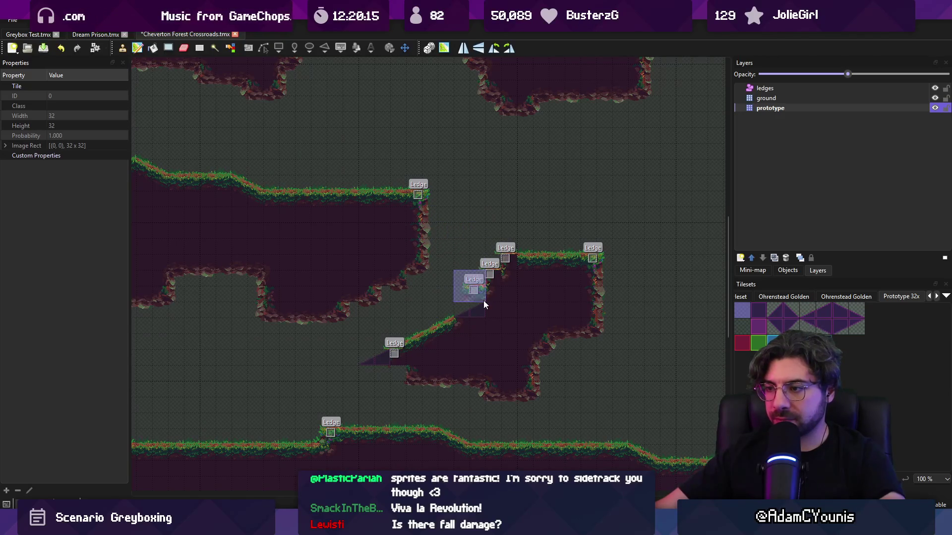
# Remove the small ledge outcrop and paint a captured six-tile row over the upper ledge.
pyautogui.press('r')
pyautogui.hotkey('ctrl', 'x')
pyautogui.hotkey('ctrl', 'v')
pyautogui.click(478, 299)
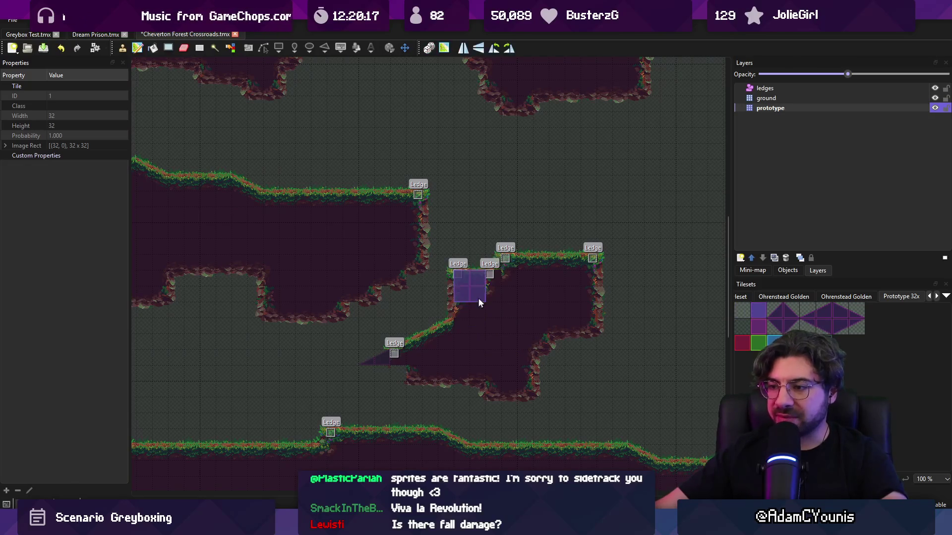
pyautogui.rightClick(470, 262)
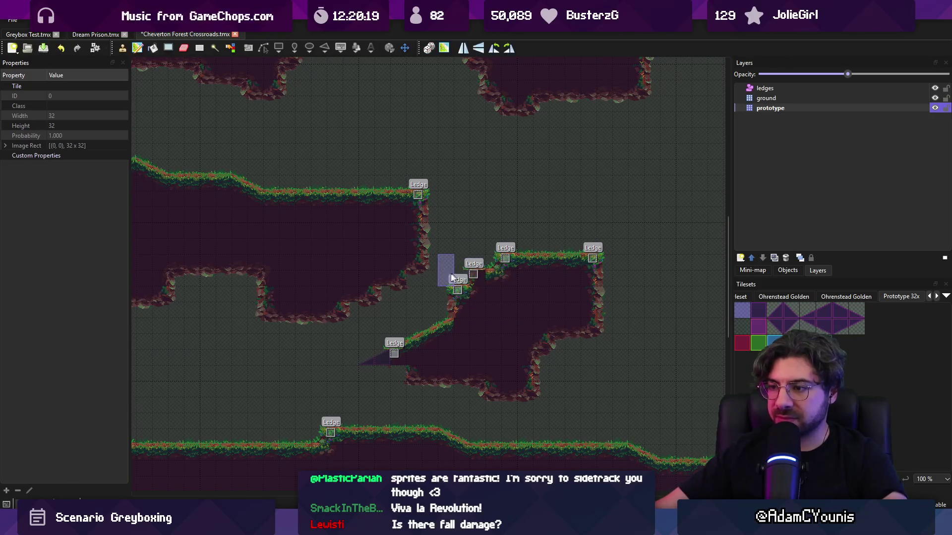
pyautogui.rightClick(448, 174)
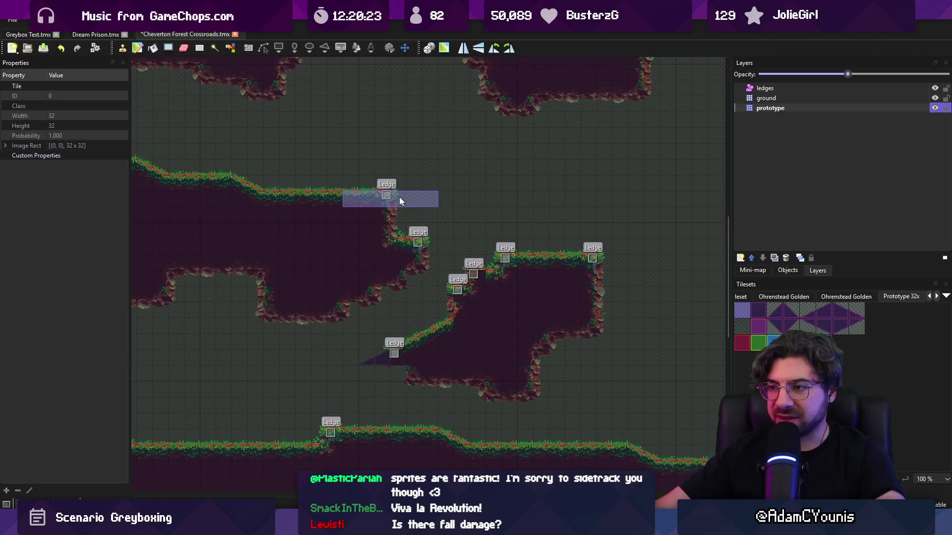
pyautogui.click(395, 199)
# Paint a step tile at the ledge and a flat darker-purple ledge row between the upper platforms.
pyautogui.press('r')
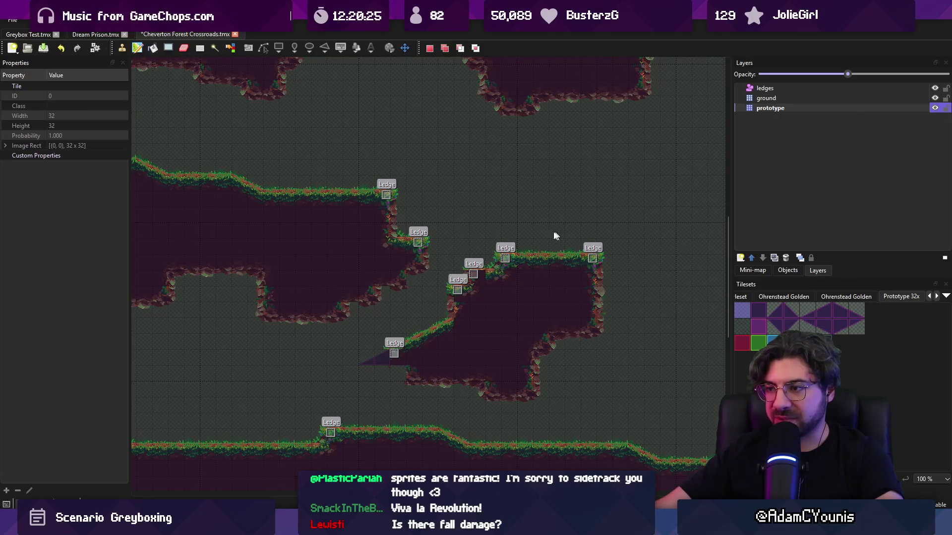
pyautogui.hscroll(3, 555, 236)
pyautogui.rightClick(455, 274)
pyautogui.click(436, 276)
pyautogui.hscroll(-1, 381, 246)
pyautogui.scroll(1, 421, 255)
pyautogui.rightClick(426, 278)
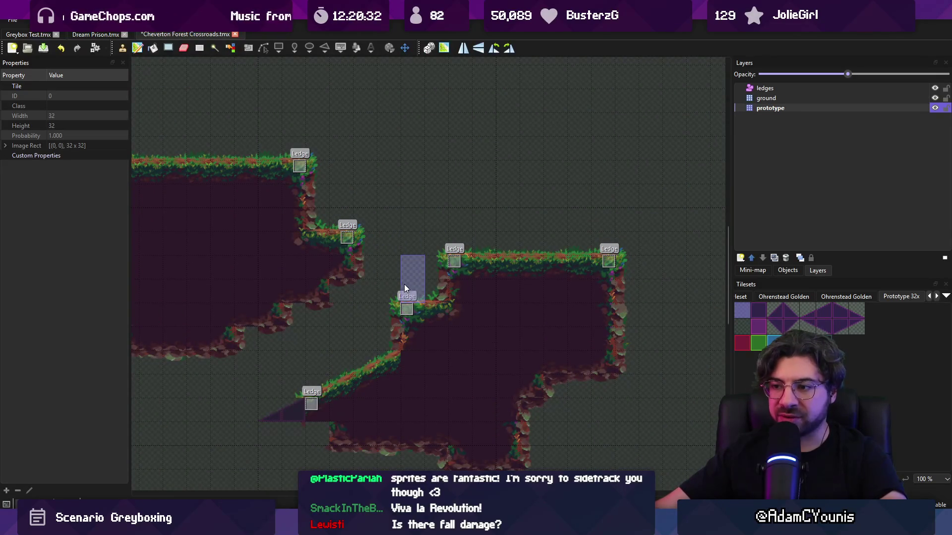
pyautogui.click(758, 310)
pyautogui.moveTo(368, 245); pyautogui.dragTo(493, 258)
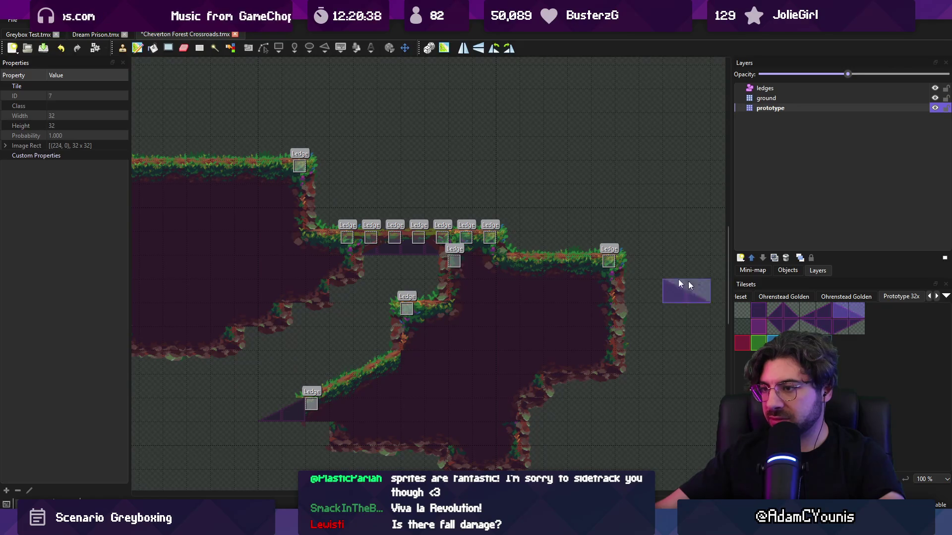
pyautogui.hotkey('ctrl', 'r')
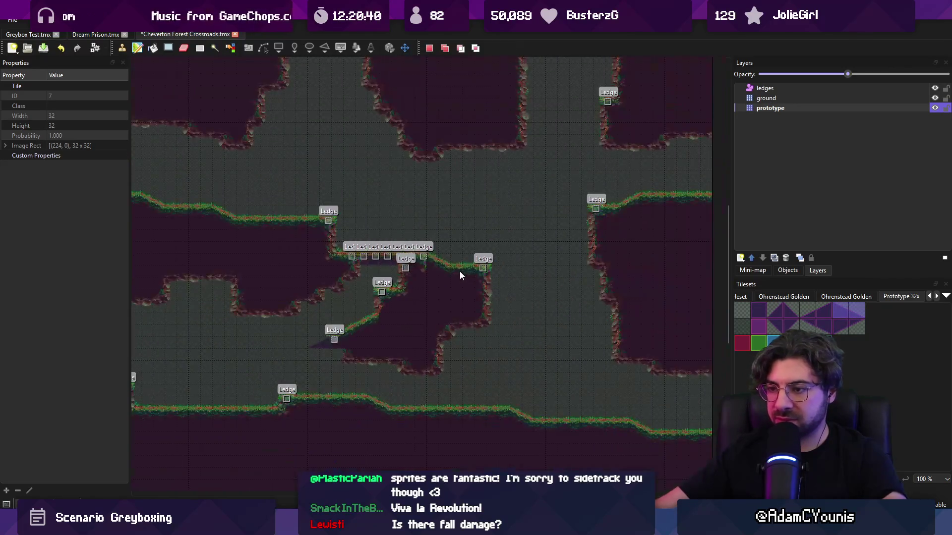
# Paint ground tiles into the gap between platforms and below the middle ledge.
pyautogui.hscroll(-2, 431, 252)
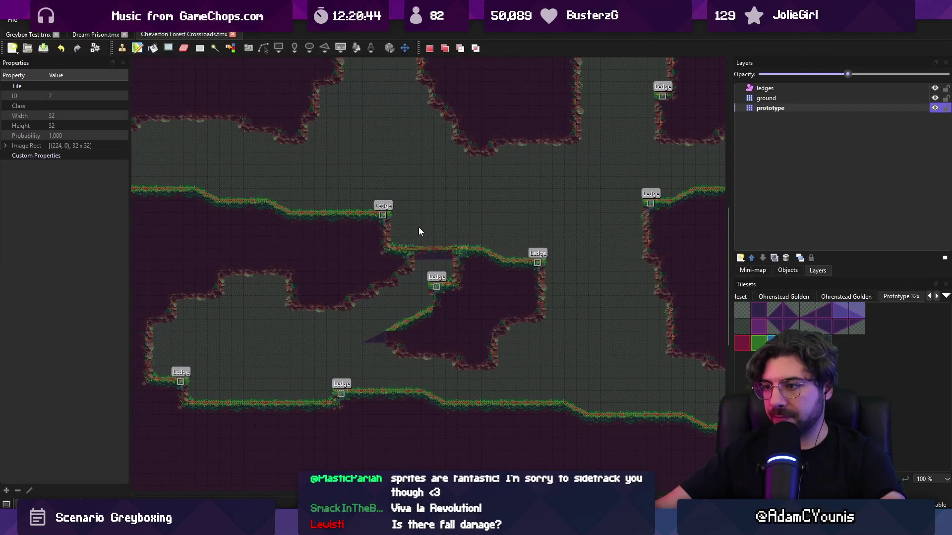
pyautogui.hscroll(-2, 447, 270)
pyautogui.scroll(2, 515, 287)
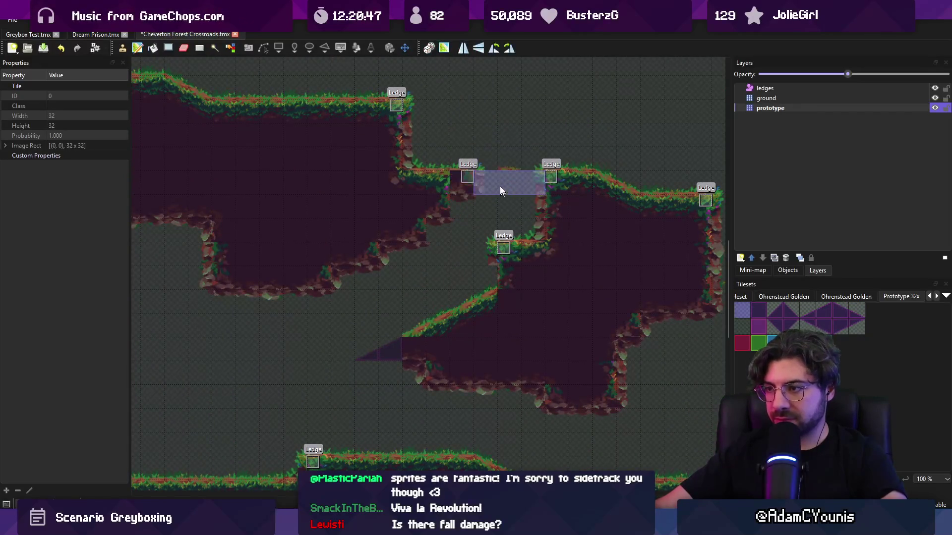
pyautogui.click(489, 189)
pyautogui.scroll(-2, 494, 210)
pyautogui.rightClick(519, 263)
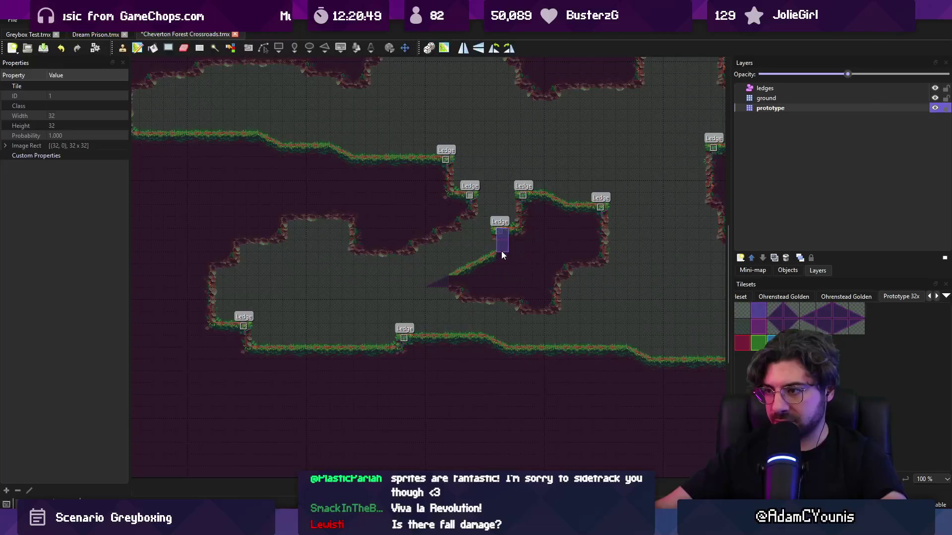
pyautogui.click(491, 243)
pyautogui.rightClick(474, 263)
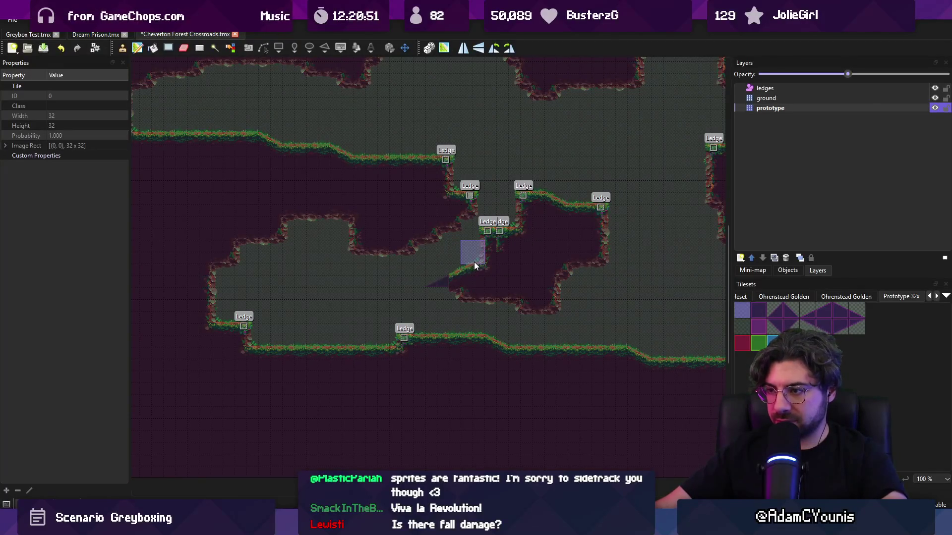
# Cut and relocate the ledge tiles, then undo the ledge placement.
pyautogui.press('r')
pyautogui.hotkey('ctrl', 'x')
pyautogui.hotkey('ctrl', 'v')
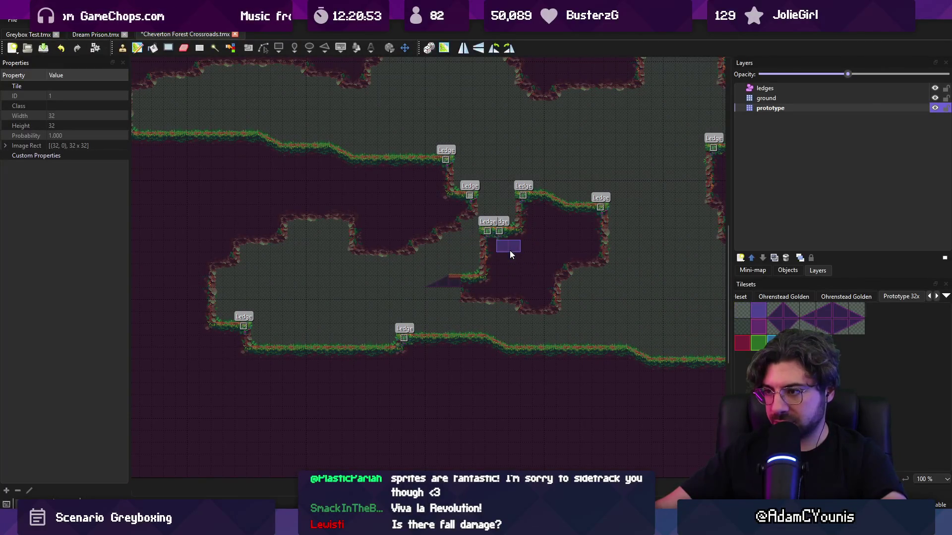
pyautogui.scroll(3, 509, 246)
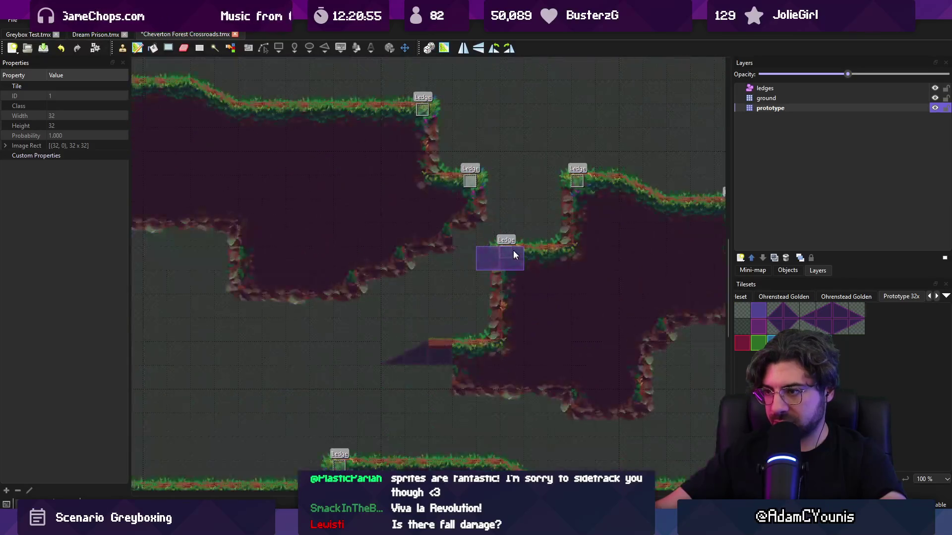
pyautogui.press('r')
pyautogui.moveTo(506, 221); pyautogui.dragTo(531, 233)
pyautogui.hotkey('ctrl', 'x')
pyautogui.hotkey('ctrl', 'v')
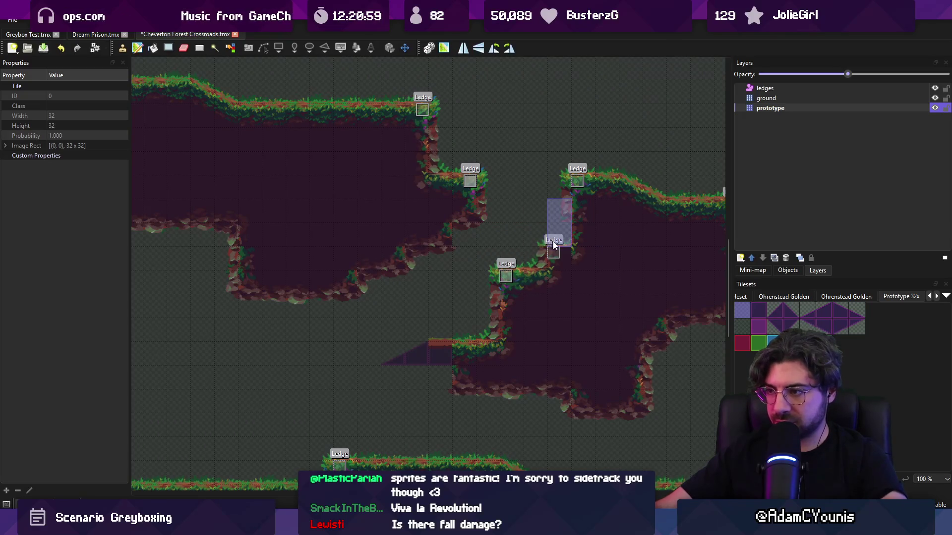
pyautogui.scroll(-3, 531, 254)
pyautogui.scroll(3, 532, 254)
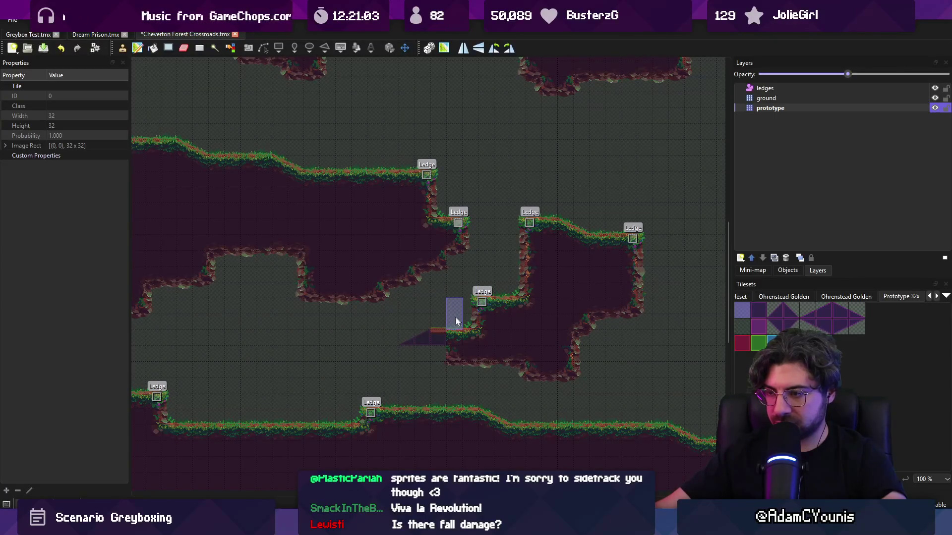
pyautogui.moveTo(433, 324); pyautogui.dragTo(465, 300)
pyautogui.hotkey('ctrl', 'z')
pyautogui.hotkey('ctrl', 'z')
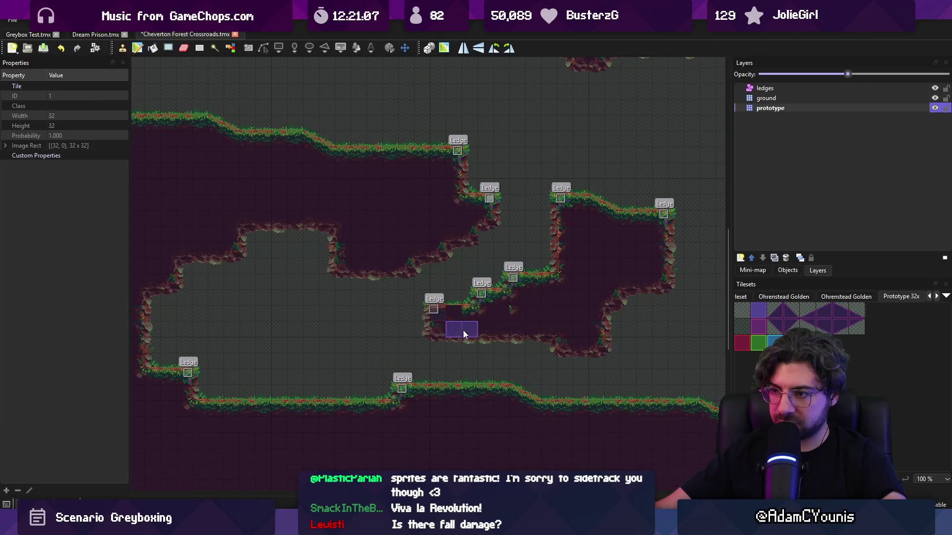
# Paint solid dark wall across the cave opening and save the Crossroads map.
pyautogui.scroll(-3, 407, 318)
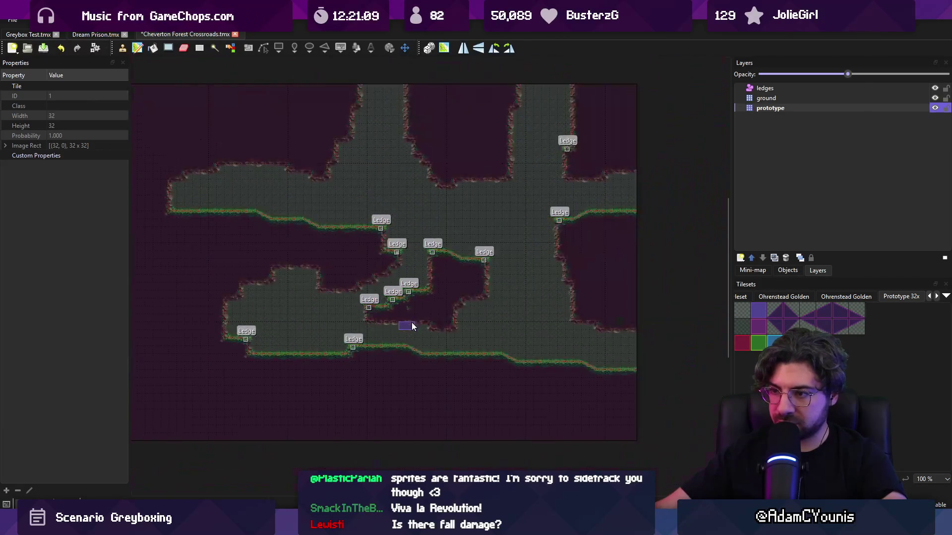
pyautogui.scroll(3, 392, 320)
pyautogui.press('r')
pyautogui.press('b')
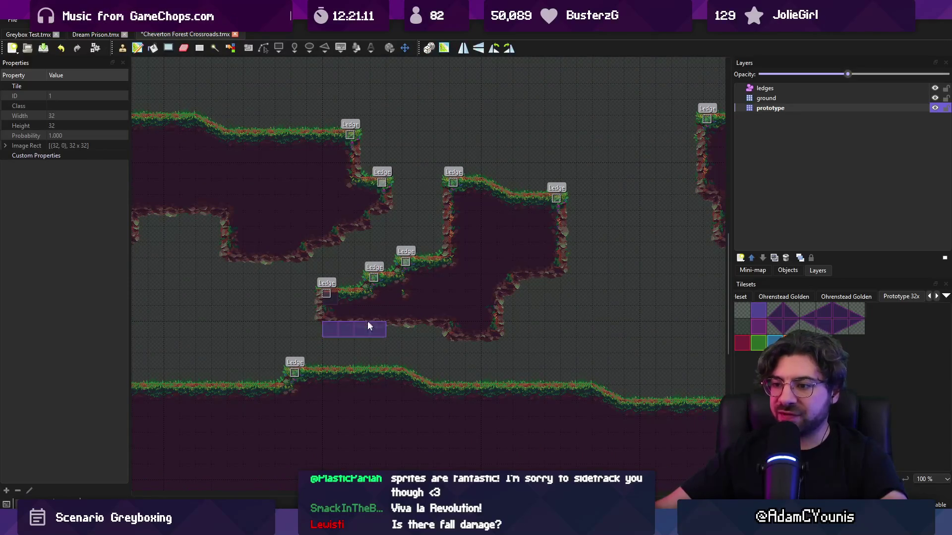
pyautogui.moveTo(359, 321)
pyautogui.mouseDown()
pyautogui.moveTo(343, 394)
pyautogui.moveTo(397, 370)
pyautogui.moveTo(447, 310)
pyautogui.moveTo(473, 392)
pyautogui.mouseUp()
pyautogui.hotkey('ctrl', 's')
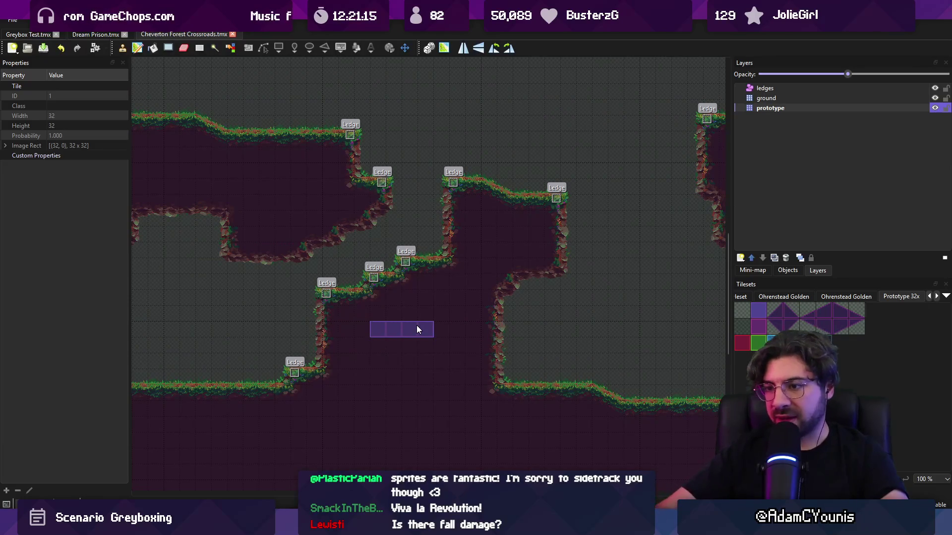
# Save the map again and pick the purple prototype tile from the tileset.
pyautogui.scroll(-3, 401, 315)
pyautogui.scroll(4, 401, 315)
pyautogui.press('r')
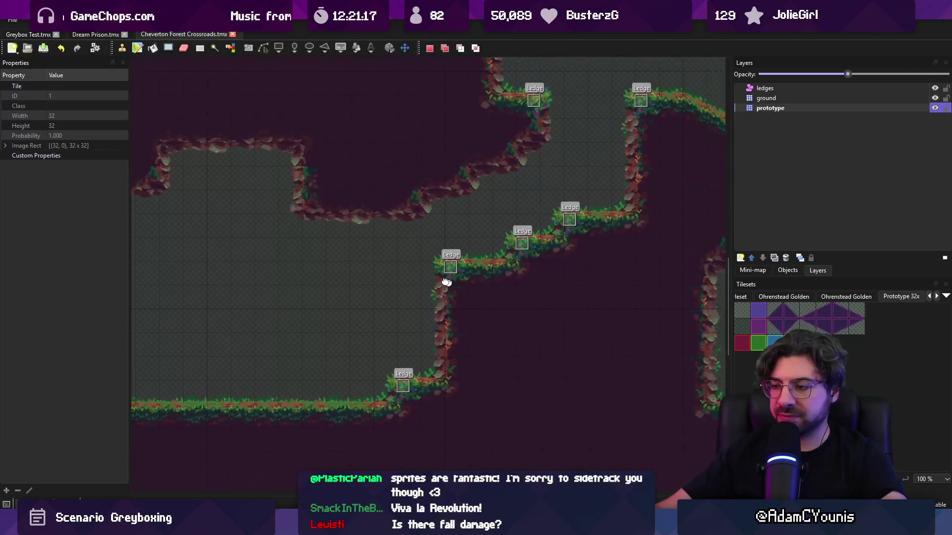
pyautogui.scroll(-1, 418, 294)
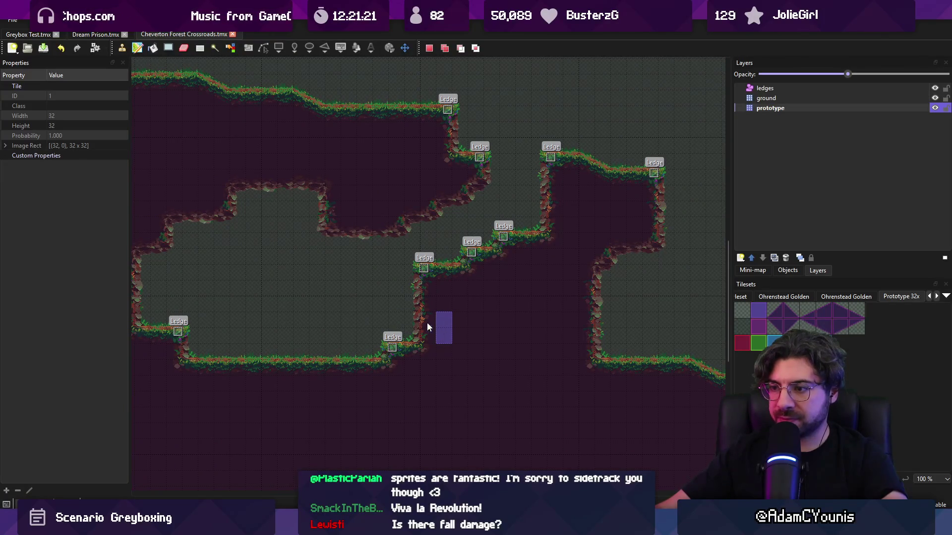
pyautogui.press('b')
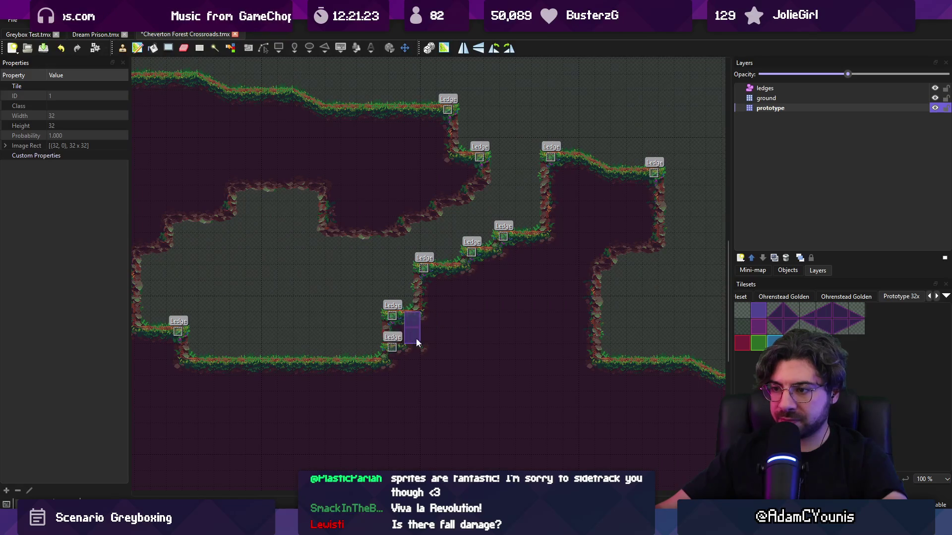
pyautogui.hotkey('ctrl', 's')
pyautogui.scroll(-2, 447, 341)
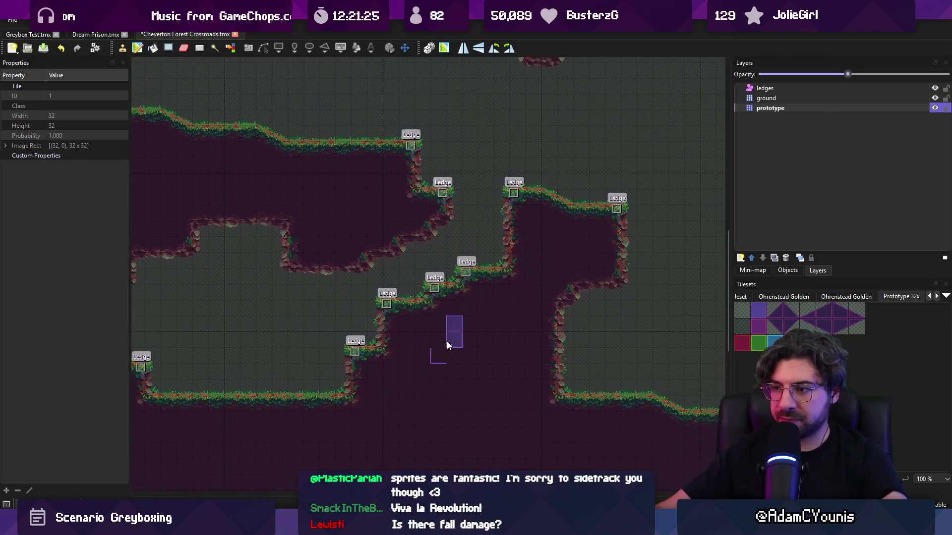
pyautogui.scroll(1, 416, 318)
pyautogui.hscroll(2, 416, 318)
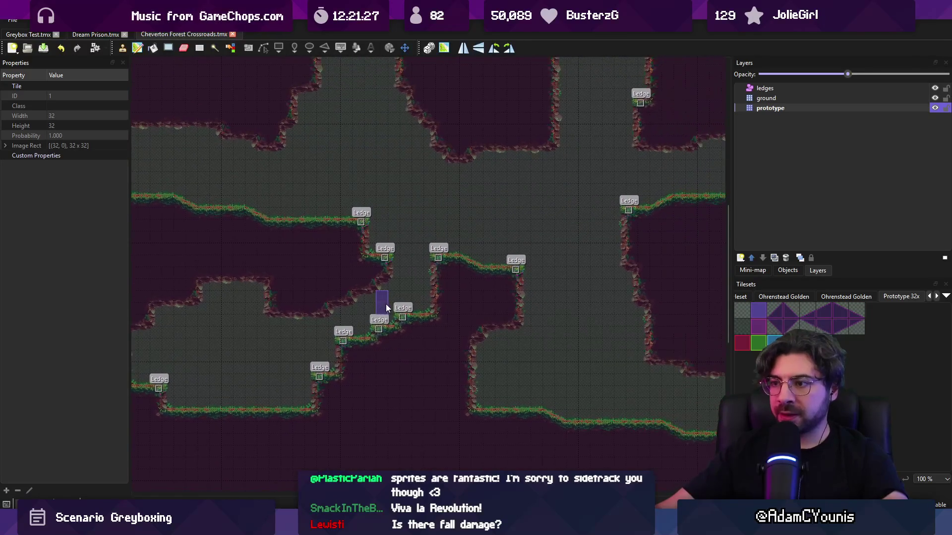
pyautogui.click(761, 331)
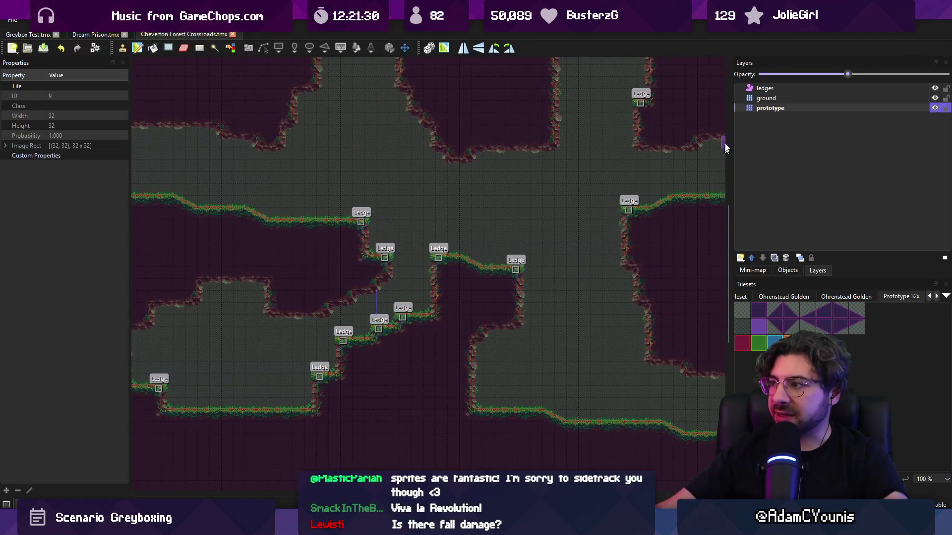
# Add a new tile layer named 'greybox' and move it below the prototype layer.
pyautogui.click(742, 258)
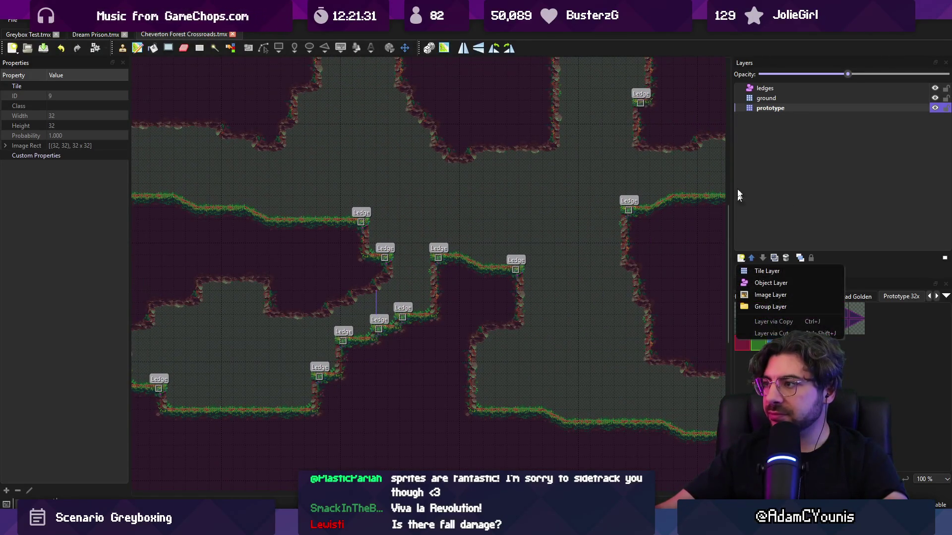
pyautogui.click(760, 273)
pyautogui.write('greybox')
pyautogui.press('Return')
pyautogui.moveTo(751, 112); pyautogui.dragTo(757, 119)
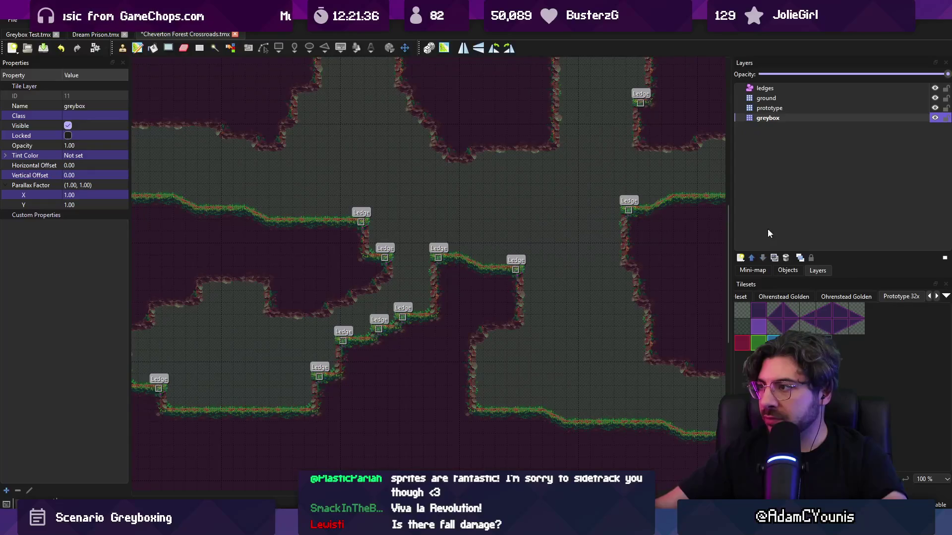
# Paint blue greybox tiles by the ledges, extending right, and down the slope.
pyautogui.click(773, 342)
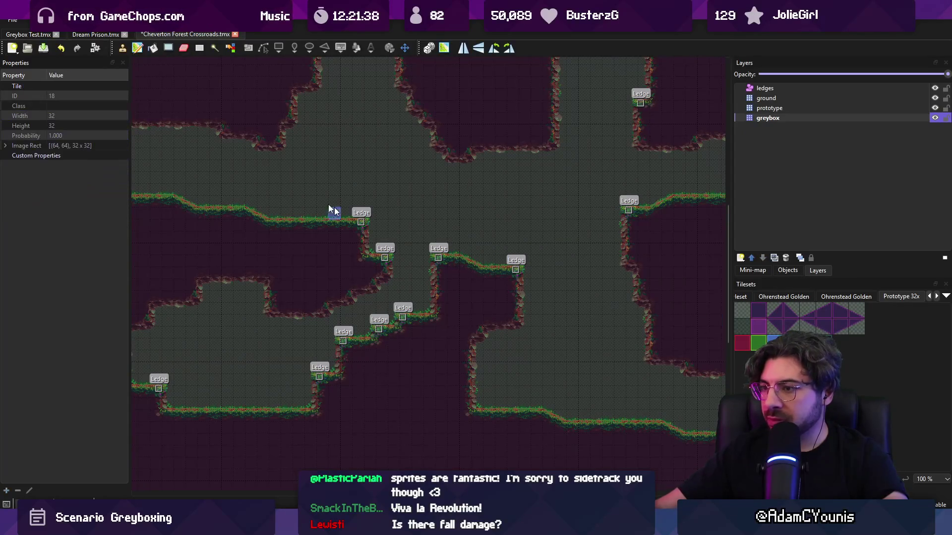
pyautogui.moveTo(352, 225)
pyautogui.mouseDown()
pyautogui.moveTo(449, 238)
pyautogui.moveTo(387, 239)
pyautogui.mouseUp()
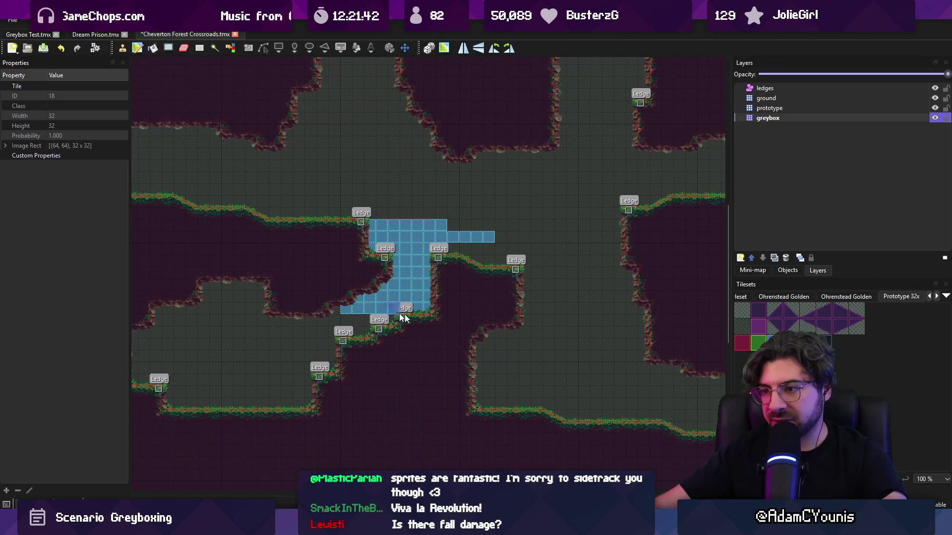
pyautogui.moveTo(465, 268)
pyautogui.mouseDown()
pyautogui.moveTo(528, 251)
pyautogui.moveTo(596, 276)
pyautogui.moveTo(520, 270)
pyautogui.moveTo(608, 285)
pyautogui.moveTo(520, 290)
pyautogui.mouseUp()
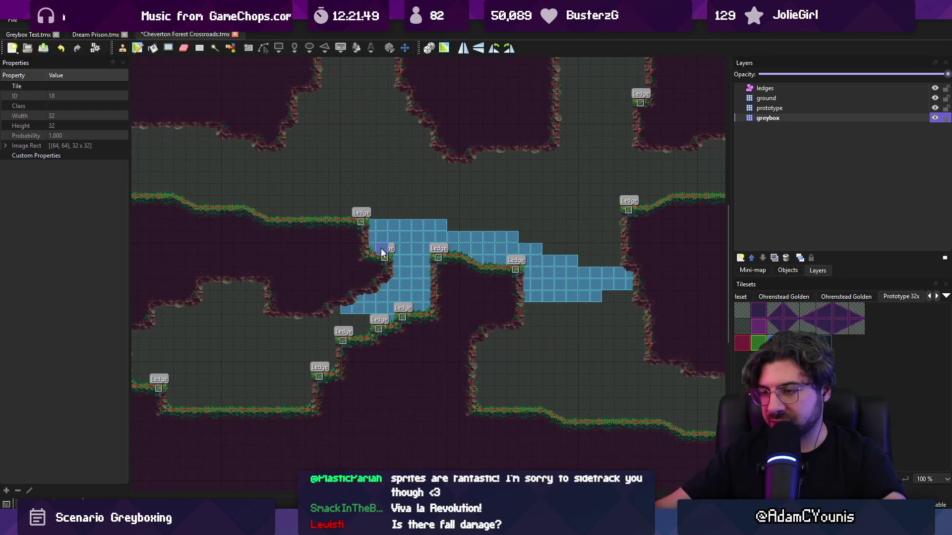
pyautogui.moveTo(331, 293); pyautogui.dragTo(362, 335)
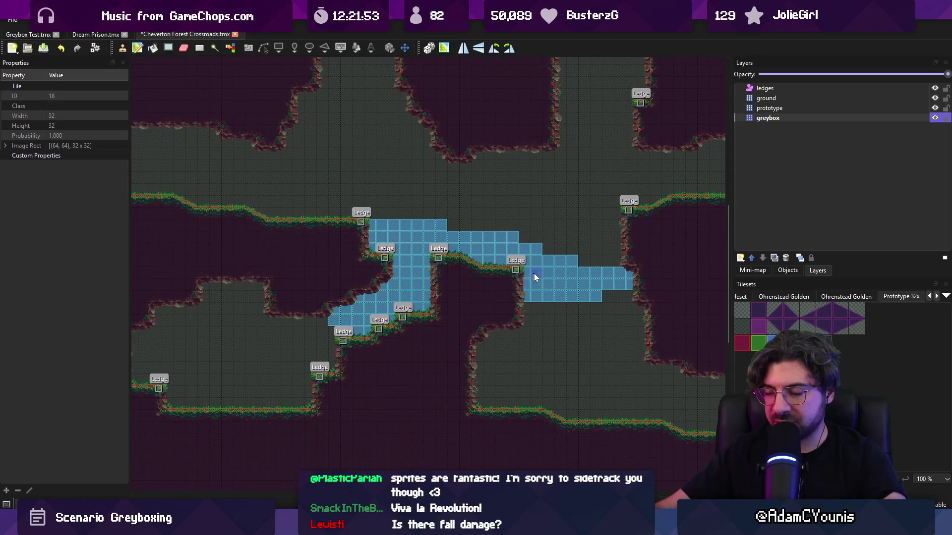
pyautogui.scroll(2, 491, 243)
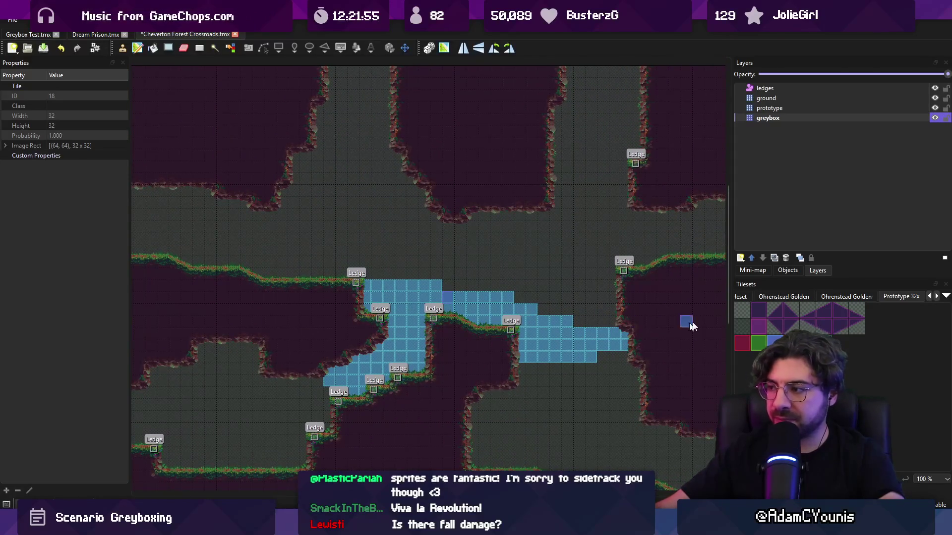
# Erase the blue greybox tiles on the right branch and past the middle ledge.
pyautogui.press('e')
pyautogui.moveTo(630, 331)
pyautogui.mouseDown()
pyautogui.moveTo(618, 342)
pyautogui.moveTo(588, 332)
pyautogui.moveTo(569, 352)
pyautogui.moveTo(525, 341)
pyautogui.mouseUp()
pyautogui.press('b')
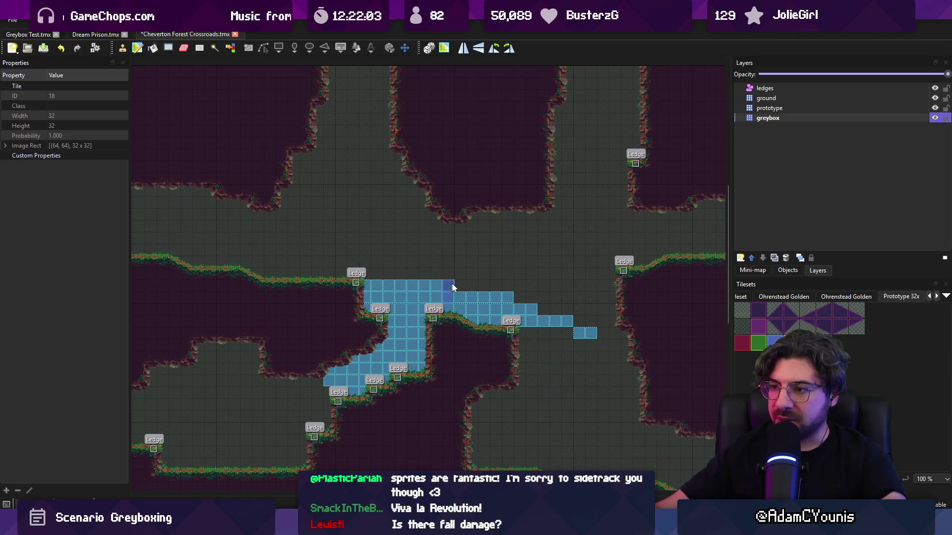
pyautogui.press('e')
pyautogui.moveTo(523, 318)
pyautogui.mouseDown()
pyautogui.moveTo(485, 286)
pyautogui.moveTo(581, 338)
pyautogui.moveTo(401, 279)
pyautogui.moveTo(537, 323)
pyautogui.mouseUp()
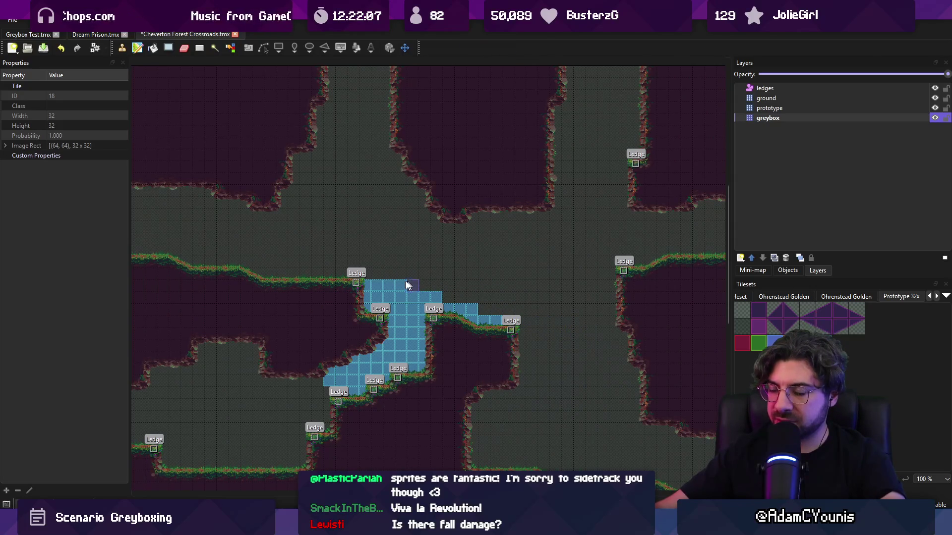
pyautogui.press('b')
# Paint a 2x2 blue block above the ledge and a stepped line of tiles along it.
pyautogui.moveTo(400, 283)
pyautogui.mouseDown()
pyautogui.moveTo(400, 249)
pyautogui.moveTo(391, 240)
pyautogui.mouseUp()
pyautogui.press('e')
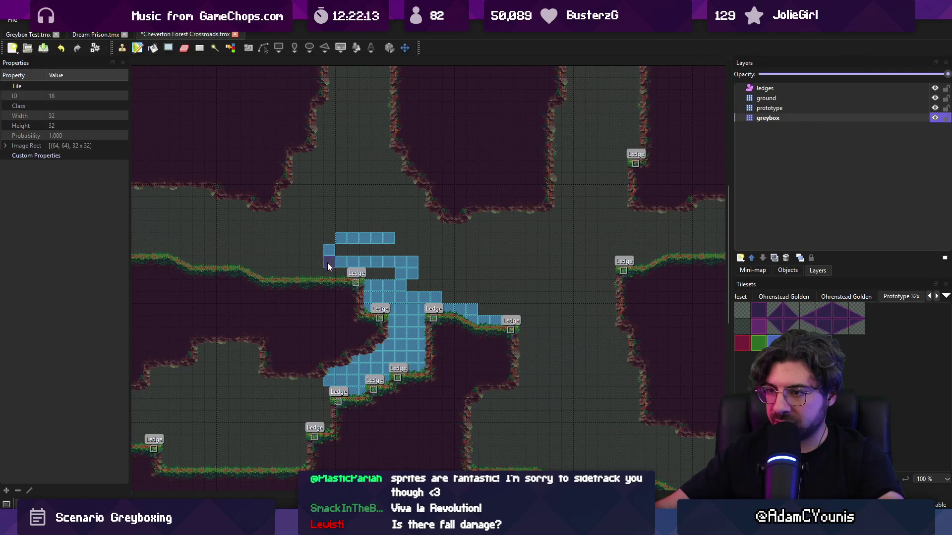
pyautogui.click(471, 309)
pyautogui.press('b')
pyautogui.click(471, 320)
pyautogui.moveTo(415, 290); pyautogui.dragTo(484, 320)
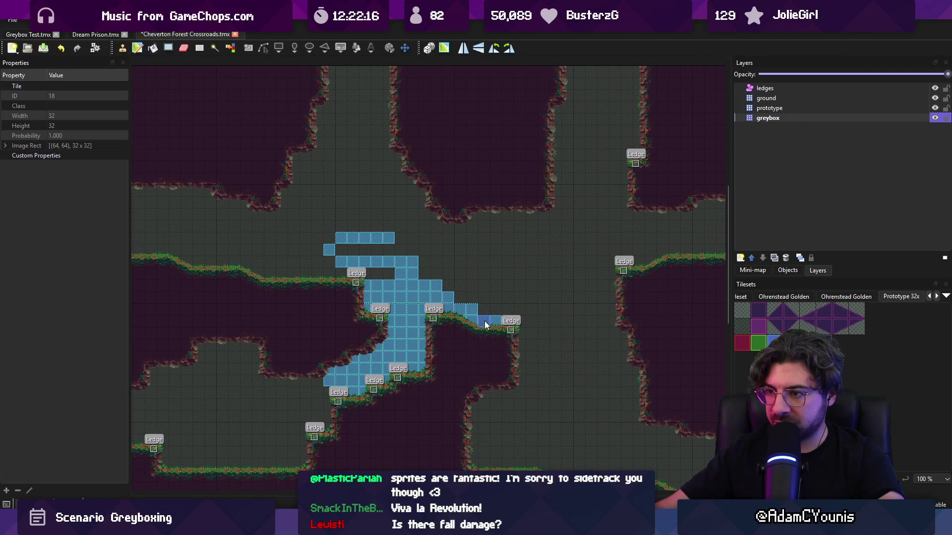
pyautogui.keyDown('shift'); pyautogui.click(519, 314); pyautogui.keyUp('shift')
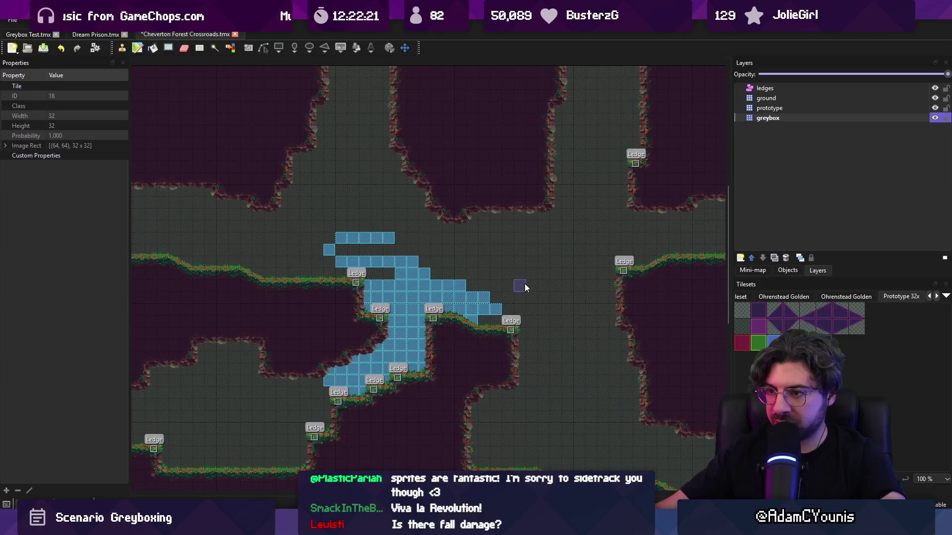
# Extend the top greybox row right, add a separate stepping tile further right, and save.
pyautogui.hscroll(-5, 475, 285)
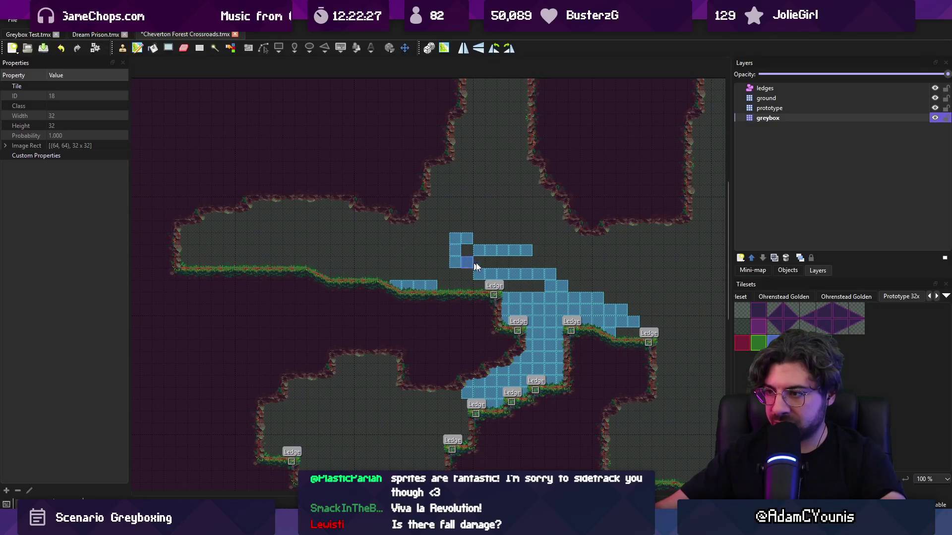
pyautogui.scroll(-3, 530, 270)
pyautogui.scroll(5, 476, 270)
pyautogui.moveTo(505, 269); pyautogui.dragTo(521, 269)
pyautogui.moveTo(425, 253); pyautogui.dragTo(514, 260)
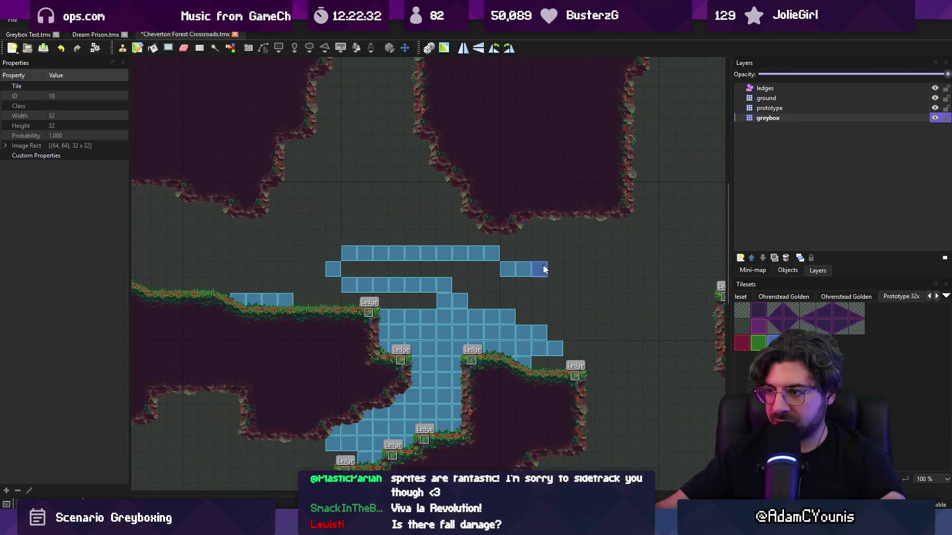
pyautogui.click(603, 285)
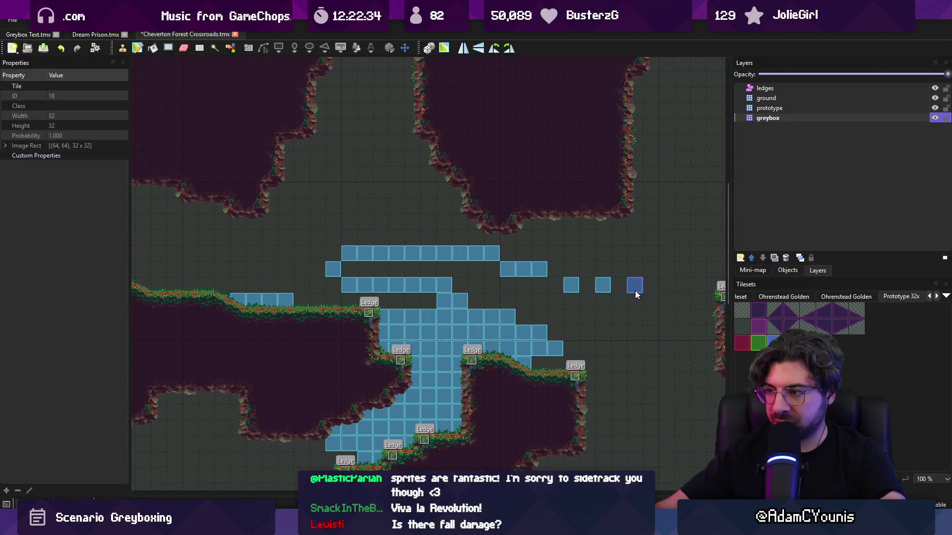
pyautogui.hotkey('ctrl', 's')
pyautogui.scroll(-3, 521, 273)
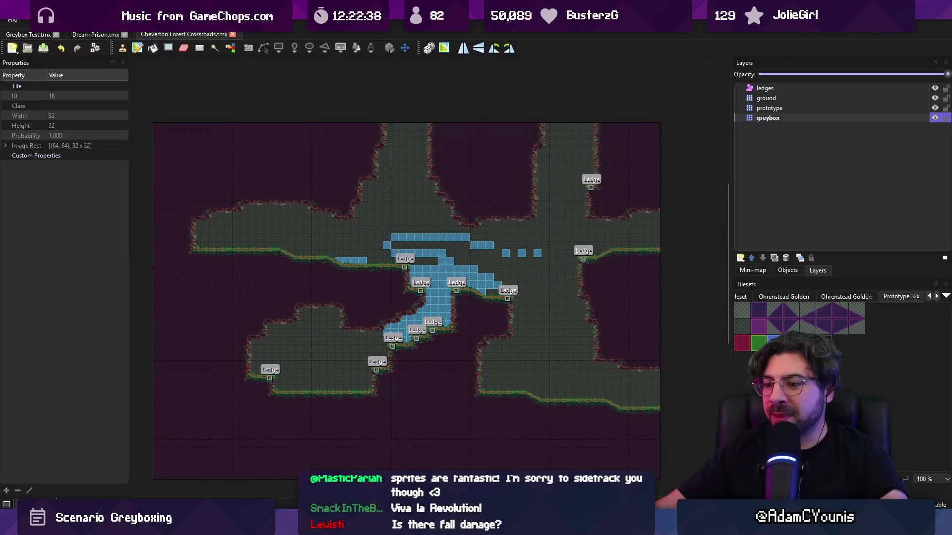
# Back in Unity, stop play mode and select the Anvil and its Scaler child.
pyautogui.hotkey('alt', 'Tab')
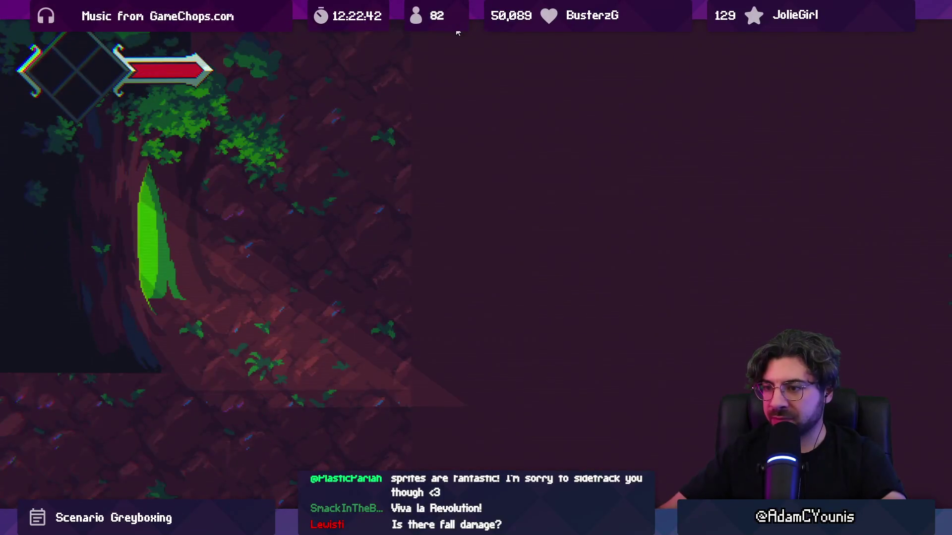
pyautogui.hotkey('ctrl', 'p')
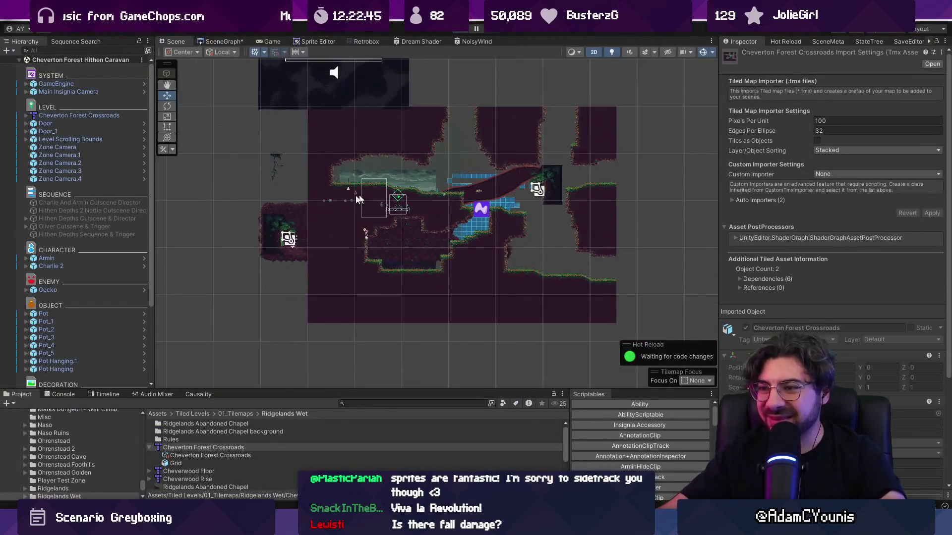
pyautogui.scroll(3, 258, 226)
pyautogui.click(263, 258)
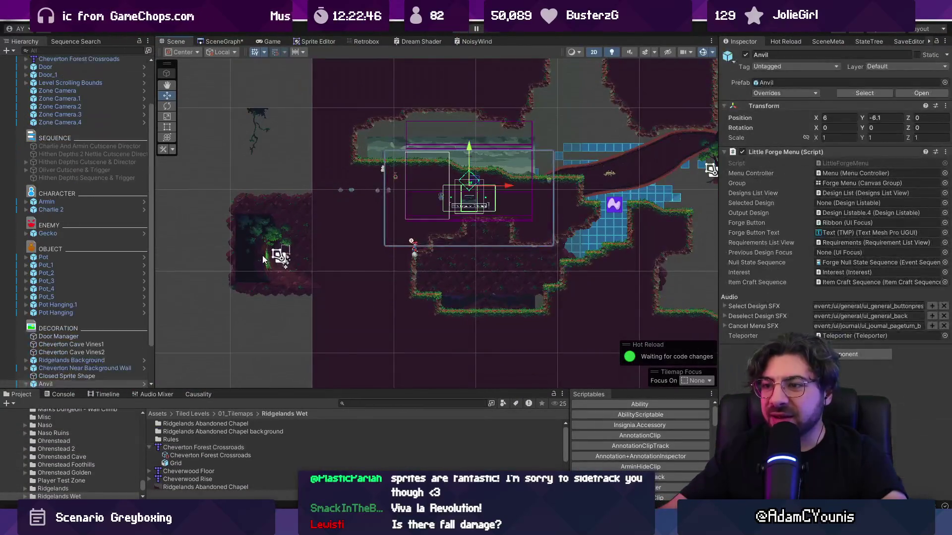
pyautogui.click(258, 253)
pyautogui.scroll(-2, 75, 317)
pyautogui.scroll(4, 76, 273)
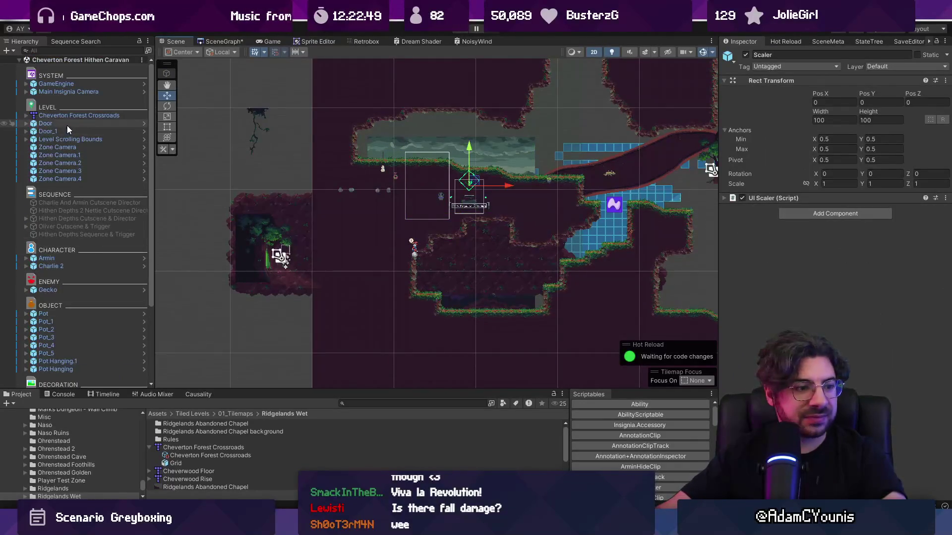
# Move the Door up and right, and the second cave vine down to 5.26, -8.93.
pyautogui.click(67, 124)
pyautogui.moveTo(263, 246)
pyautogui.mouseDown()
pyautogui.moveTo(313, 154)
pyautogui.moveTo(364, 132)
pyautogui.moveTo(357, 136)
pyautogui.mouseUp()
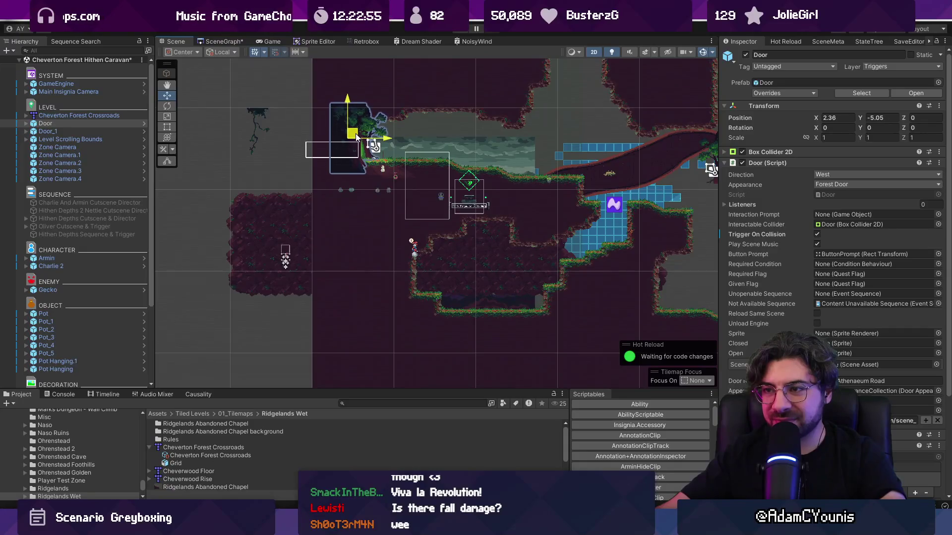
pyautogui.click(253, 115)
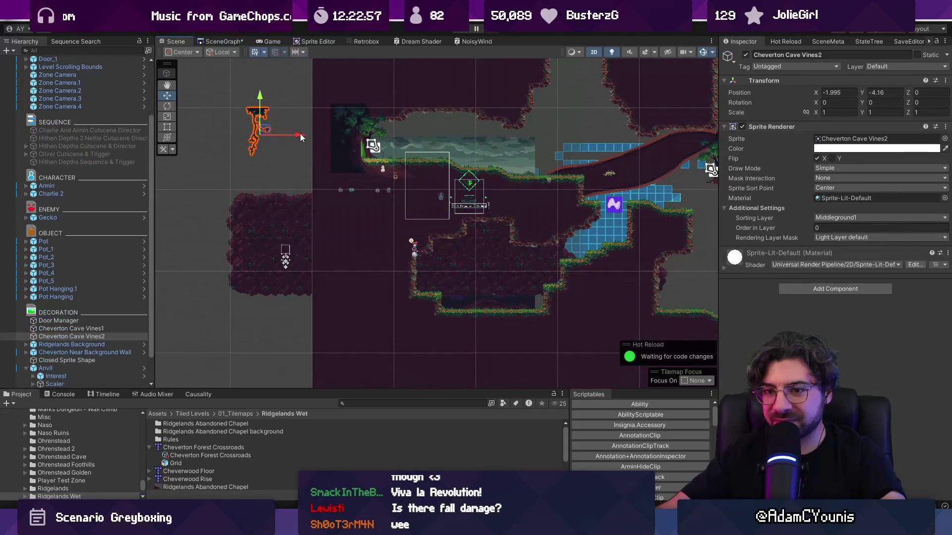
pyautogui.moveTo(301, 137)
pyautogui.mouseDown()
pyautogui.moveTo(462, 130)
pyautogui.moveTo(453, 268)
pyautogui.mouseUp()
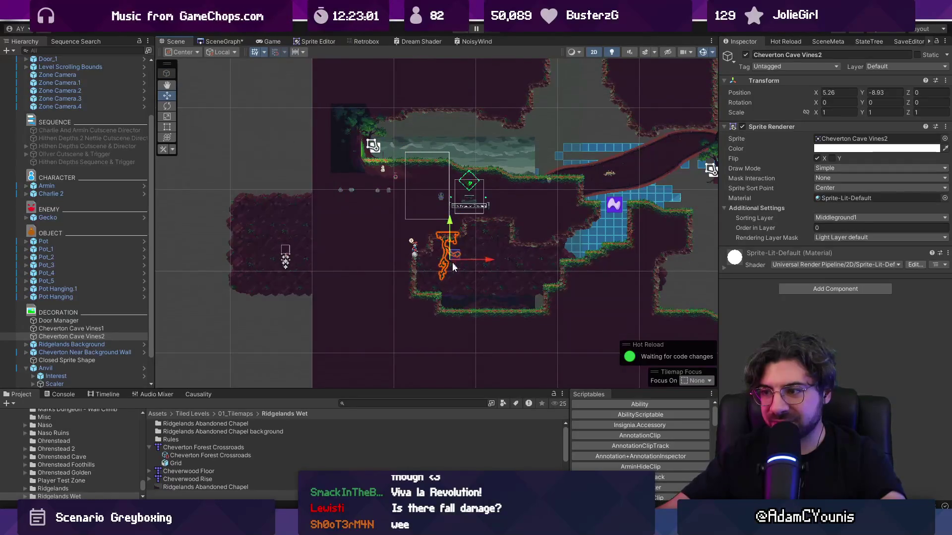
# Select Cheverton Near Background Wall, browse the side tabs, and return to its Inspector.
pyautogui.click(496, 269)
pyautogui.click(269, 246)
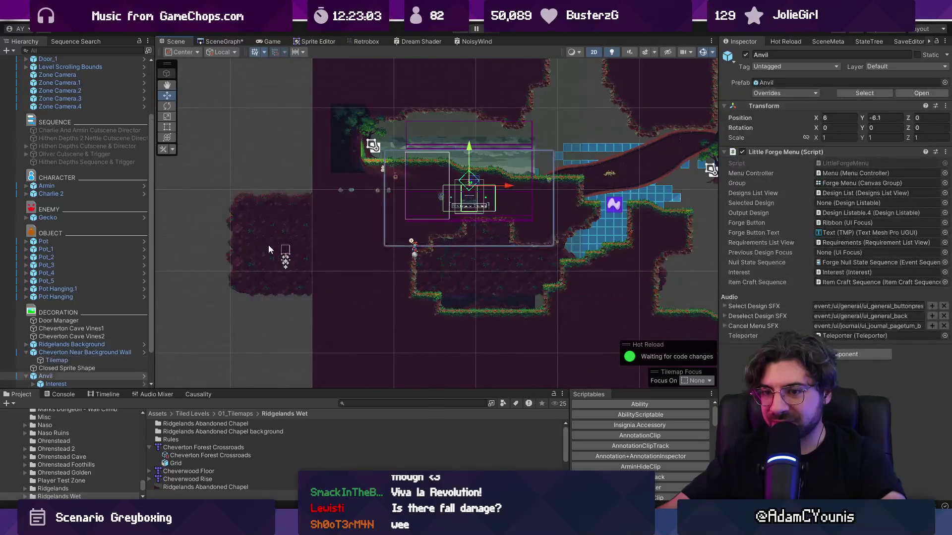
pyautogui.click(268, 245)
pyautogui.click(84, 344)
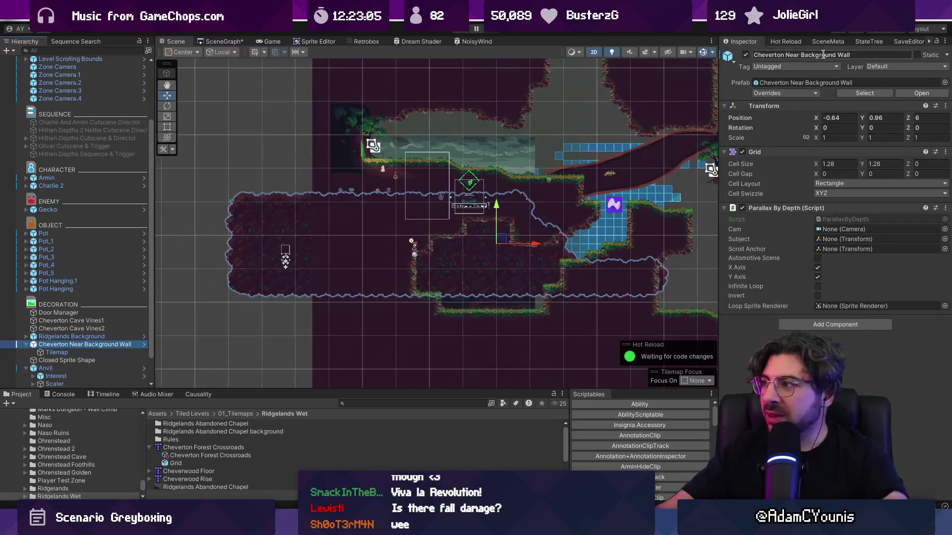
pyautogui.click(791, 44)
pyautogui.click(813, 41)
pyautogui.click(856, 42)
pyautogui.click(896, 44)
pyautogui.click(745, 42)
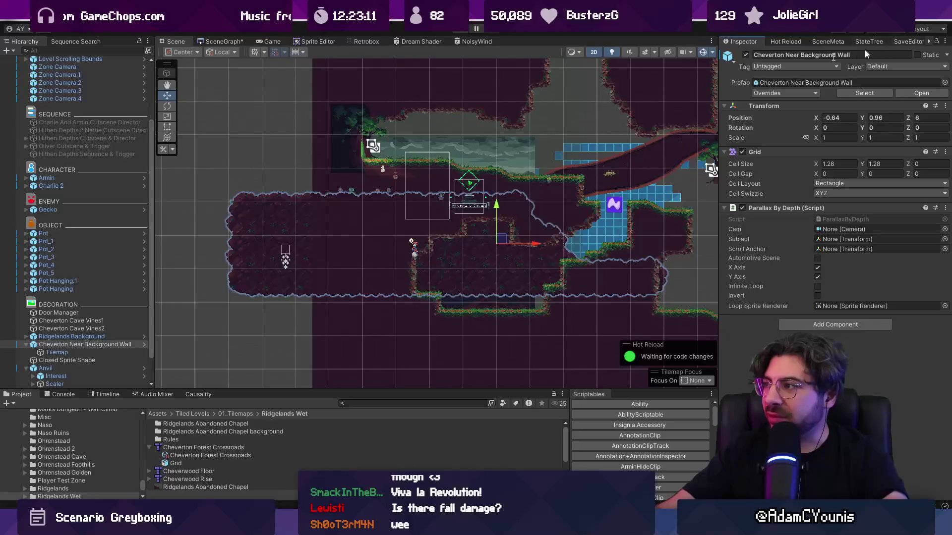
pyautogui.moveTo(717, 76); pyautogui.dragTo(655, 75)
# Paint Near Background Wall tiles along the bottom ledge, over the blue area and the grey gap.
pyautogui.click(885, 41)
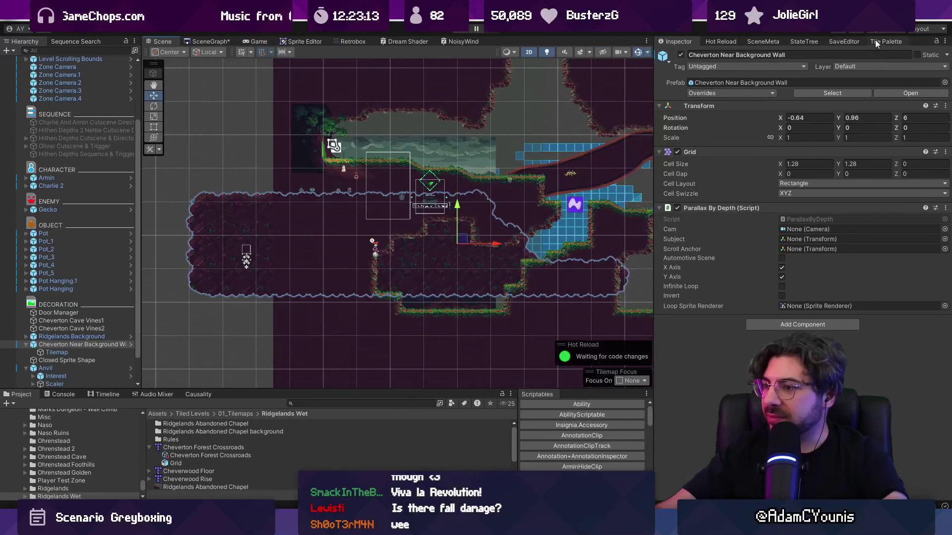
pyautogui.click(727, 78)
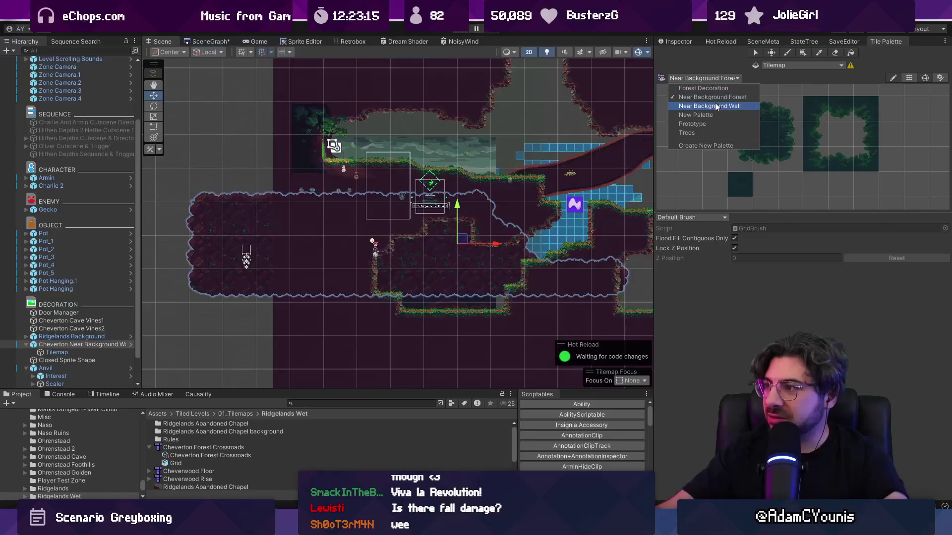
pyautogui.click(717, 107)
pyautogui.click(765, 184)
pyautogui.moveTo(389, 328); pyautogui.dragTo(523, 327)
pyautogui.moveTo(555, 261)
pyautogui.mouseDown()
pyautogui.moveTo(525, 213)
pyautogui.moveTo(577, 245)
pyautogui.mouseUp()
pyautogui.moveTo(520, 259); pyautogui.dragTo(374, 244)
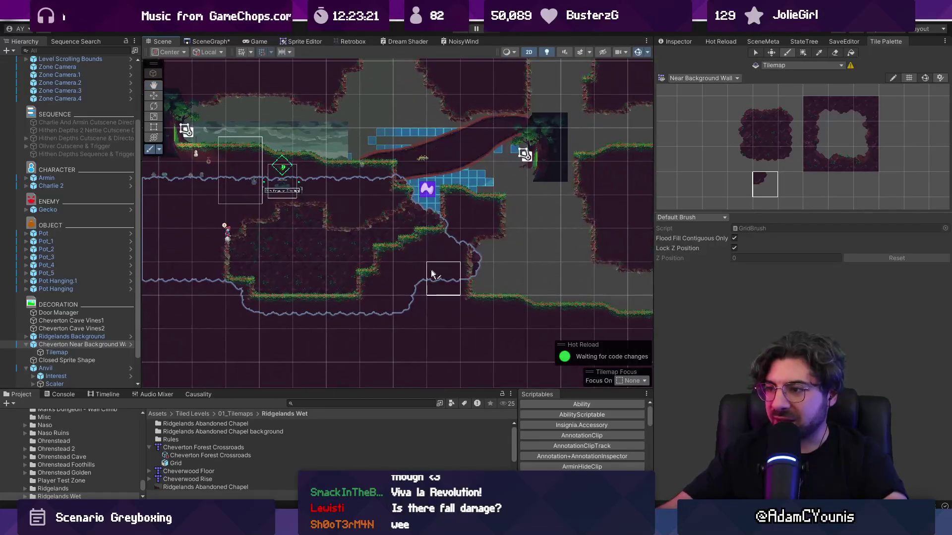
pyautogui.moveTo(479, 276)
pyautogui.mouseDown()
pyautogui.moveTo(509, 312)
pyautogui.moveTo(493, 334)
pyautogui.moveTo(276, 344)
pyautogui.mouseUp()
pyautogui.moveTo(538, 322)
pyautogui.mouseDown()
pyautogui.moveTo(505, 335)
pyautogui.moveTo(516, 357)
pyautogui.moveTo(486, 379)
pyautogui.moveTo(210, 375)
pyautogui.moveTo(334, 324)
pyautogui.mouseUp()
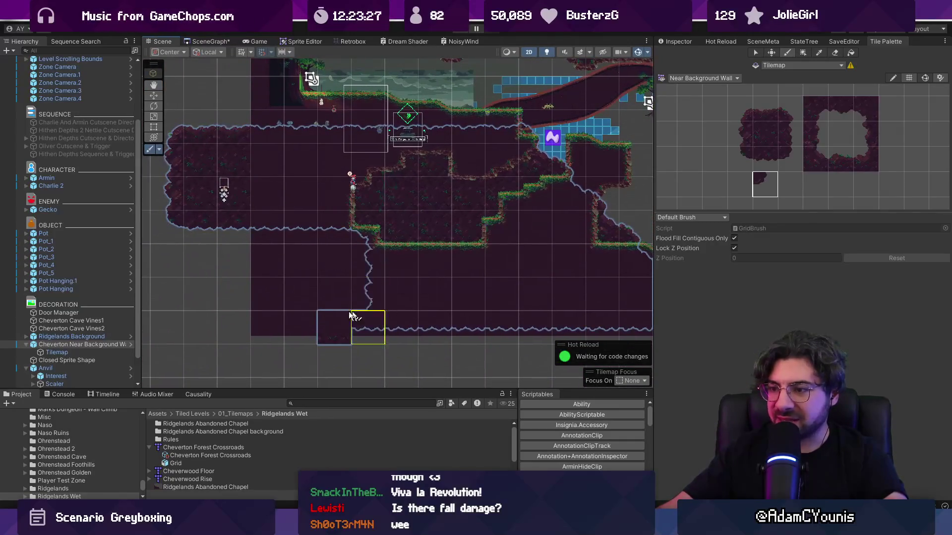
# Erase the left block of near background wall tiles.
pyautogui.moveTo(319, 251); pyautogui.dragTo(368, 298)
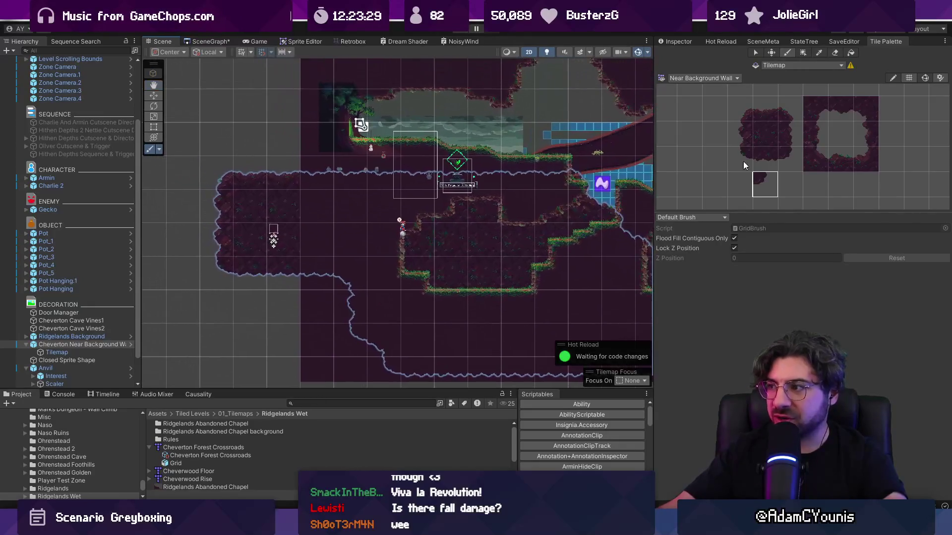
pyautogui.click(836, 58)
pyautogui.moveTo(250, 173)
pyautogui.mouseDown()
pyautogui.moveTo(213, 206)
pyautogui.moveTo(248, 204)
pyautogui.moveTo(281, 237)
pyautogui.moveTo(176, 233)
pyautogui.mouseUp()
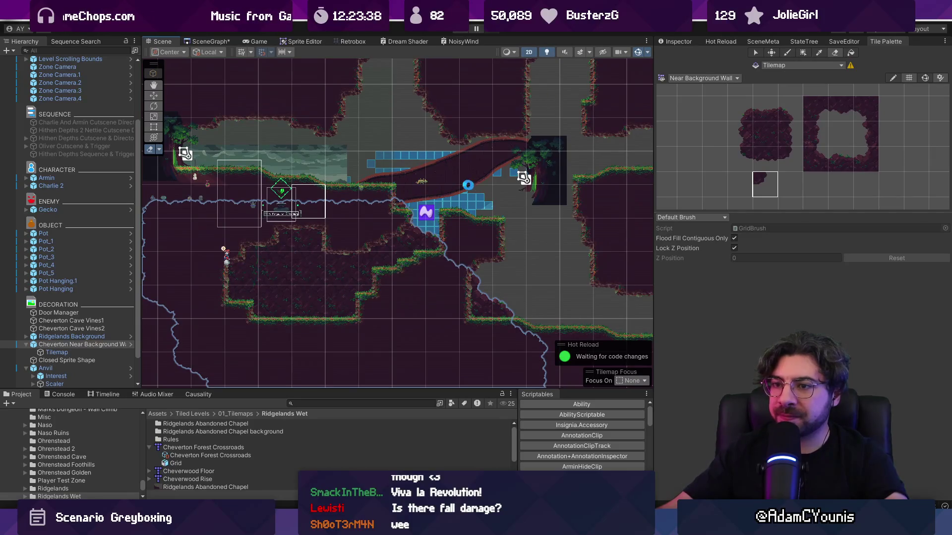
pyautogui.scroll(-2, 494, 194)
pyautogui.scroll(2, 494, 199)
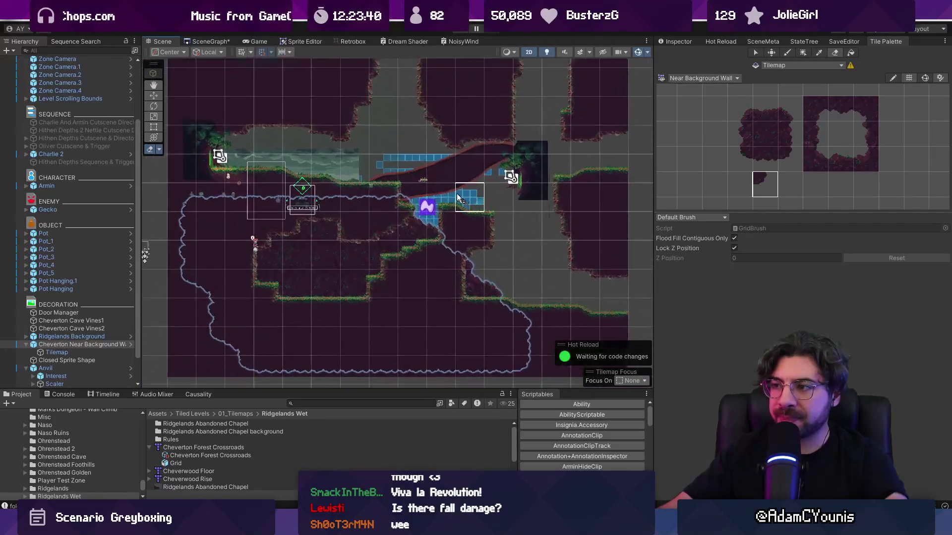
# Try shifting the Cheverton Forest Crossroads tilemap left, then undo the move.
pyautogui.press('w')
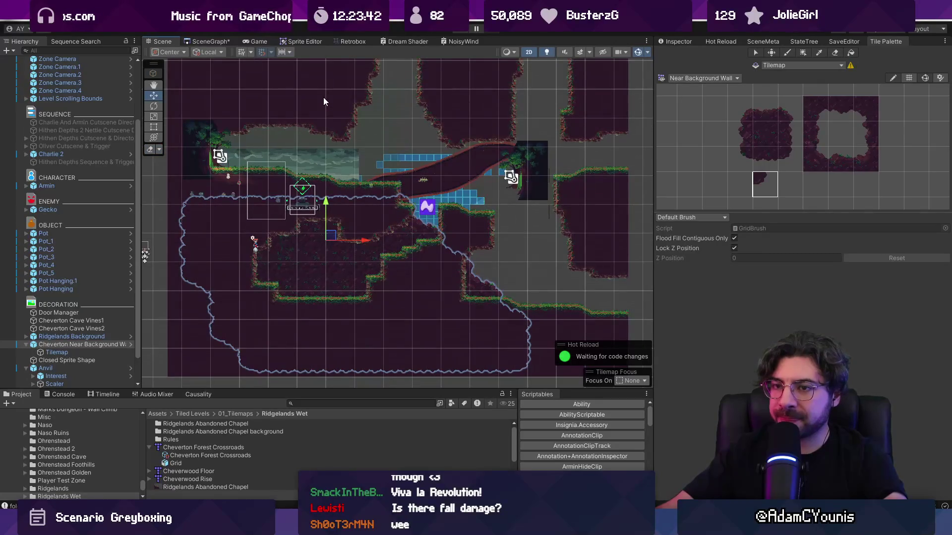
pyautogui.click(81, 162)
pyautogui.scroll(5, 78, 241)
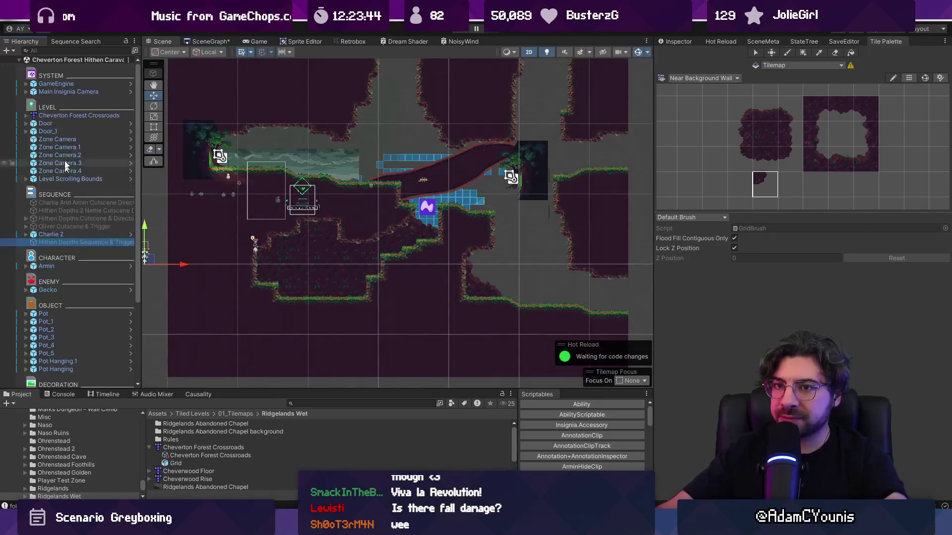
pyautogui.click(73, 116)
pyautogui.moveTo(435, 218)
pyautogui.mouseDown()
pyautogui.moveTo(372, 216)
pyautogui.moveTo(366, 228)
pyautogui.moveTo(355, 214)
pyautogui.moveTo(323, 240)
pyautogui.moveTo(325, 229)
pyautogui.mouseUp()
pyautogui.hotkey('ctrl', 'z')
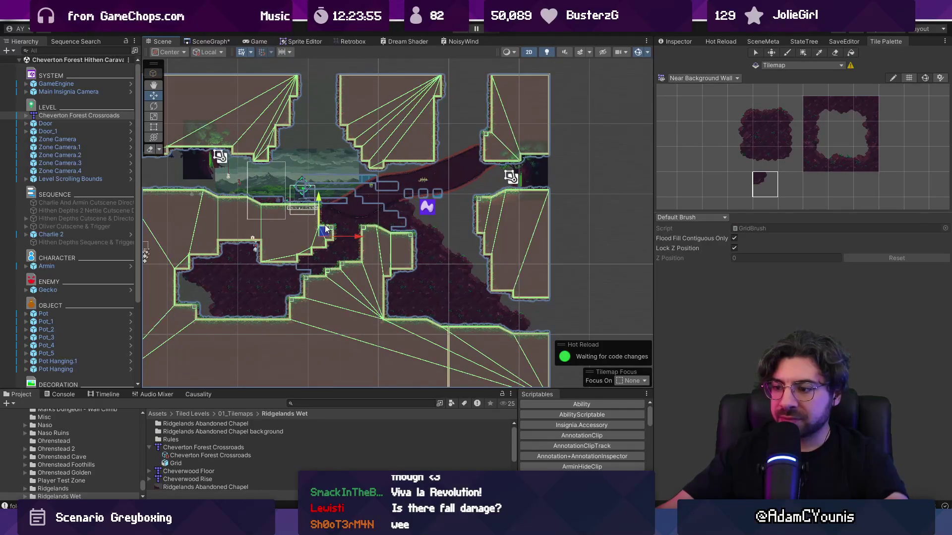
# Paint wall tiles to the left of the cave outline.
pyautogui.hotkey('alt', 'Tab')
pyautogui.hotkey('alt', 'Tab')
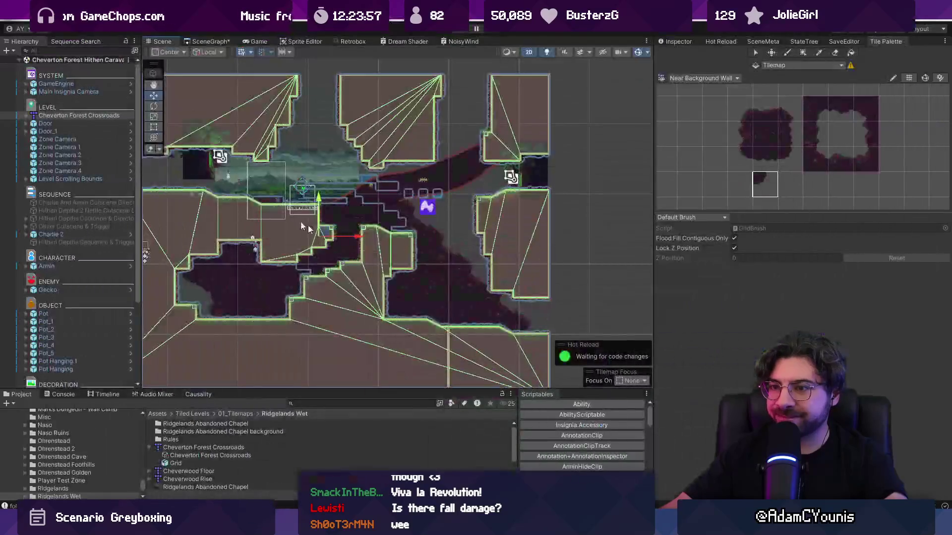
pyautogui.scroll(3, 300, 221)
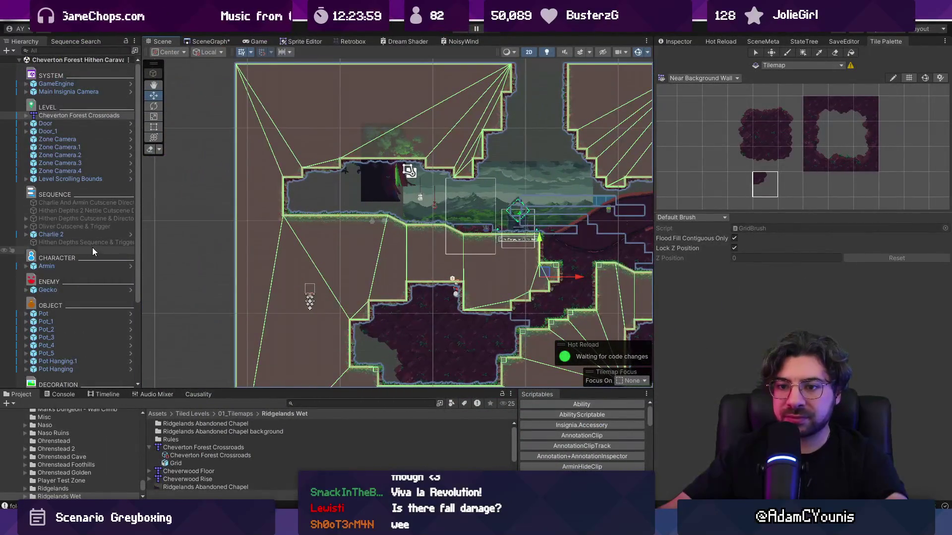
pyautogui.scroll(1, 211, 182)
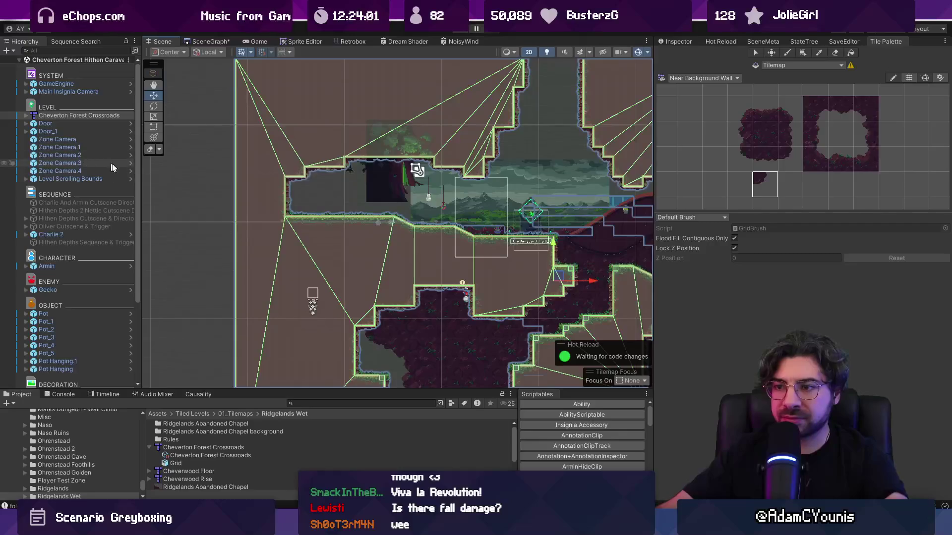
pyautogui.click(380, 314)
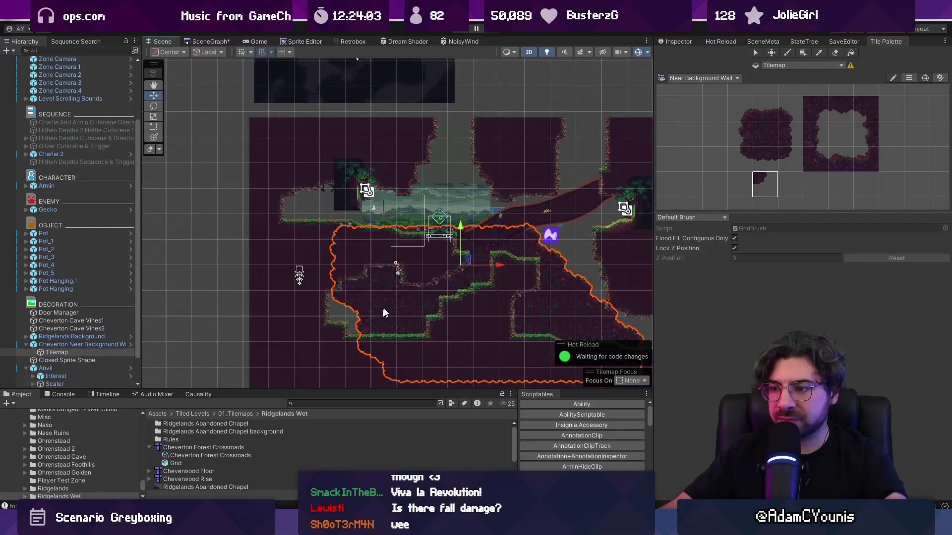
pyautogui.click(762, 187)
pyautogui.moveTo(281, 303)
pyautogui.mouseDown()
pyautogui.moveTo(331, 265)
pyautogui.moveTo(333, 347)
pyautogui.mouseUp()
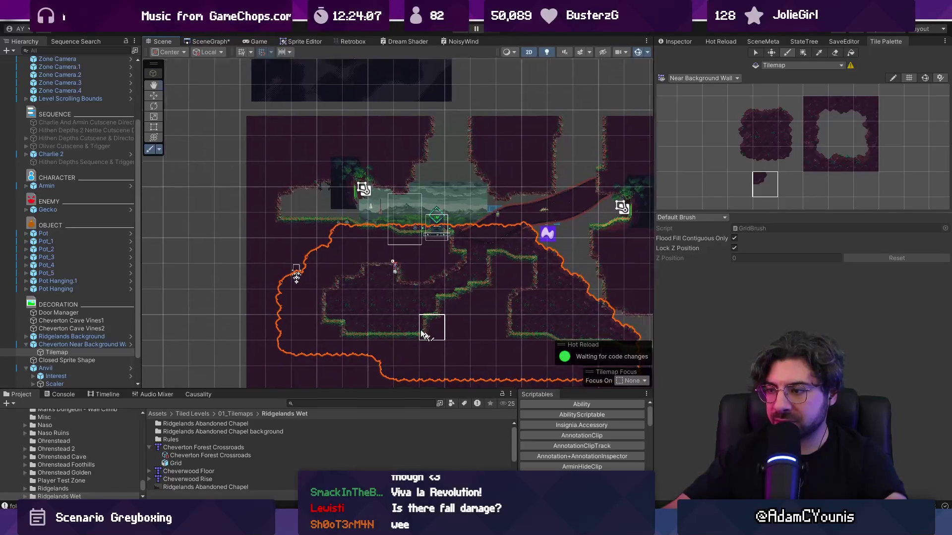
# Refine the wall outline: erase tiles on the right, repaint the lower right and flatten the bump.
pyautogui.click(836, 53)
pyautogui.moveTo(403, 195)
pyautogui.mouseDown()
pyautogui.moveTo(417, 233)
pyautogui.moveTo(427, 221)
pyautogui.moveTo(439, 307)
pyautogui.moveTo(410, 271)
pyautogui.moveTo(478, 331)
pyautogui.moveTo(364, 342)
pyautogui.mouseUp()
pyautogui.moveTo(380, 305)
pyautogui.mouseDown()
pyautogui.moveTo(375, 328)
pyautogui.moveTo(382, 255)
pyautogui.moveTo(347, 278)
pyautogui.moveTo(321, 330)
pyautogui.mouseUp()
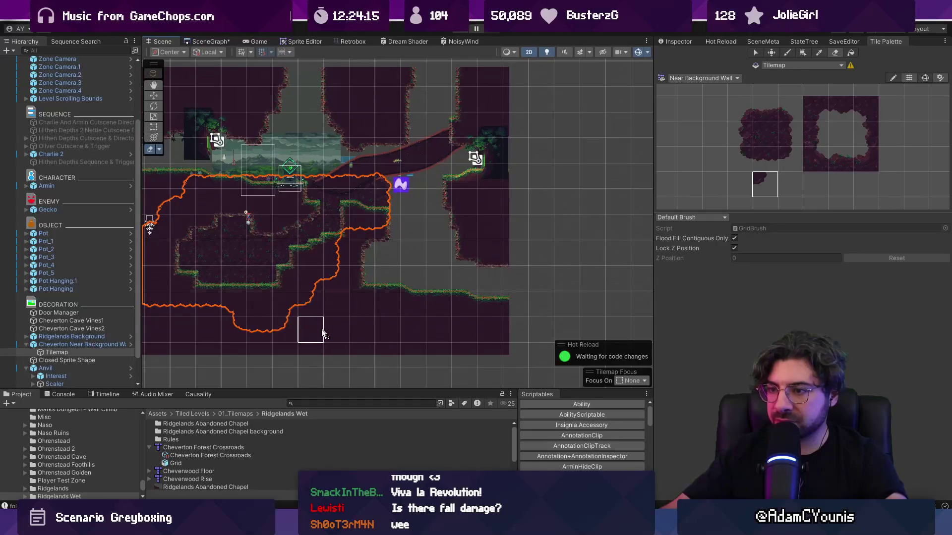
pyautogui.press('b')
pyautogui.moveTo(359, 273)
pyautogui.mouseDown()
pyautogui.moveTo(389, 298)
pyautogui.moveTo(366, 267)
pyautogui.moveTo(385, 253)
pyautogui.moveTo(432, 298)
pyautogui.mouseUp()
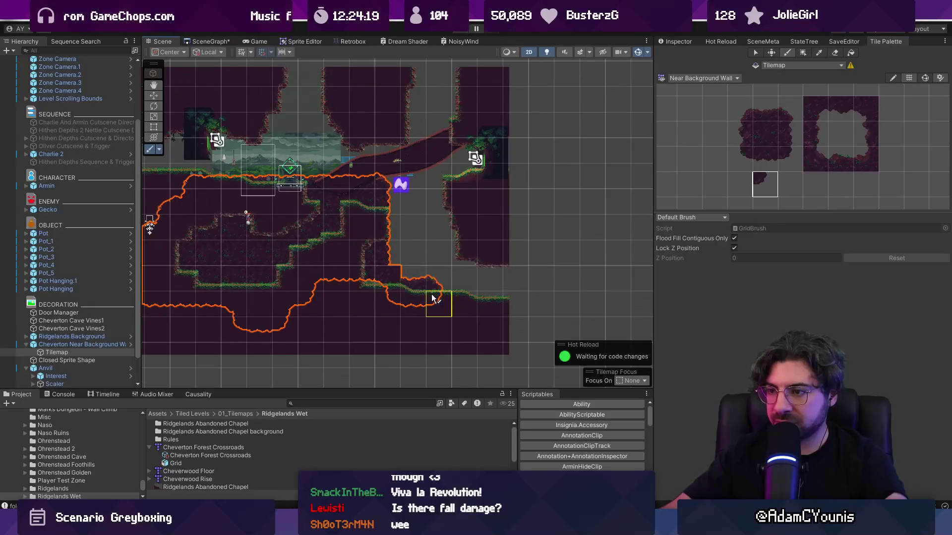
pyautogui.moveTo(350, 318); pyautogui.dragTo(314, 325)
pyautogui.moveTo(413, 319)
pyautogui.mouseDown()
pyautogui.moveTo(301, 322)
pyautogui.moveTo(375, 344)
pyautogui.mouseUp()
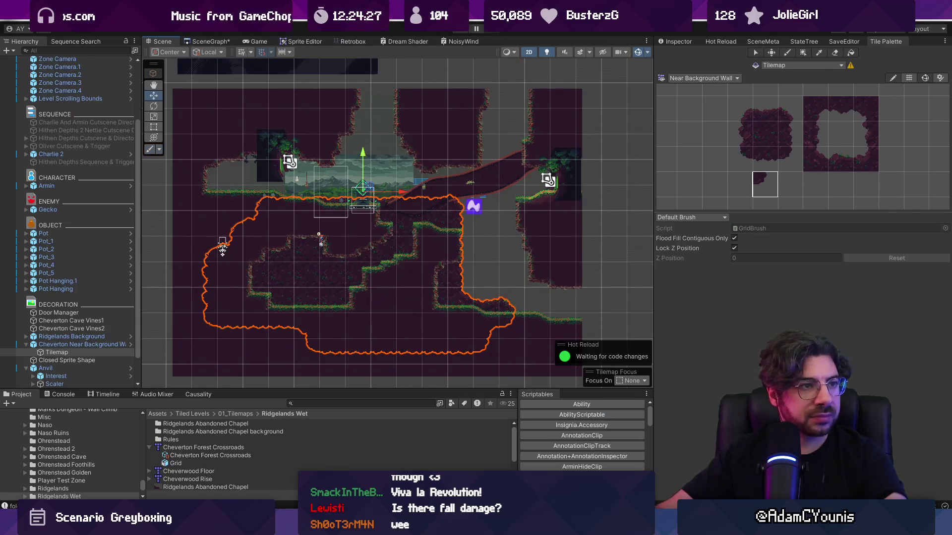
pyautogui.hotkey('alt', 'Tab')
pyautogui.scroll(1, 546, 243)
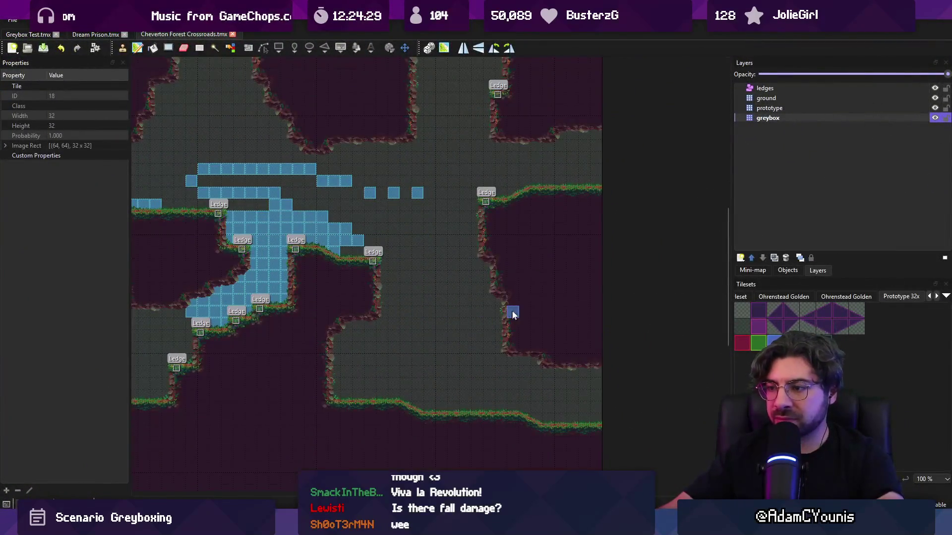
# Paint prototype tiles to reshape the cave wall and lower ledge, undoing the last edit.
pyautogui.click(759, 310)
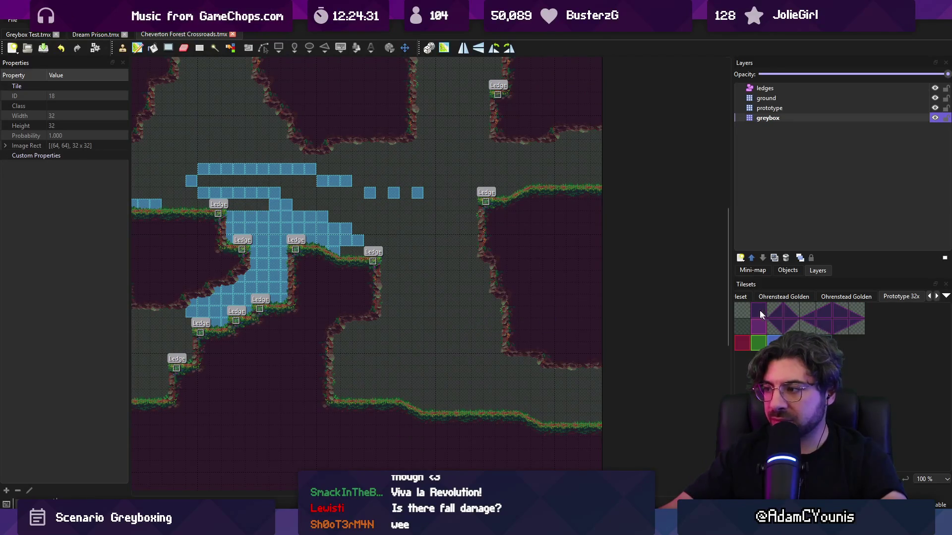
pyautogui.click(769, 108)
pyautogui.click(479, 325)
pyautogui.click(508, 336)
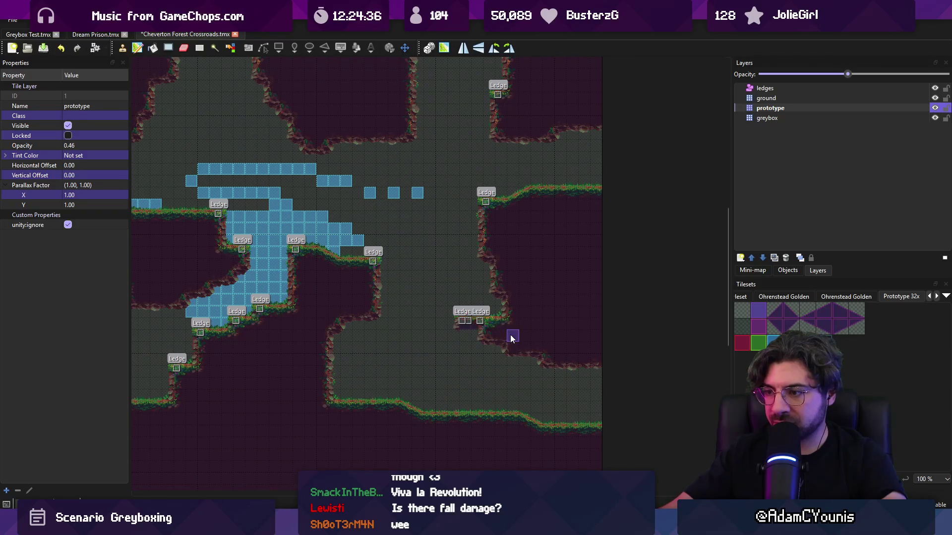
pyautogui.moveTo(402, 362)
pyautogui.mouseDown()
pyautogui.moveTo(361, 360)
pyautogui.moveTo(341, 333)
pyautogui.moveTo(367, 346)
pyautogui.mouseUp()
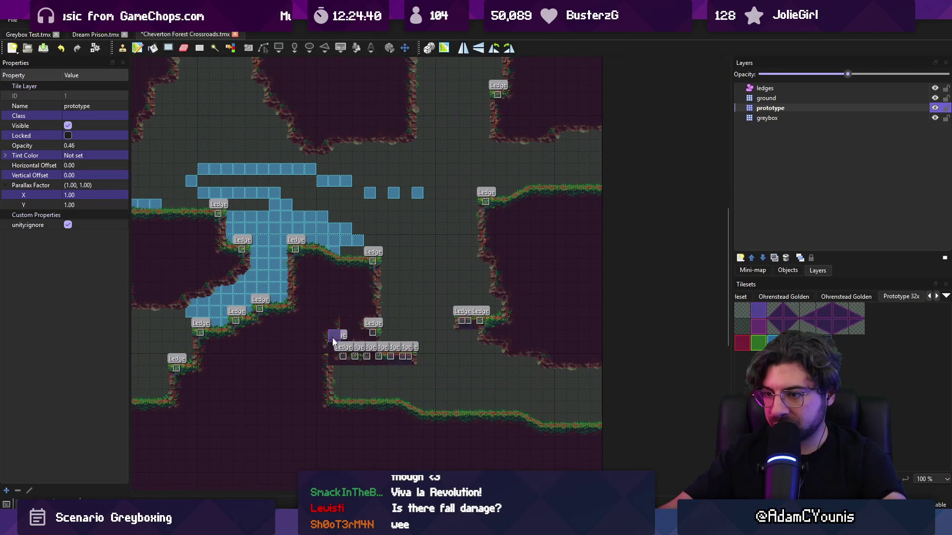
pyautogui.scroll(2, 357, 347)
pyautogui.moveTo(340, 218)
pyautogui.mouseDown()
pyautogui.moveTo(310, 284)
pyautogui.moveTo(378, 302)
pyautogui.moveTo(322, 311)
pyautogui.moveTo(331, 375)
pyautogui.moveTo(475, 326)
pyautogui.mouseUp()
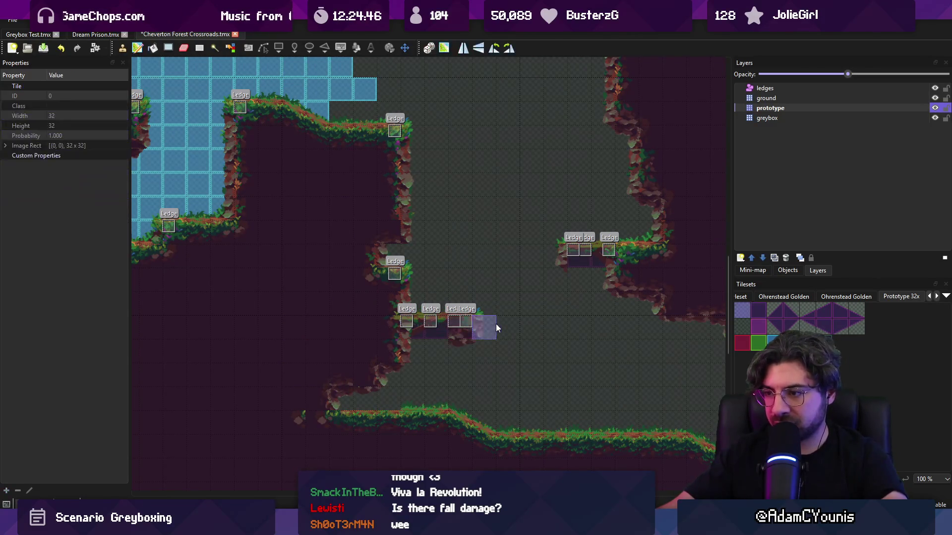
pyautogui.click(483, 328)
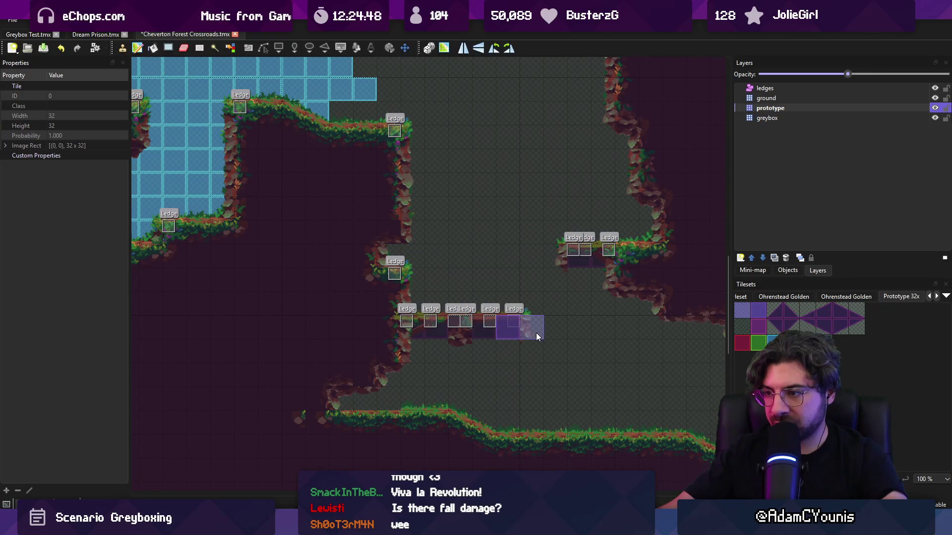
pyautogui.click(514, 344)
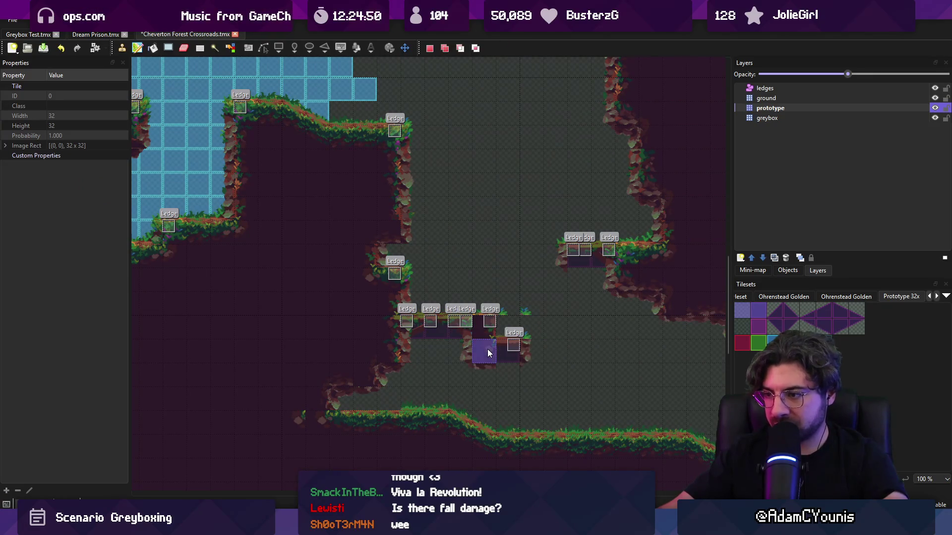
pyautogui.hotkey('ctrl', 'z')
# Paint a copied prototype tile on the right ledge, place a 2x4 block, and save.
pyautogui.rightClick(495, 335)
pyautogui.click(545, 264)
pyautogui.hotkey('ctrl', 's')
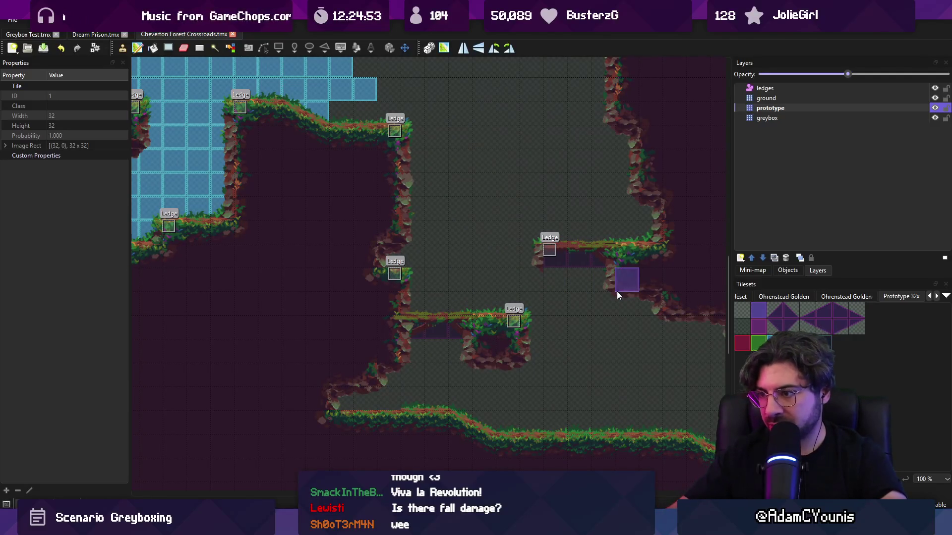
pyautogui.scroll(-3, 496, 278)
pyautogui.scroll(2, 391, 290)
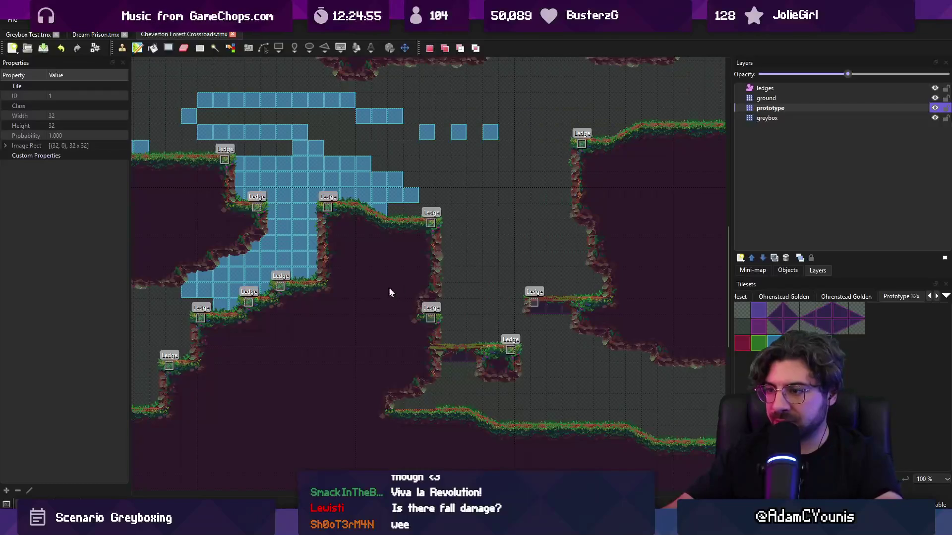
pyautogui.click(450, 294)
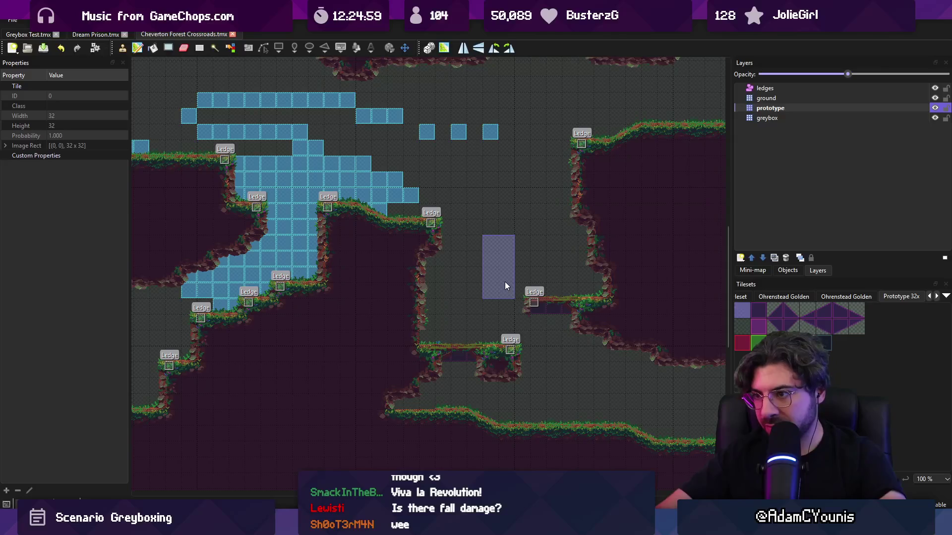
pyautogui.hotkey('ctrl', 's')
pyautogui.scroll(-1, 414, 372)
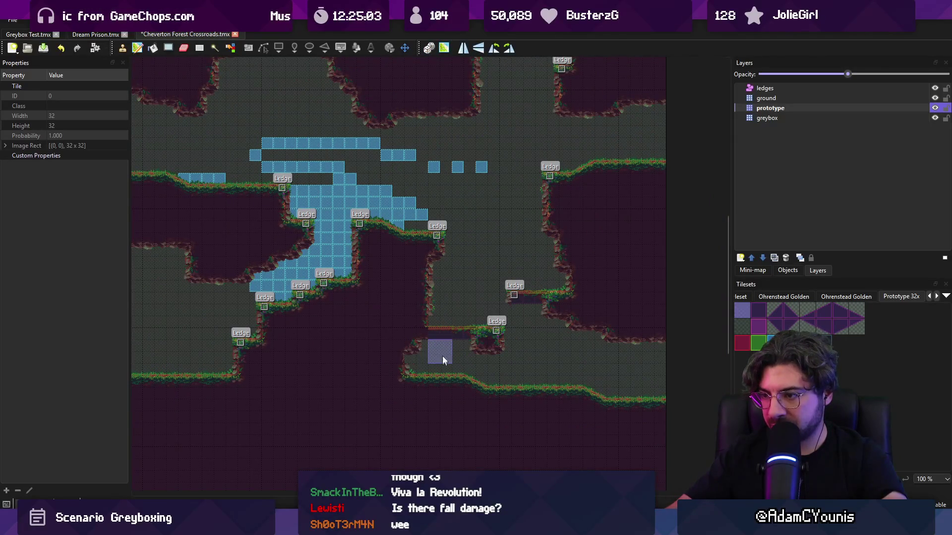
# Undo the stray purple tile and stamp a ledge platform onto the lower ground.
pyautogui.press('r')
pyautogui.press('b')
pyautogui.hotkey('ctrl', 'z')
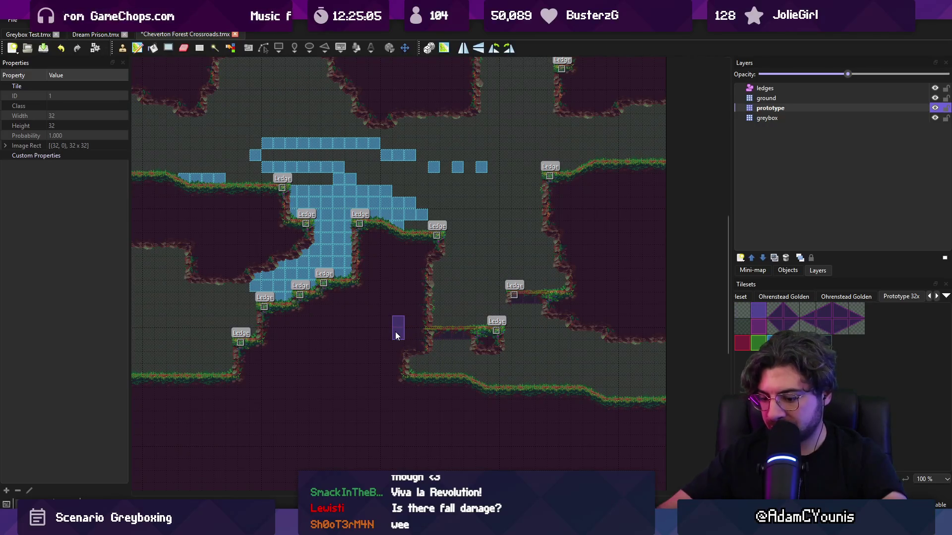
pyautogui.rightClick(437, 367)
pyautogui.click(468, 376)
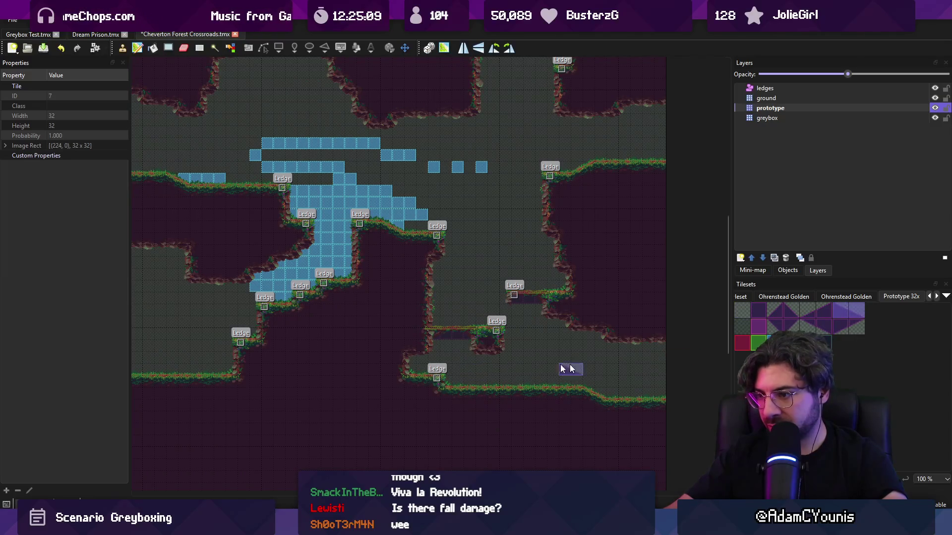
# Stamp the right-side ledge platform one tile higher, undoing the duplicate copy.
pyautogui.moveTo(515, 284); pyautogui.dragTo(528, 369)
pyautogui.press('b')
pyautogui.moveTo(585, 385); pyautogui.dragTo(555, 378)
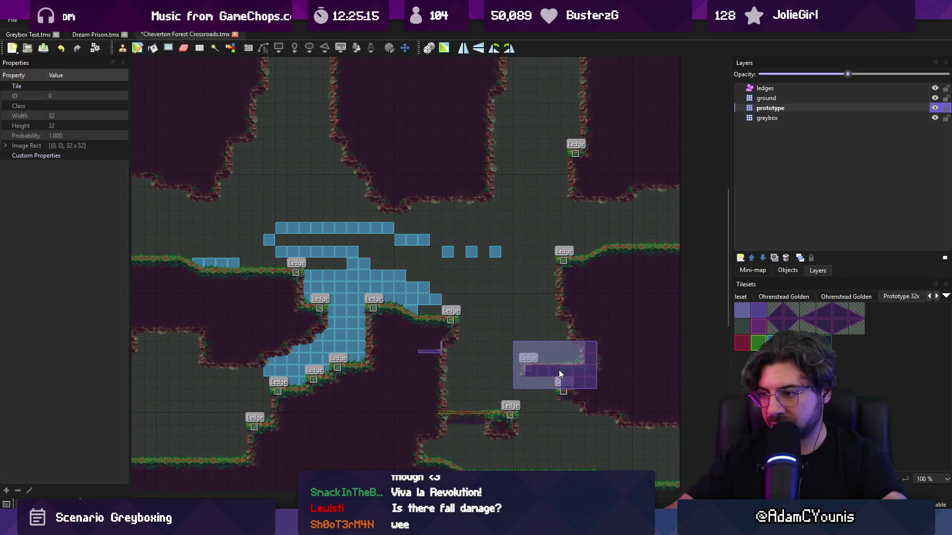
pyautogui.click(560, 358)
pyautogui.hotkey('ctrl', 'z')
pyautogui.hotkey('ctrl', 'z')
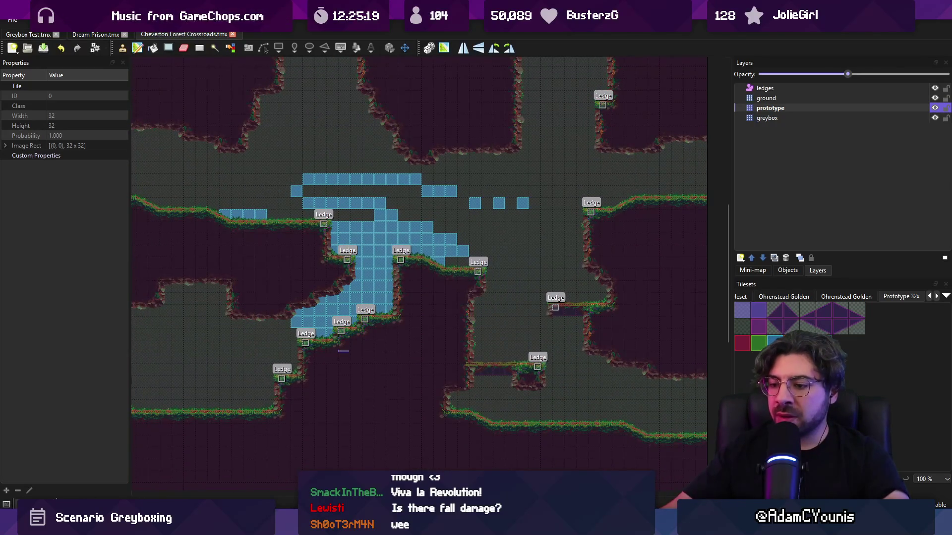
pyautogui.hotkey('alt', 'Tab')
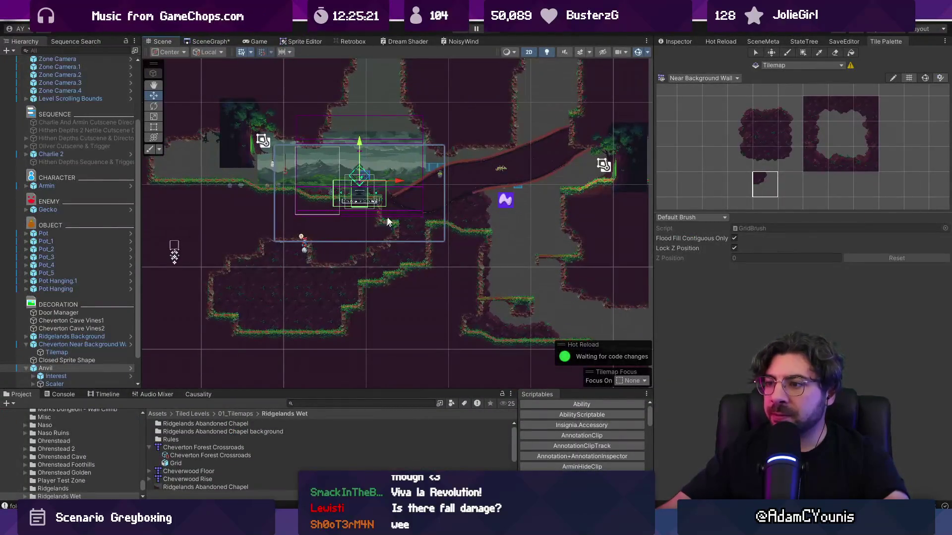
# Move the diagonal Closed Sprite Shape slope down and right to fit the terrain.
pyautogui.scroll(3, 445, 177)
pyautogui.click(512, 196)
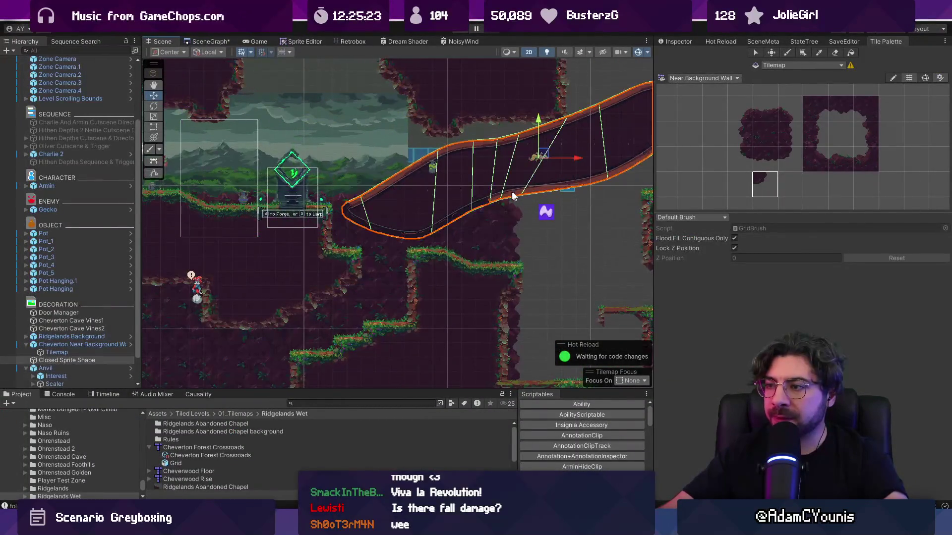
pyautogui.moveTo(512, 195); pyautogui.dragTo(432, 199)
pyautogui.moveTo(455, 165)
pyautogui.mouseDown()
pyautogui.moveTo(495, 183)
pyautogui.moveTo(523, 211)
pyautogui.mouseUp()
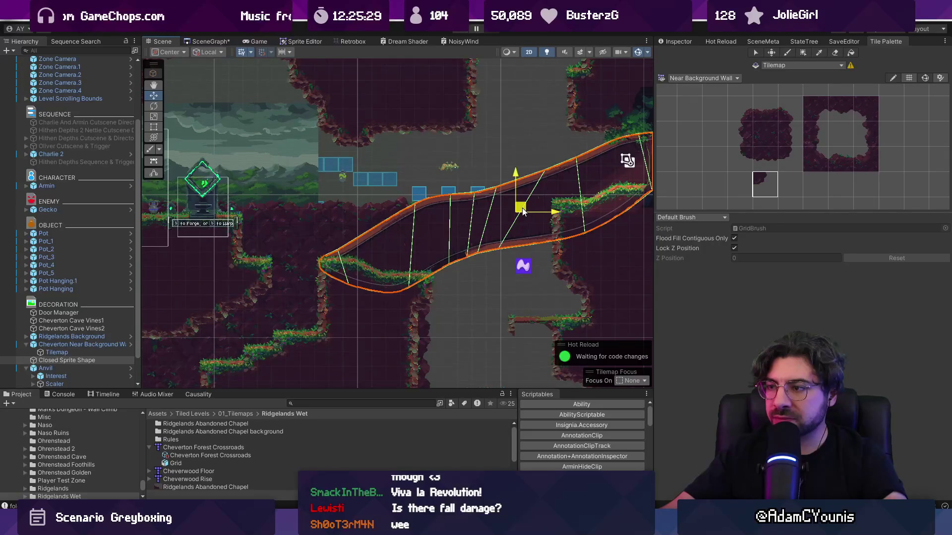
pyautogui.moveTo(523, 209)
pyautogui.mouseDown()
pyautogui.moveTo(509, 201)
pyautogui.moveTo(521, 204)
pyautogui.mouseUp()
# Inspect the anvil, gecko, greybox tilemap, Ohrenstead Wilds Overlay and horizon background in the scene.
pyautogui.click(451, 170)
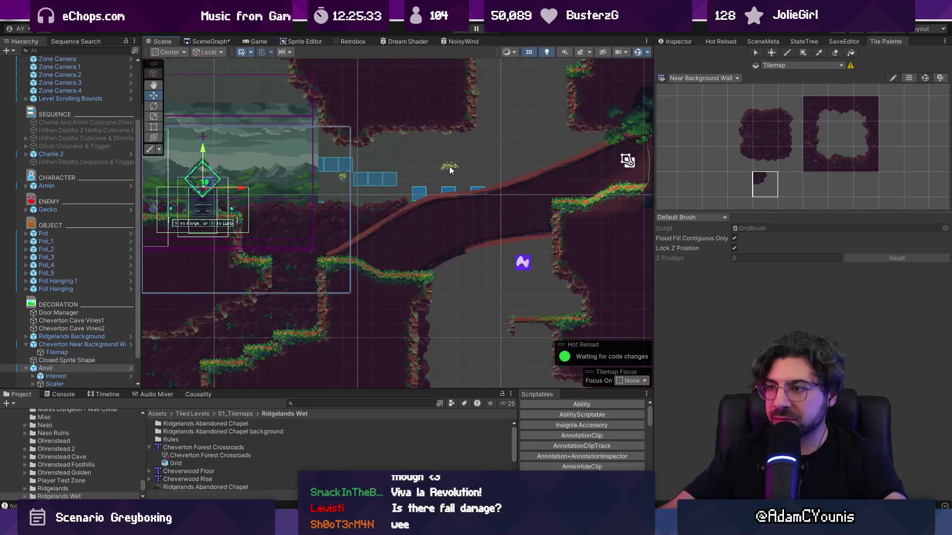
pyautogui.click(447, 170)
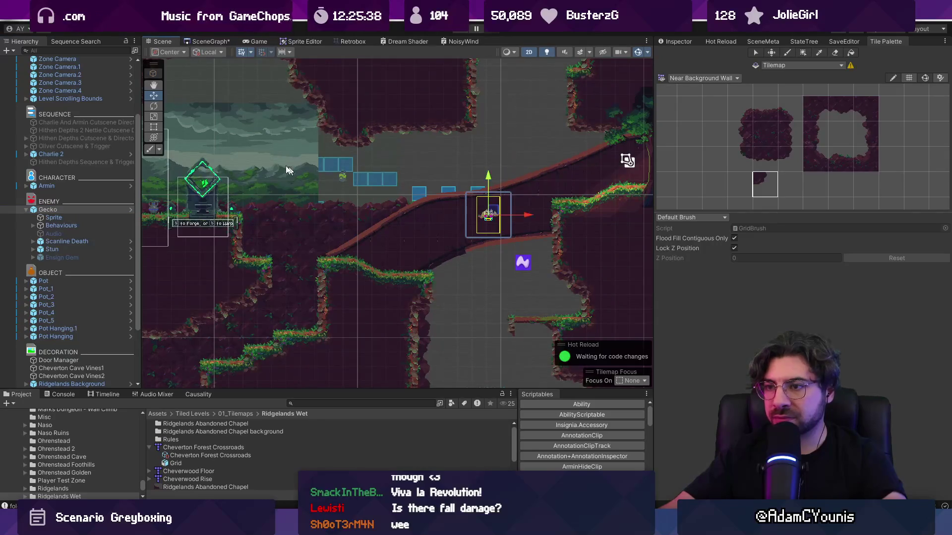
pyautogui.click(333, 165)
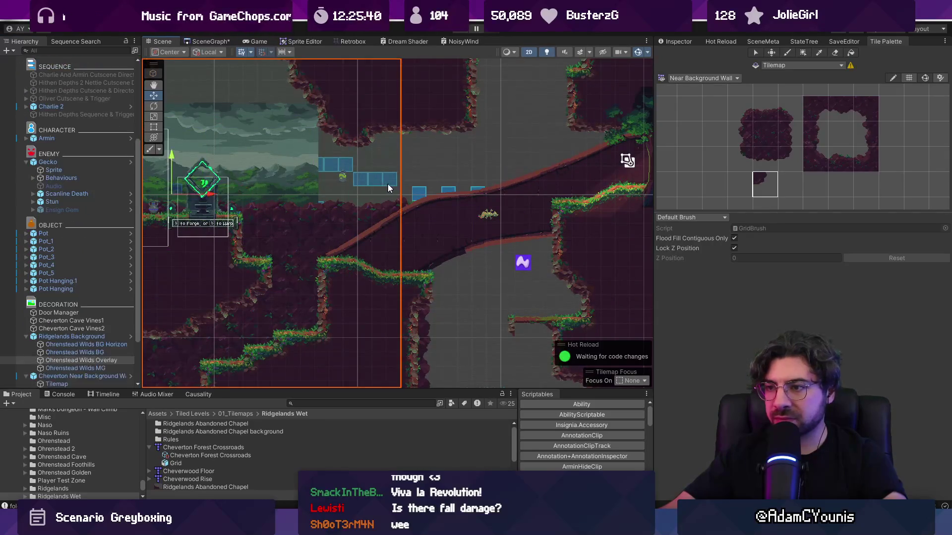
pyautogui.click(389, 185)
pyautogui.moveTo(330, 178); pyautogui.dragTo(486, 187)
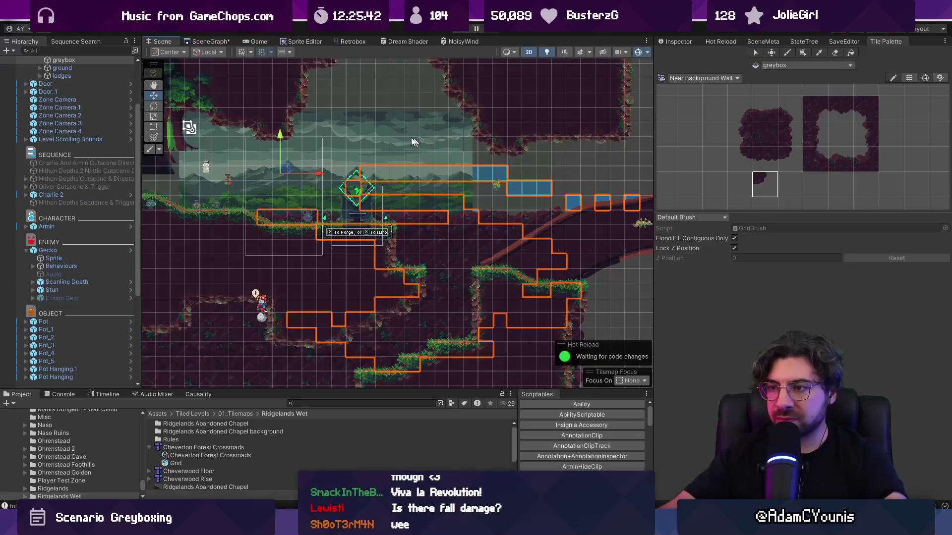
pyautogui.click(399, 135)
pyautogui.click(418, 142)
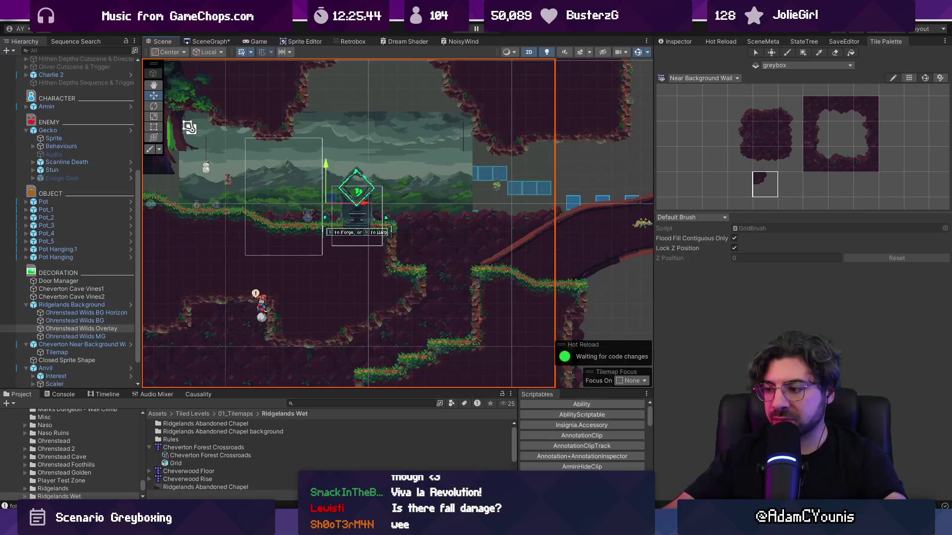
pyautogui.click(463, 156)
pyautogui.click(416, 134)
pyautogui.click(406, 127)
# View the horizon background's layer depth in 3D perspective, then show the Game view.
pyautogui.press('2')
pyautogui.moveTo(405, 126)
pyautogui.mouseDown()
pyautogui.moveTo(502, 192)
pyautogui.moveTo(486, 200)
pyautogui.moveTo(521, 207)
pyautogui.moveTo(573, 189)
pyautogui.mouseUp()
pyautogui.press('f')
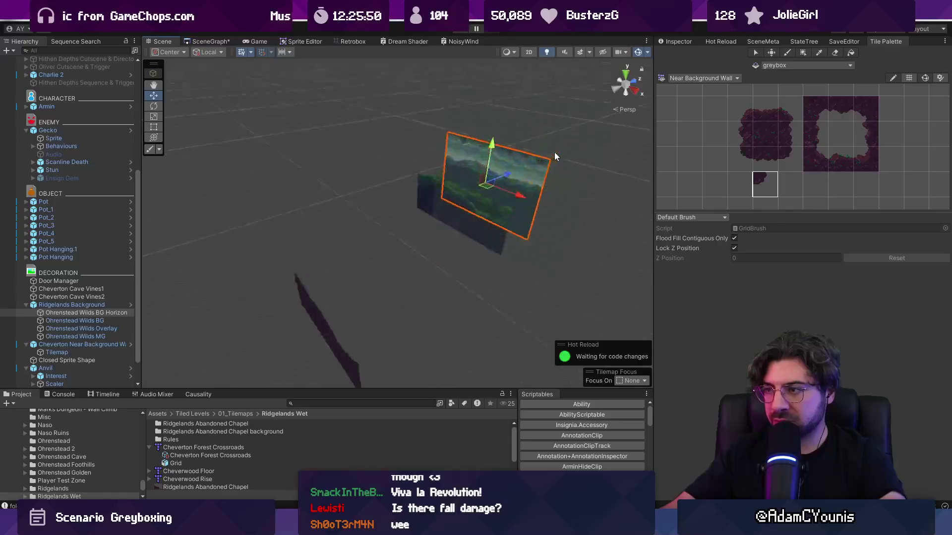
pyautogui.scroll(2, 450, 207)
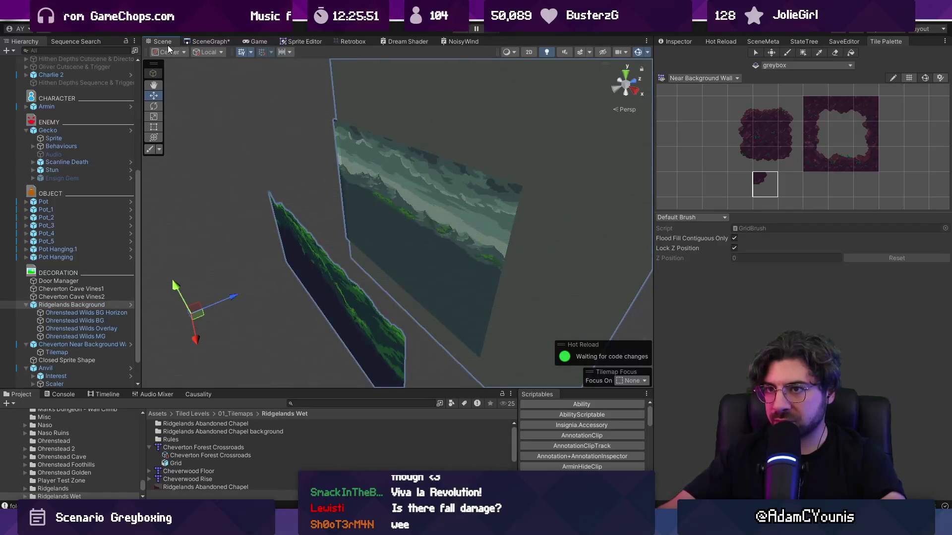
pyautogui.click(246, 40)
pyautogui.hotkey('alt', 'Tab')
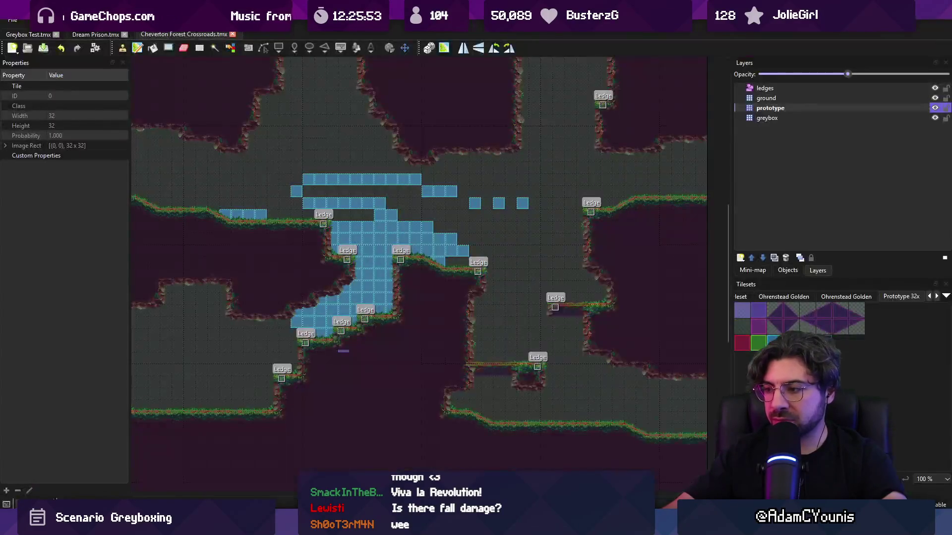
# Paste the ground layer's custom properties onto greybox: Ground, Middleground1, sortingOrder -10.
pyautogui.click(766, 119)
pyautogui.click(766, 98)
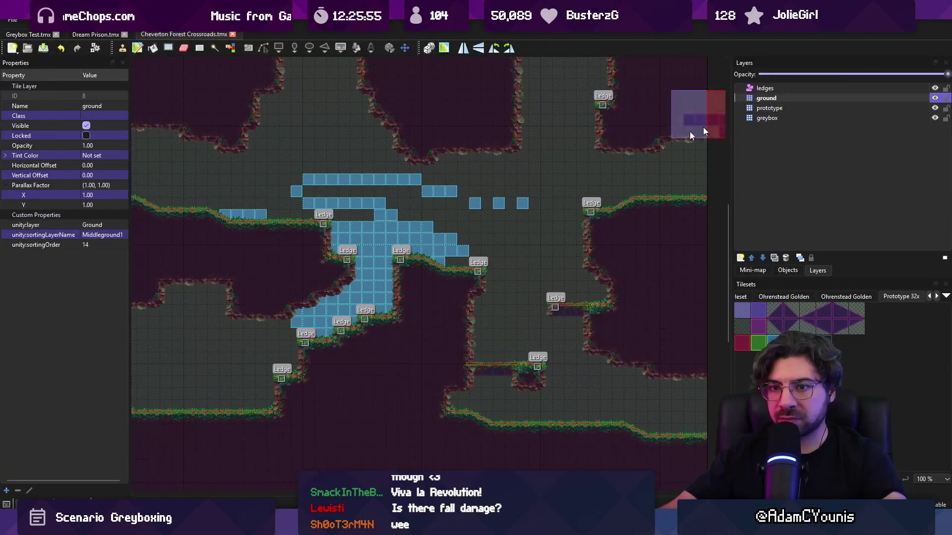
pyautogui.click(781, 118)
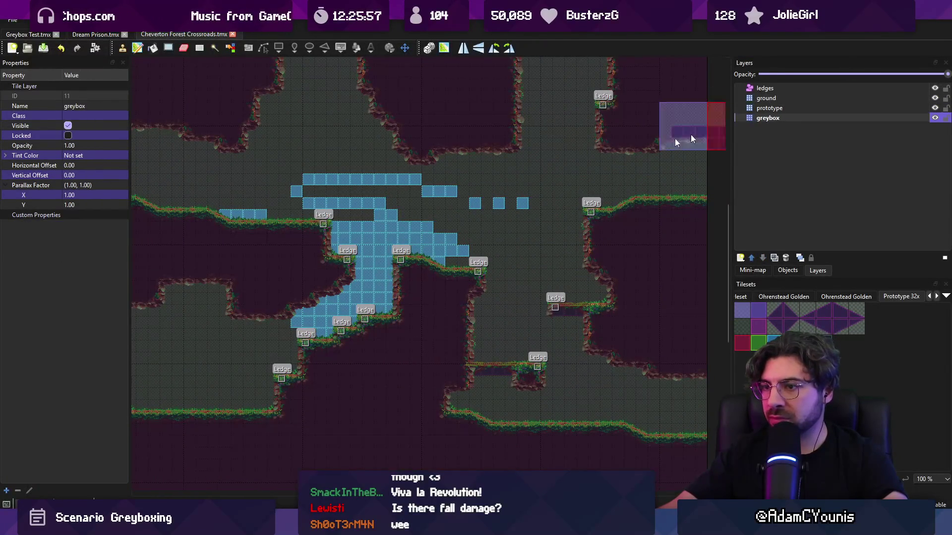
pyautogui.hotkey('ctrl', 'v')
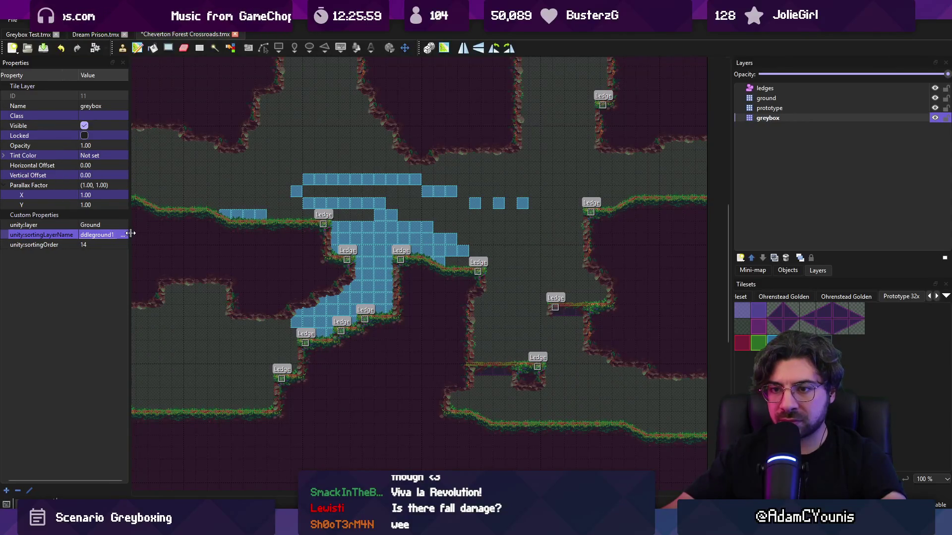
pyautogui.click(103, 246)
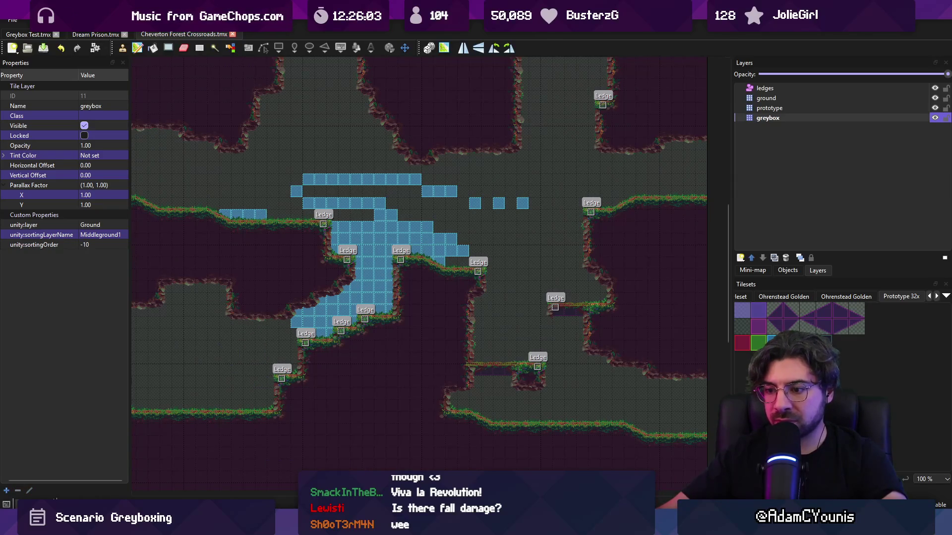
pyautogui.hotkey('alt', 'Tab')
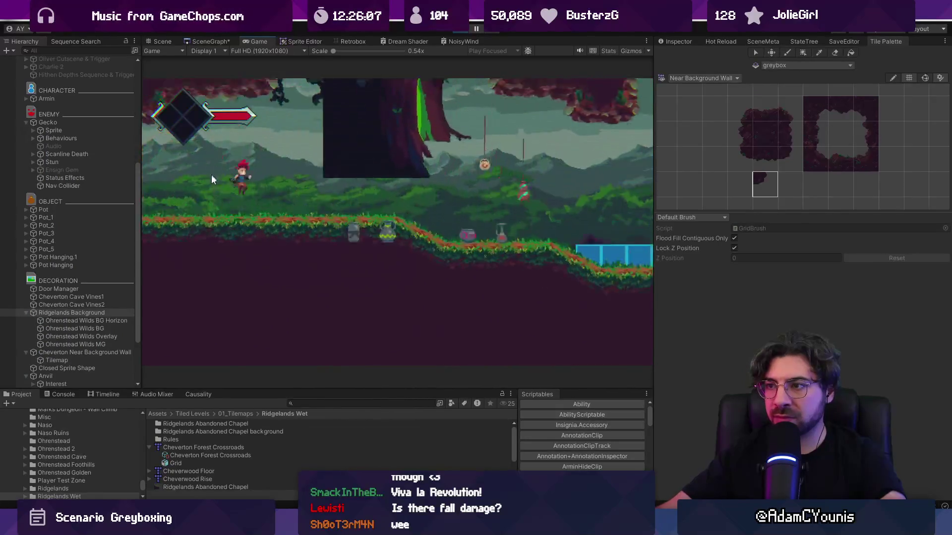
# Stop the play test, frame the Gecko in the Scene view, and return to 2D mode.
pyautogui.hotkey('ctrl', 'p')
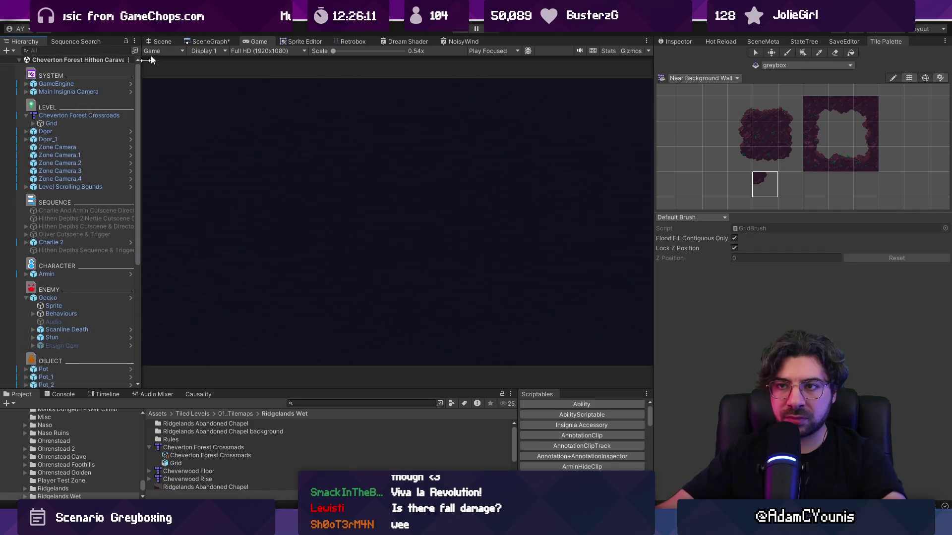
pyautogui.click(158, 42)
pyautogui.click(27, 117)
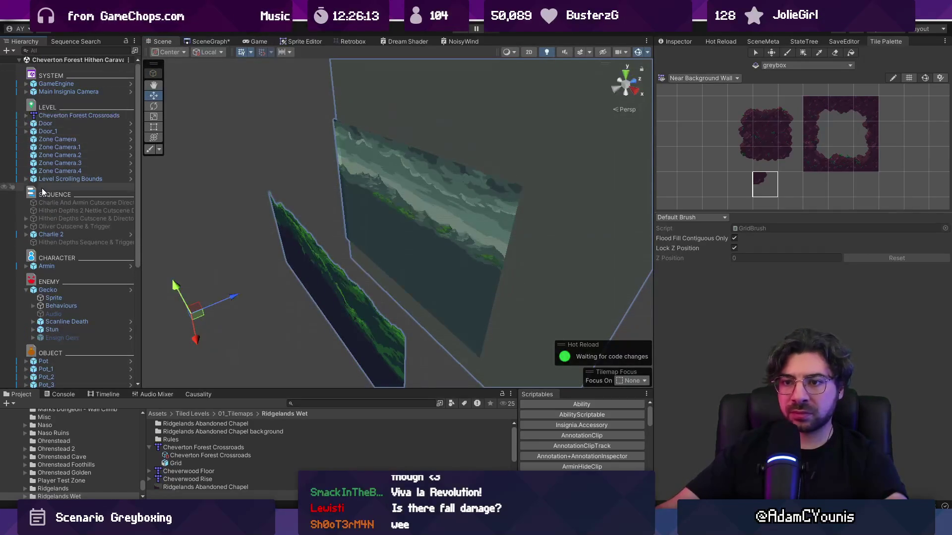
pyautogui.doubleClick(64, 290)
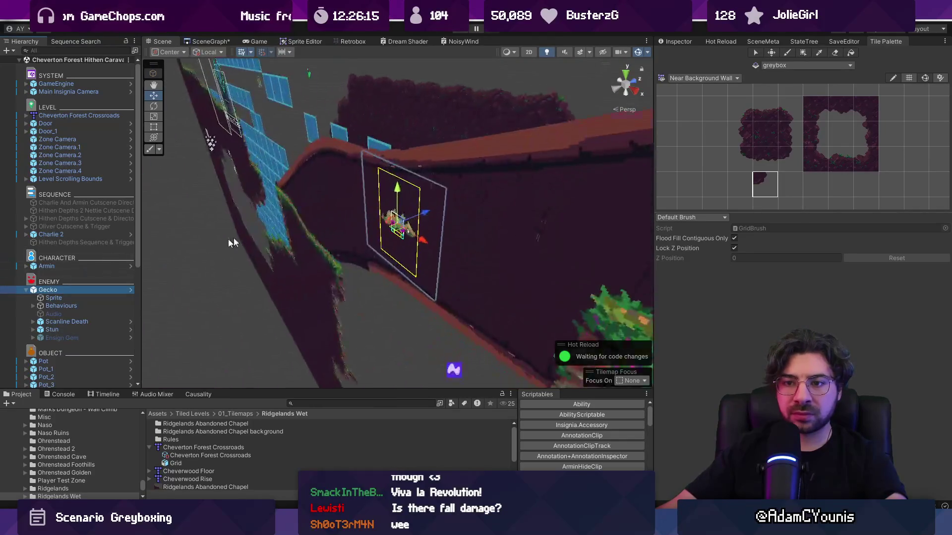
pyautogui.press('2')
pyautogui.scroll(-5, 504, 221)
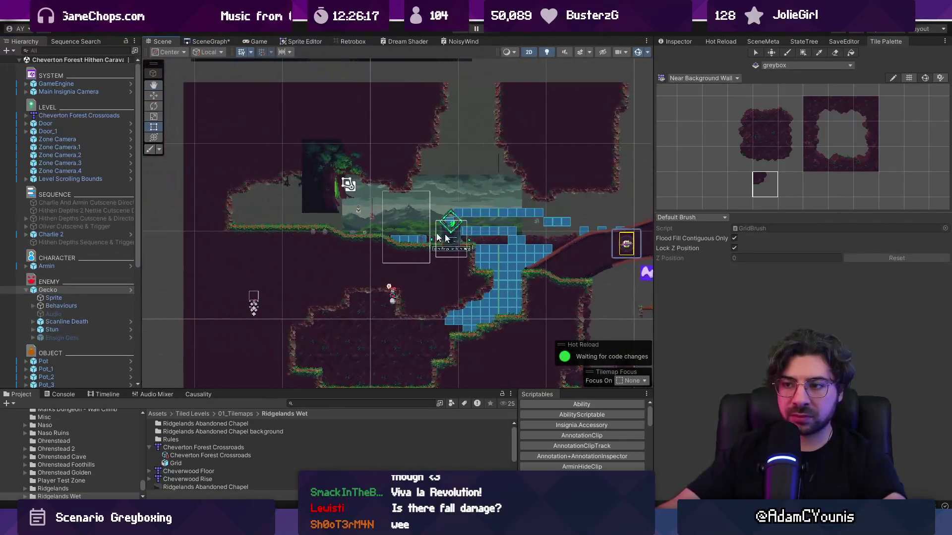
# Move an object near the forest entrance to the right and briefly play-test the level.
pyautogui.scroll(2, 301, 170)
pyautogui.click(289, 165)
pyautogui.click(290, 165)
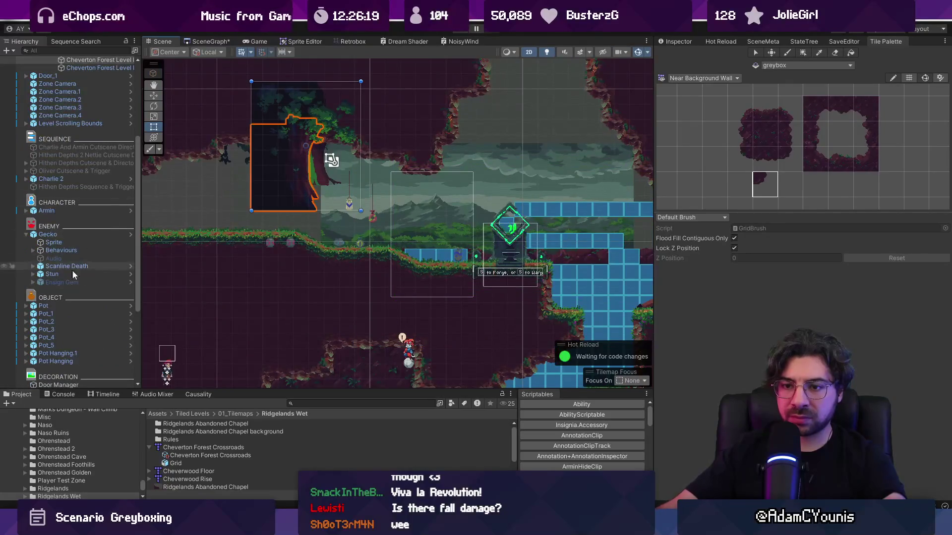
pyautogui.click(27, 123)
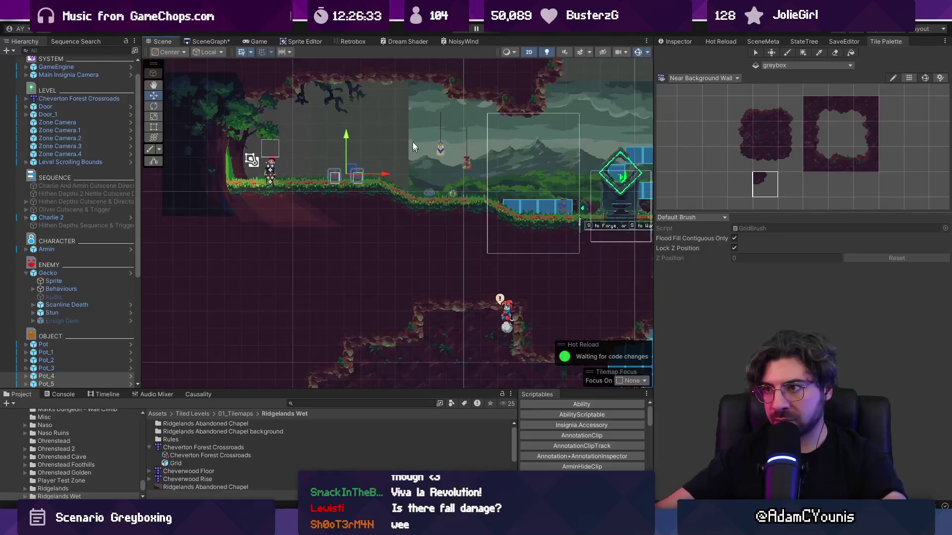
pyautogui.click(461, 130)
pyautogui.press('w')
pyautogui.moveTo(466, 130); pyautogui.dragTo(529, 130)
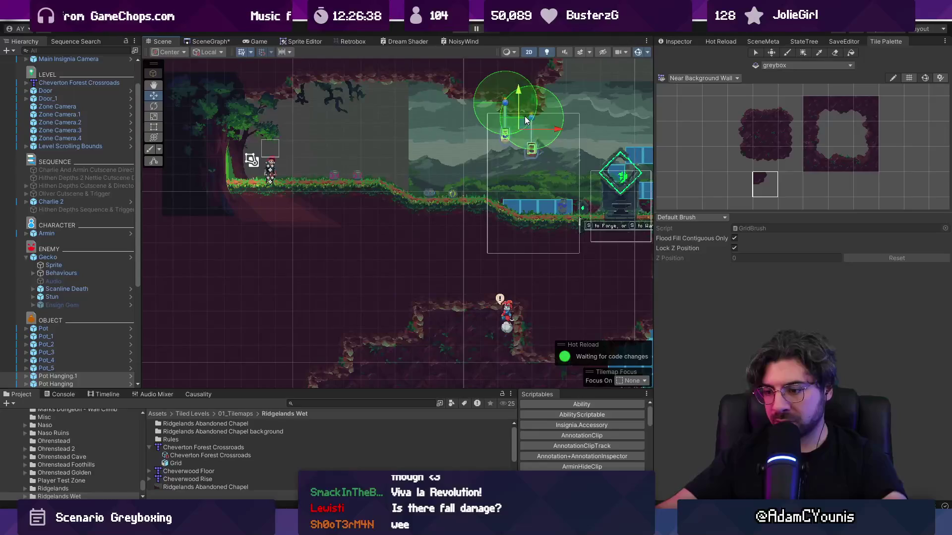
pyautogui.hotkey('ctrl', 'p')
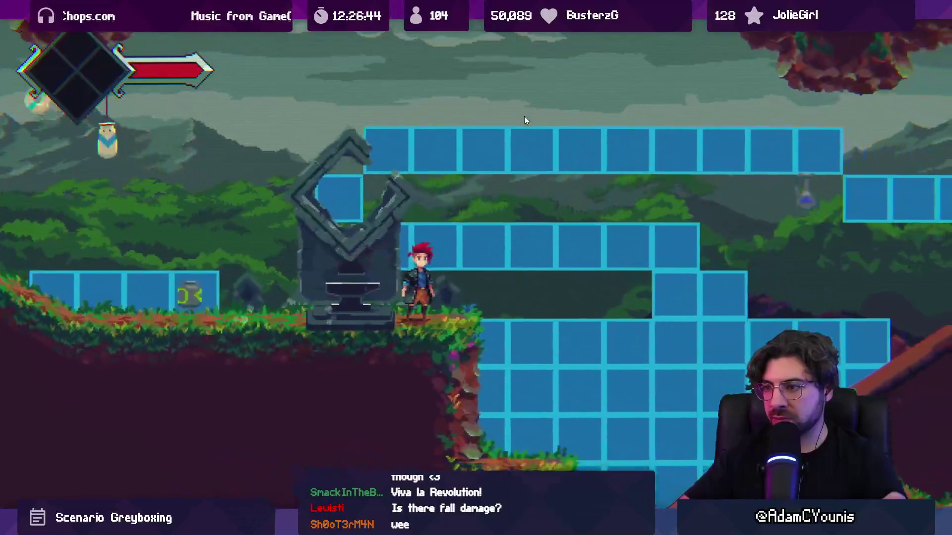
pyautogui.hotkey('shift', 'space')
pyautogui.click(457, 30)
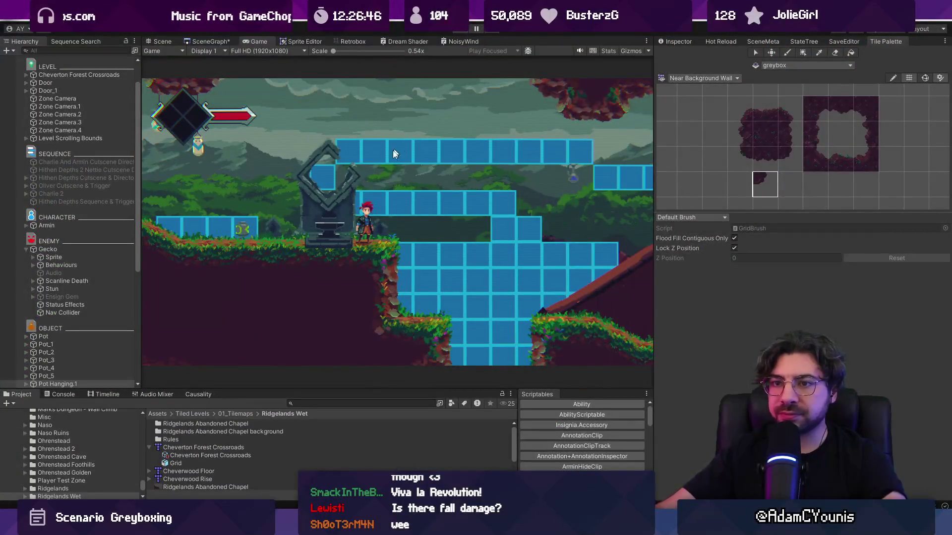
# Select and frame the anvil shrine, collapsing the Ridgelands Background and near wall entries.
pyautogui.click(611, 200)
pyautogui.press('f')
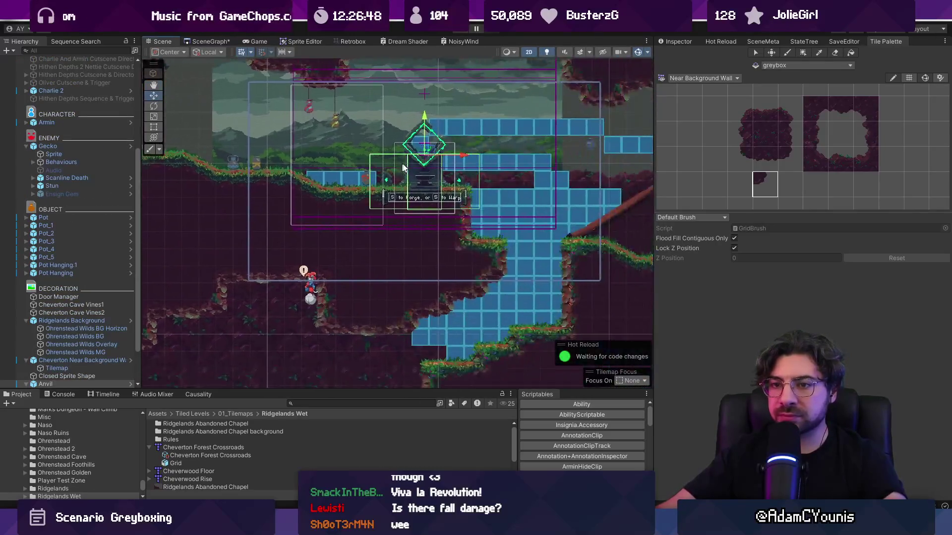
pyautogui.scroll(-3, 386, 176)
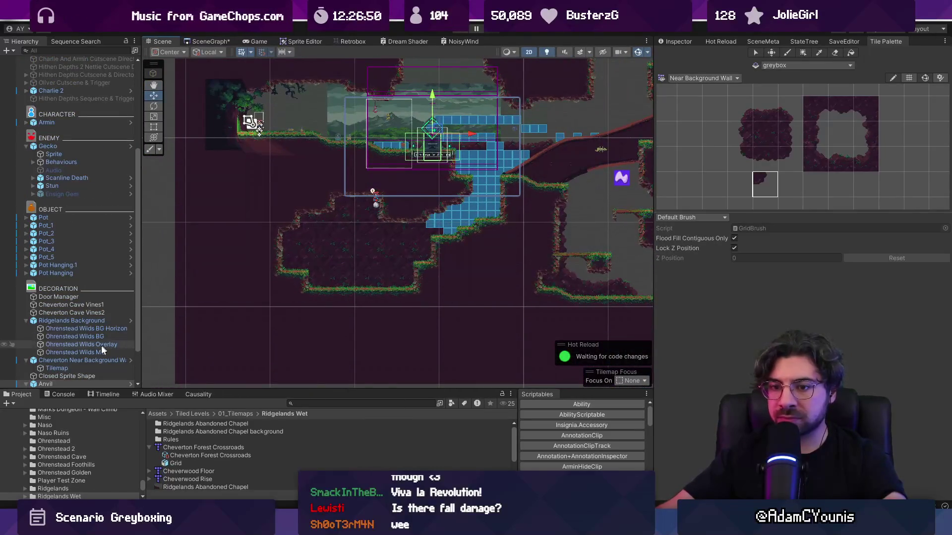
pyautogui.click(26, 322)
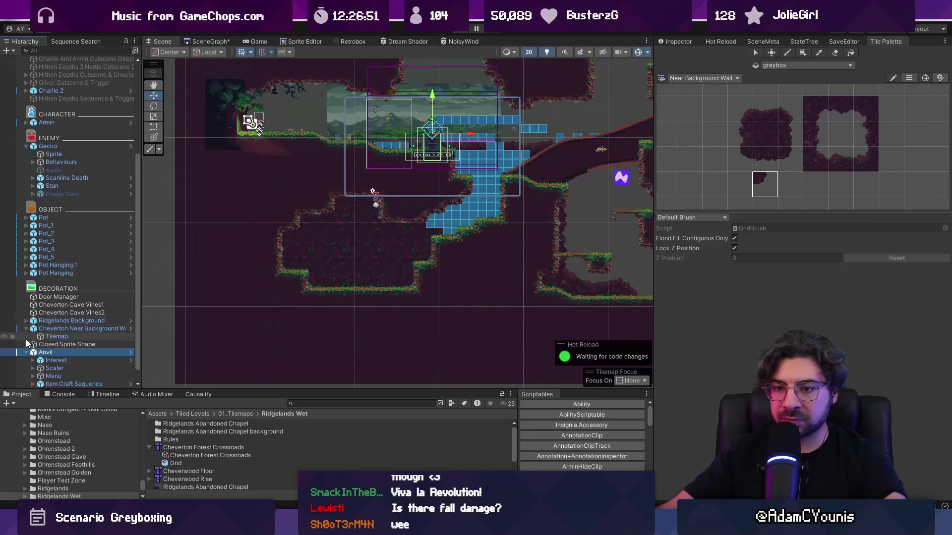
pyautogui.click(26, 329)
pyautogui.scroll(2, 31, 350)
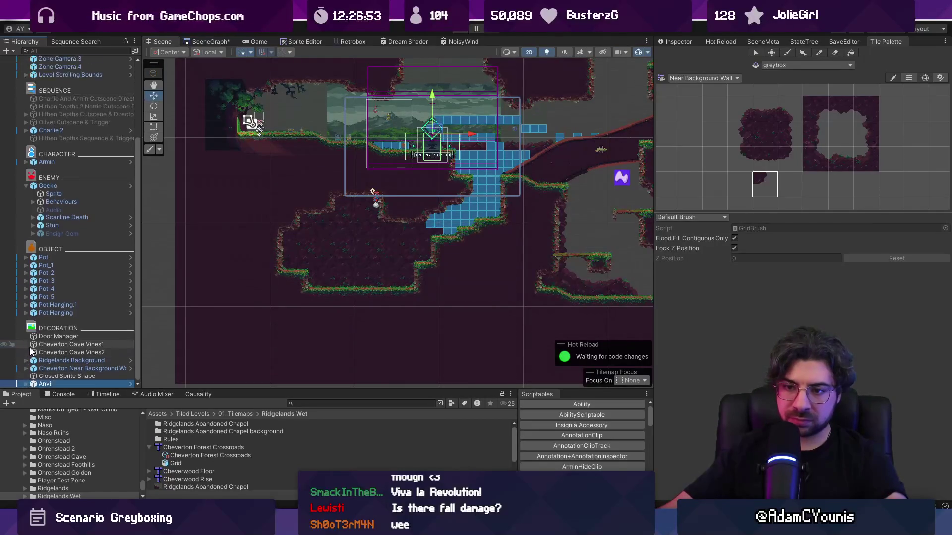
# Drag the anvil shrine down into the lower cave, nudge it onto the floor, and play-test.
pyautogui.moveTo(438, 133)
pyautogui.mouseDown()
pyautogui.moveTo(378, 225)
pyautogui.moveTo(361, 278)
pyautogui.mouseUp()
pyautogui.scroll(3, 361, 279)
pyautogui.scroll(2, 361, 280)
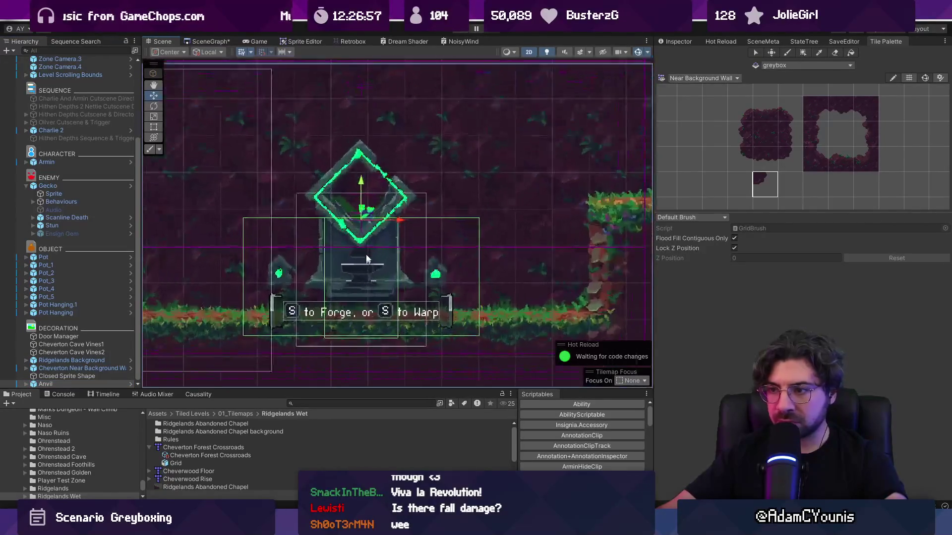
pyautogui.scroll(3, 358, 246)
pyautogui.moveTo(358, 246); pyautogui.dragTo(356, 235)
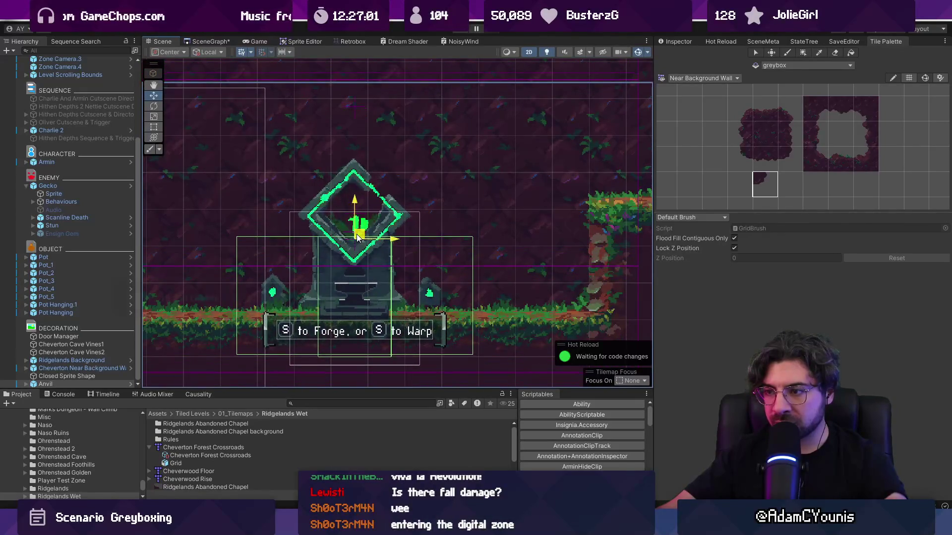
pyautogui.scroll(-5, 354, 229)
pyautogui.scroll(-3, 354, 229)
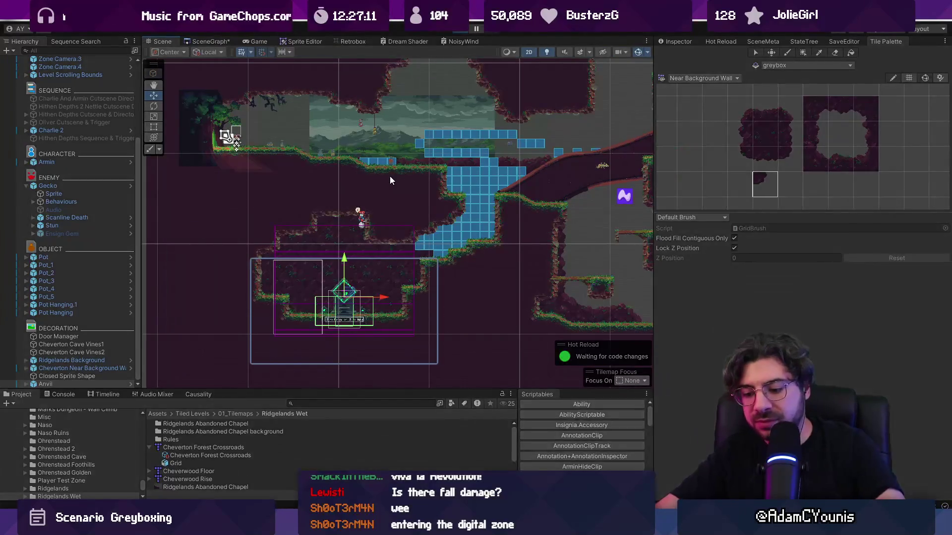
pyautogui.hotkey('ctrl', 'p')
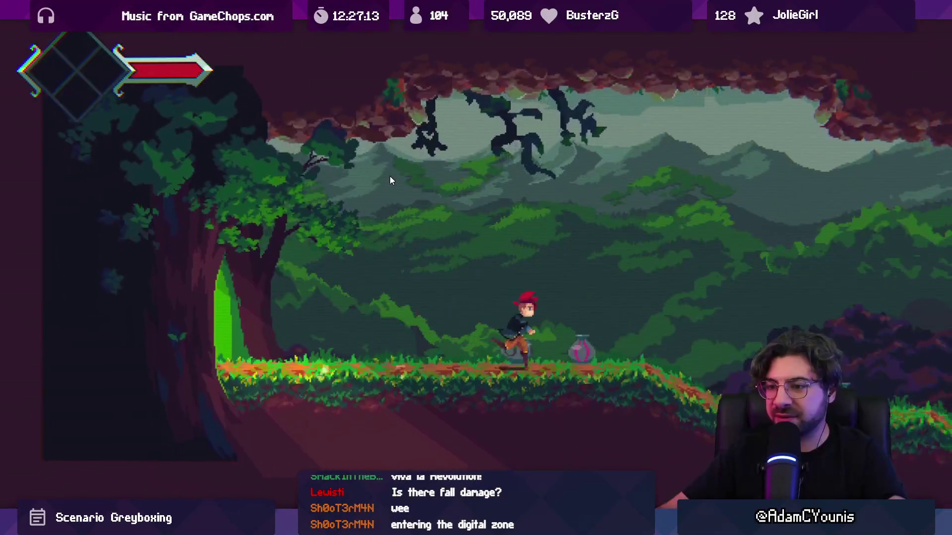
# Playtest by running right up the slope, jumping, striking the enemy and dropping down the shaft, then stop.
pyautogui.press('Right')
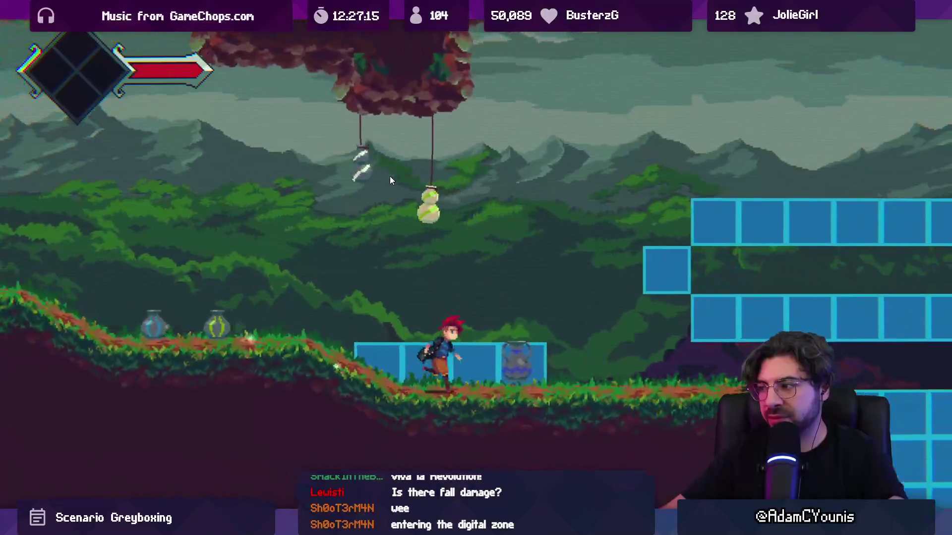
pyautogui.press('Right')
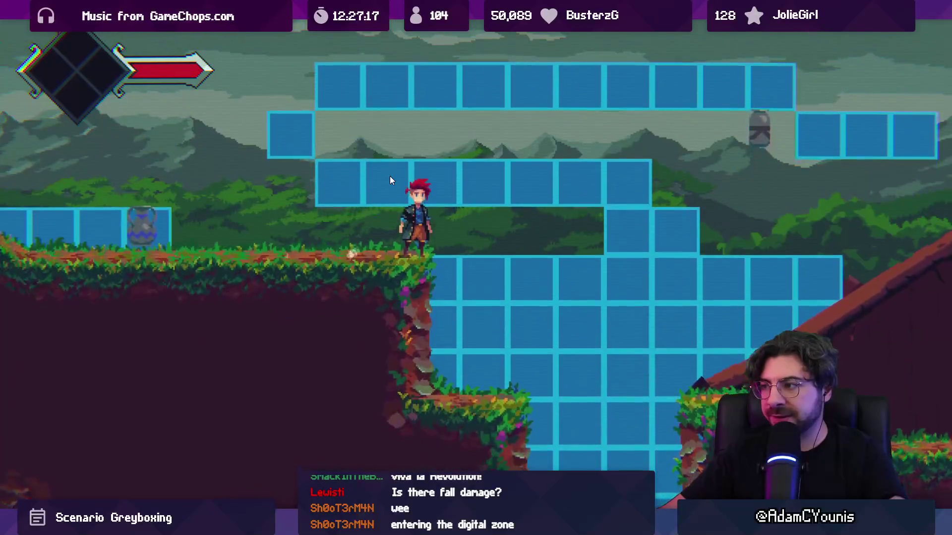
pyautogui.press('Right')
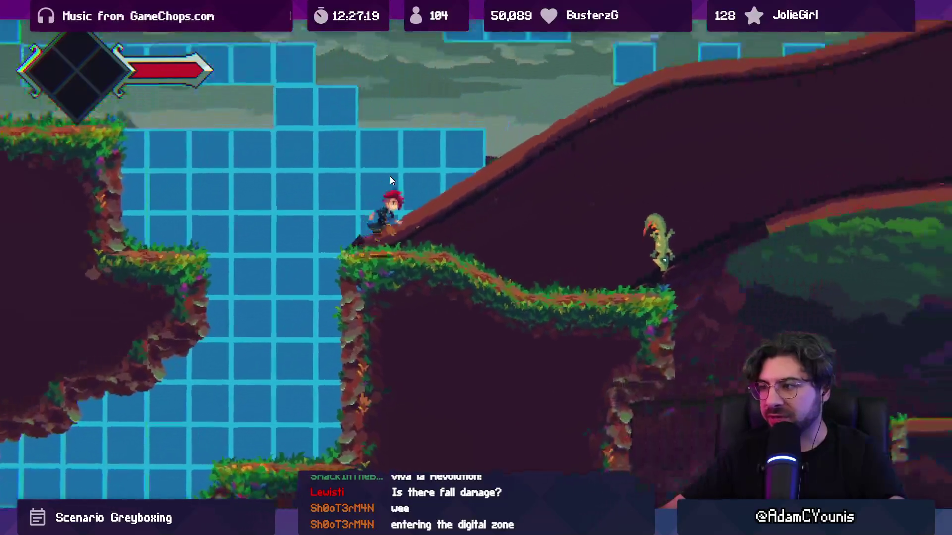
pyautogui.press('space')
pyautogui.press('Right')
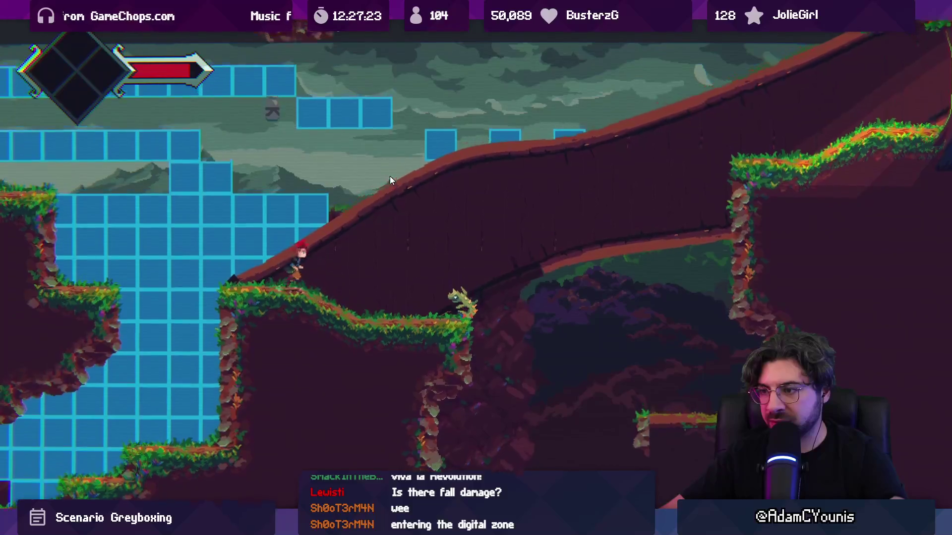
pyautogui.press('x')
pyautogui.press('Right')
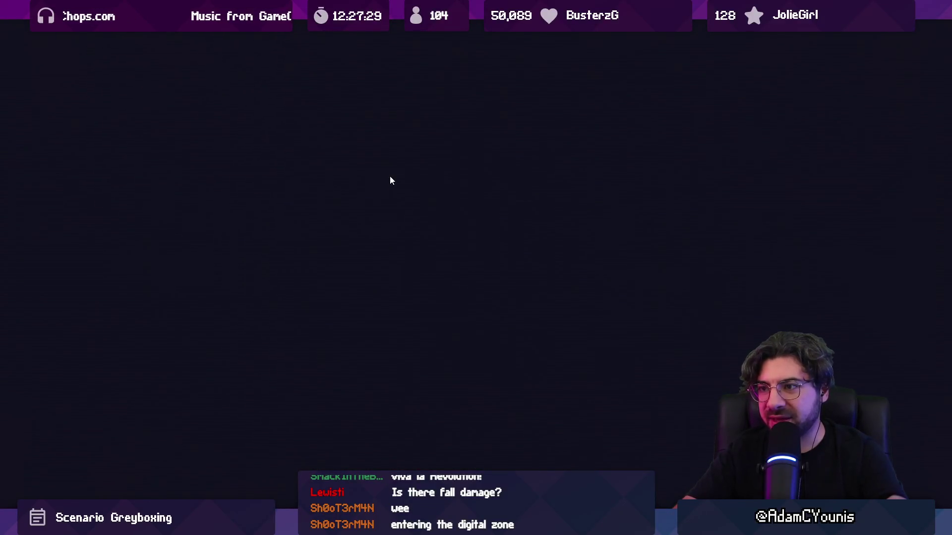
pyautogui.hotkey('ctrl', 'p')
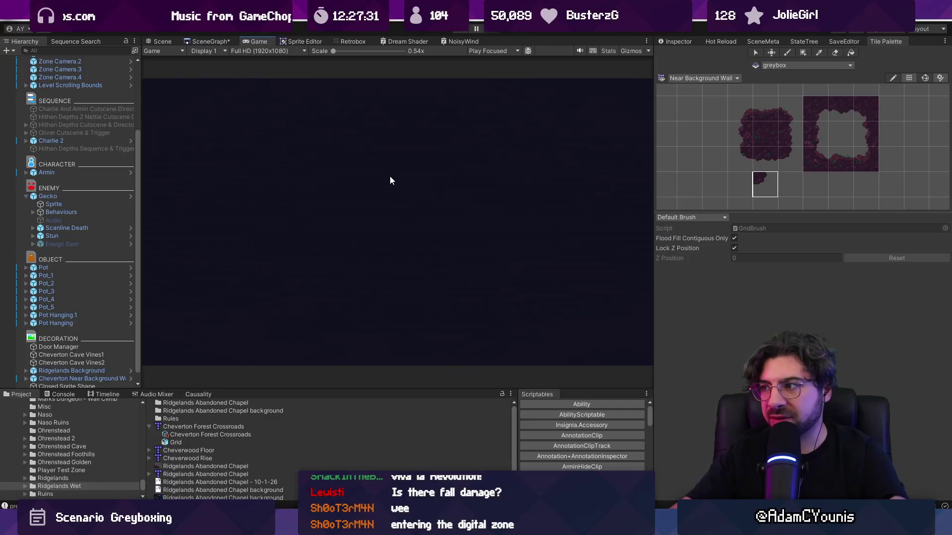
# Show the Anvil in the Inspector, then replay through the shaft and onto the slope, attacking the enemy.
pyautogui.click(678, 40)
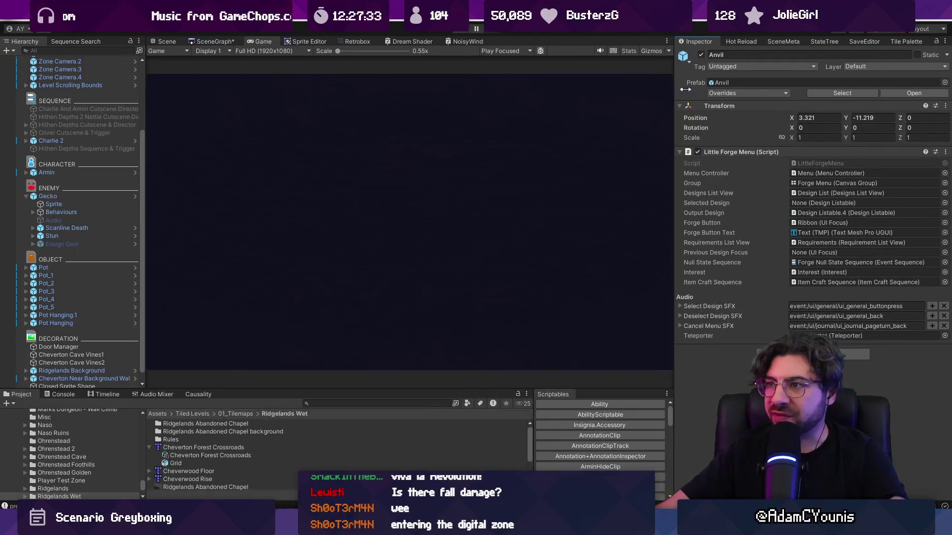
pyautogui.click(466, 29)
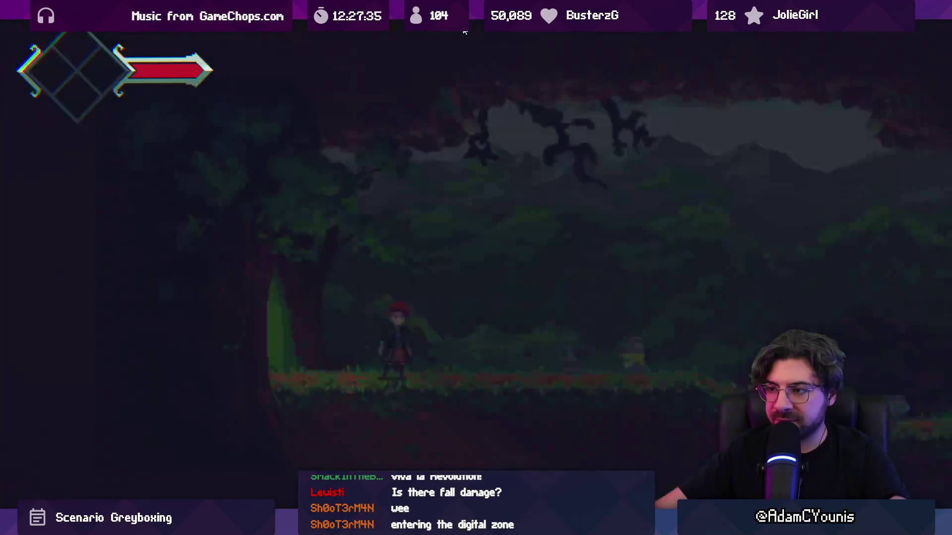
pyautogui.press('Right')
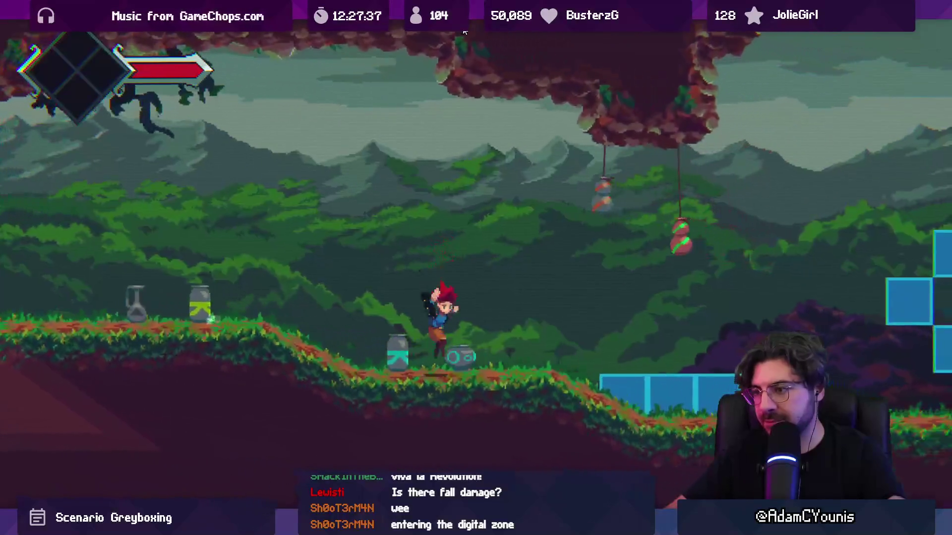
pyautogui.press('Right')
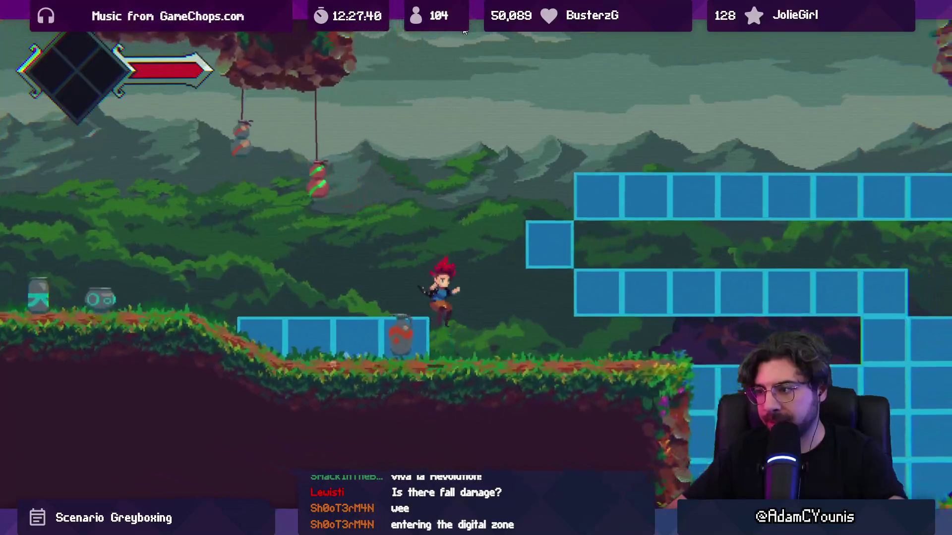
pyautogui.press('Right')
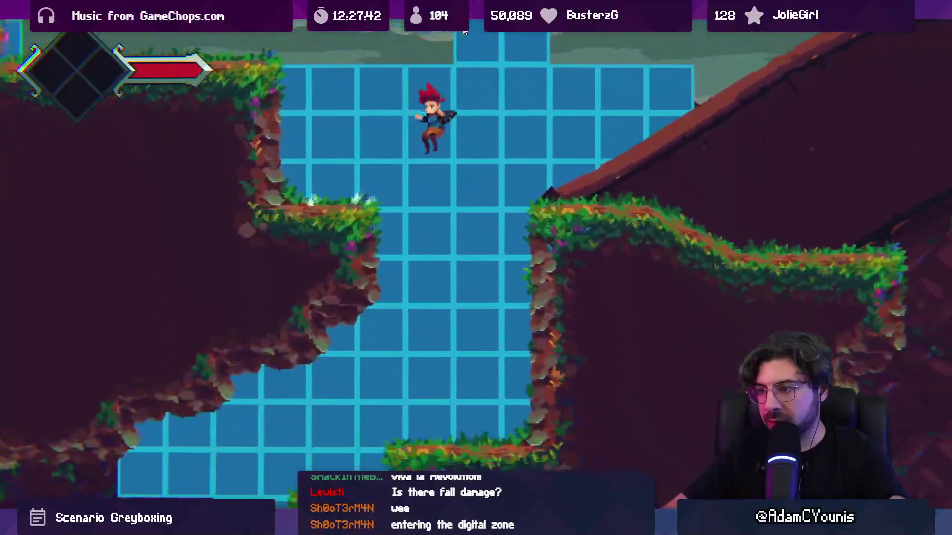
pyautogui.press('x')
pyautogui.press('Right')
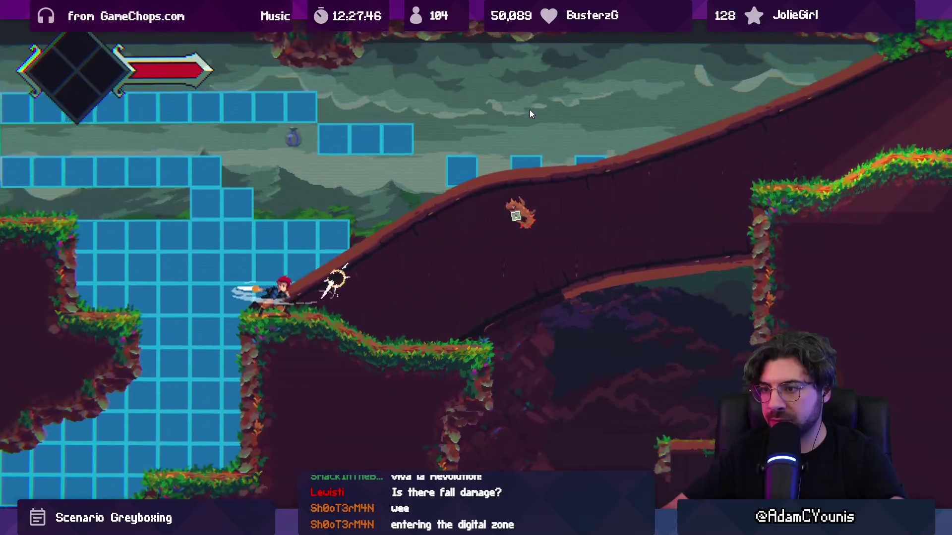
pyautogui.press('Right')
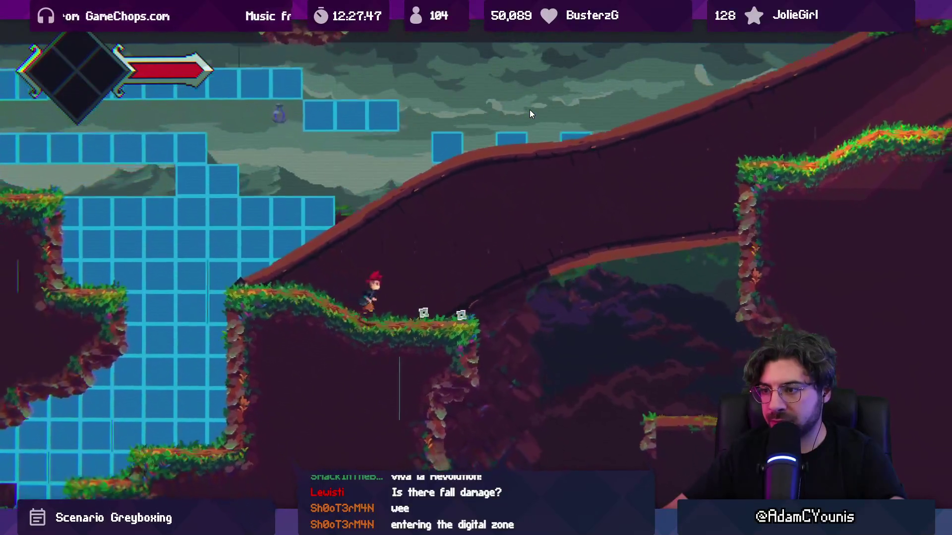
# Collect the enemy's pickups, walk down into the lower forest area, then exit play mode.
pyautogui.press('Right')
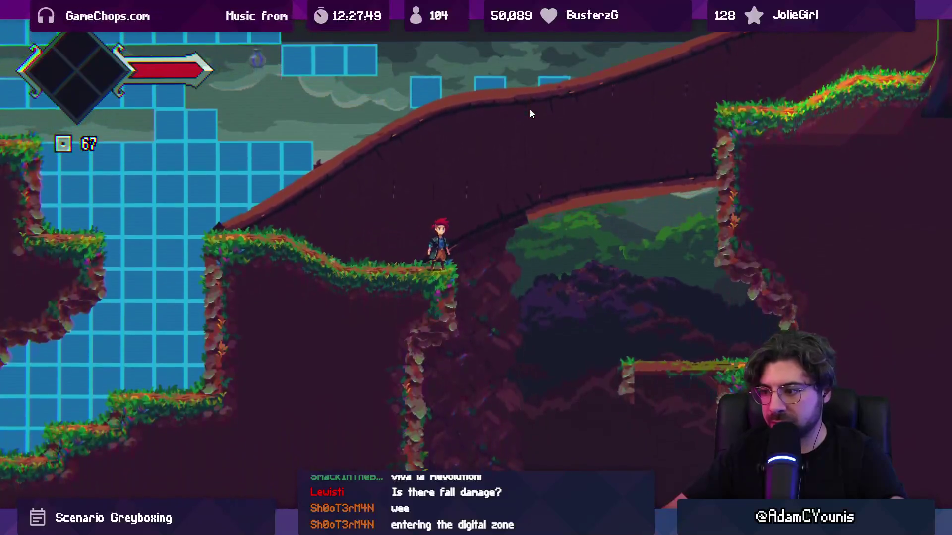
pyautogui.press('Right')
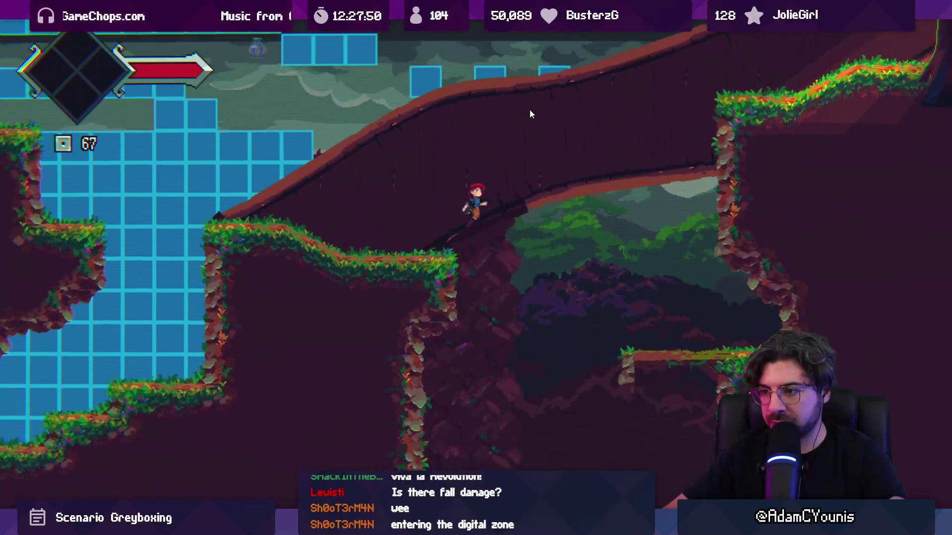
pyautogui.press('Left')
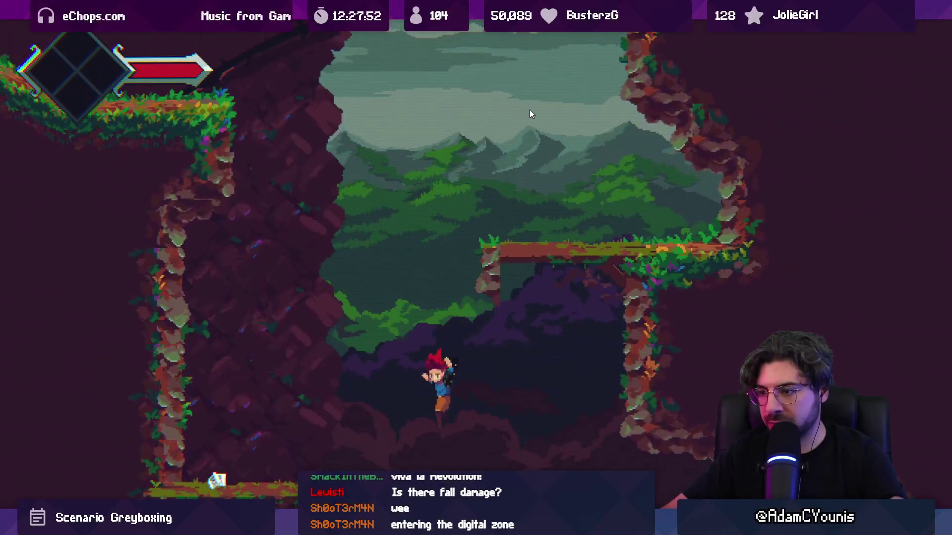
pyautogui.press('Left')
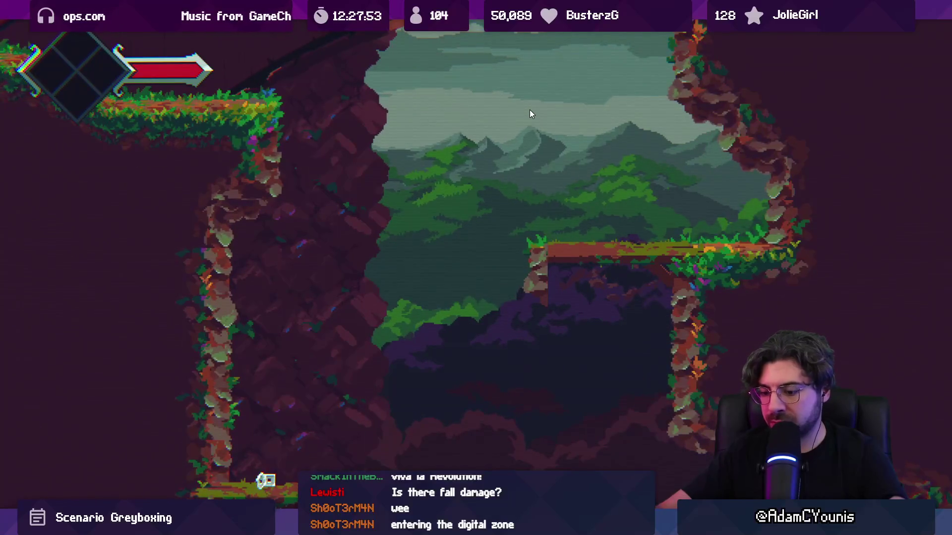
pyautogui.hotkey('ctrl', 'p')
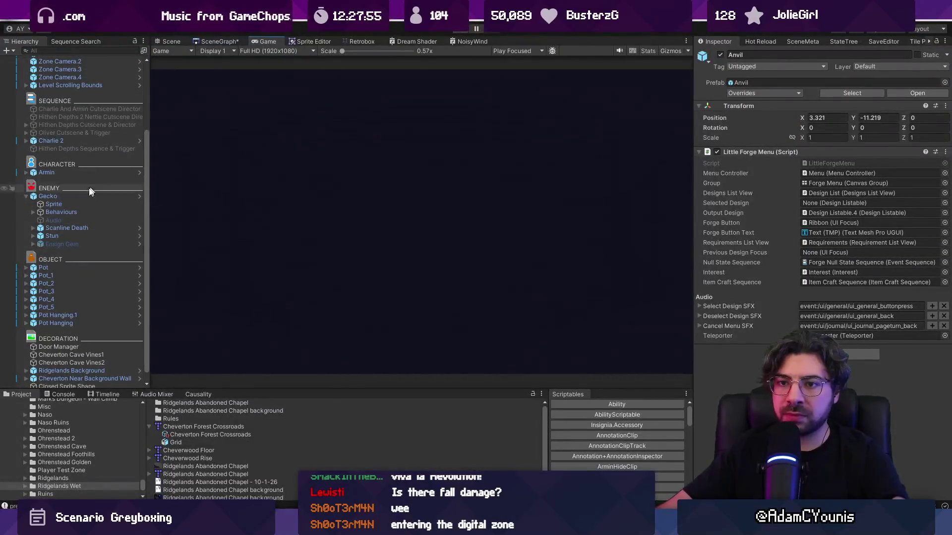
pyautogui.click(70, 179)
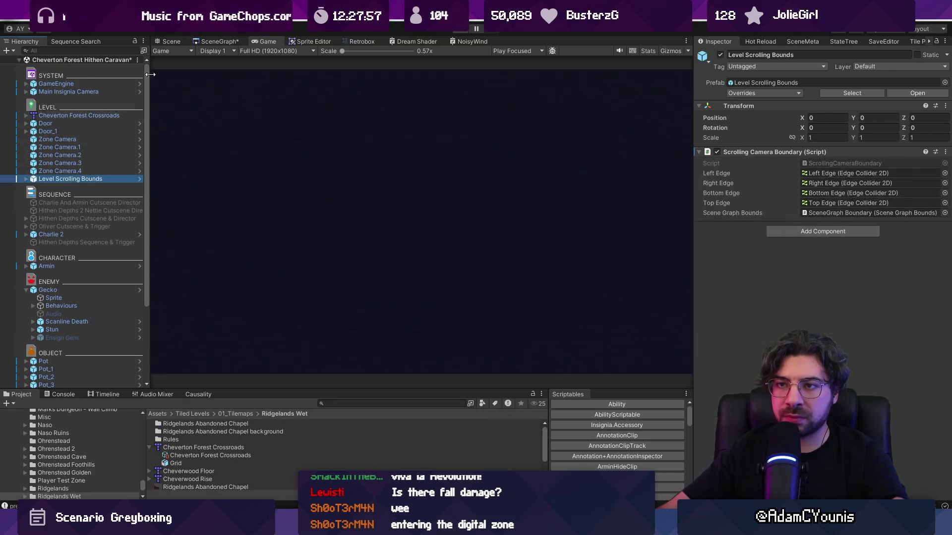
# Inspect the Right Edge collider points and the Left Edge scrolling bound, then play the level again.
pyautogui.scroll(-3, 387, 191)
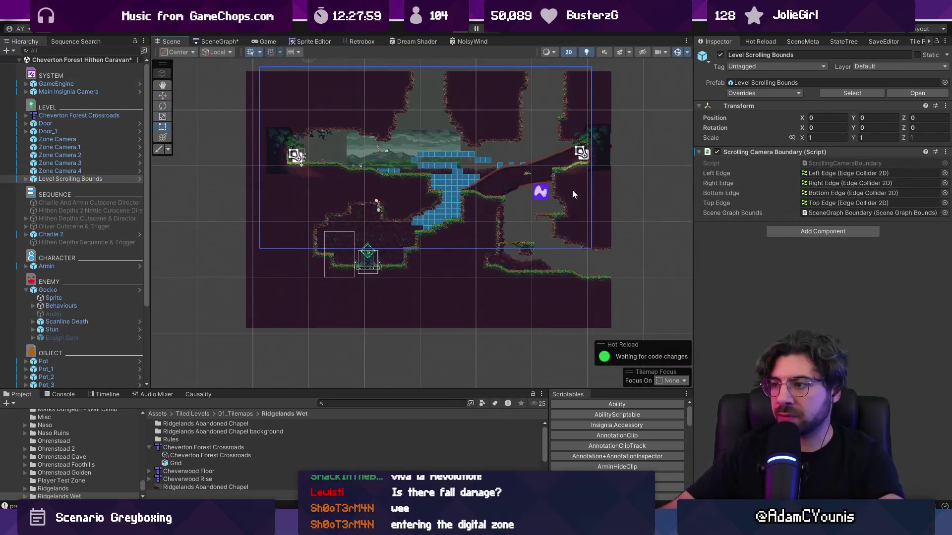
pyautogui.doubleClick(819, 183)
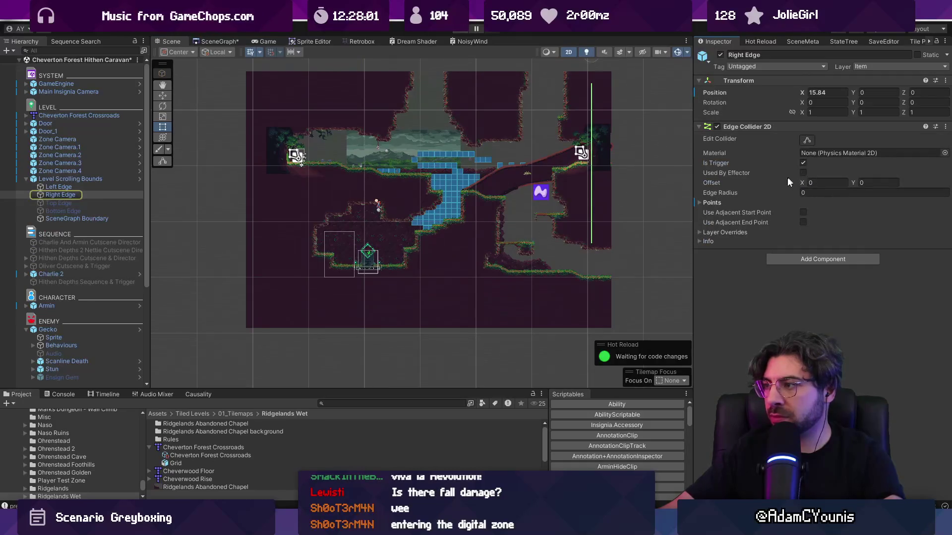
pyautogui.click(776, 204)
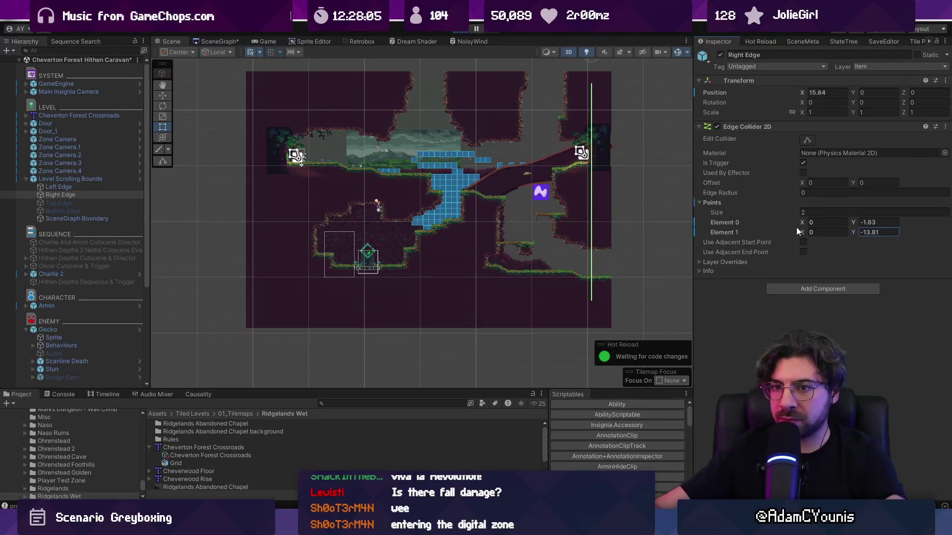
pyautogui.hotkey('ctrl', 'p')
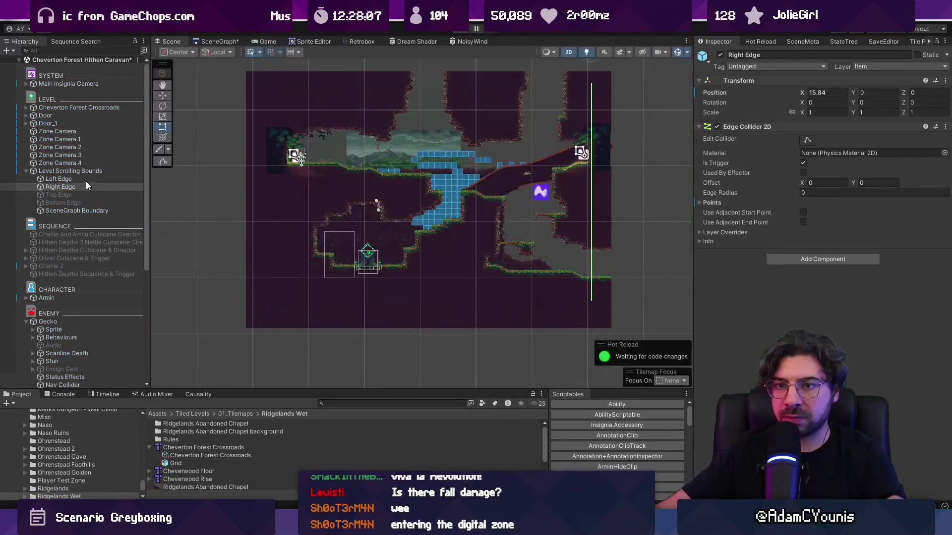
pyautogui.click(85, 185)
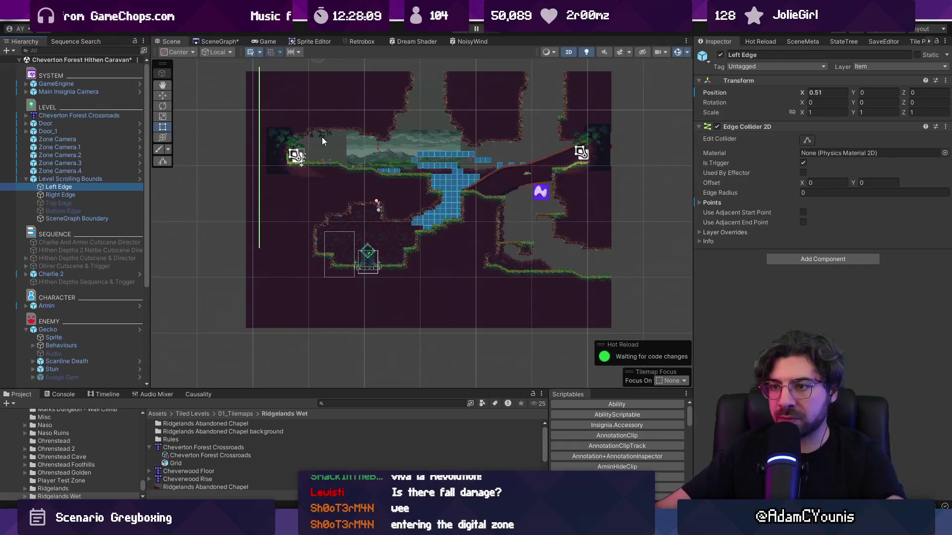
pyautogui.hotkey('ctrl', 'p')
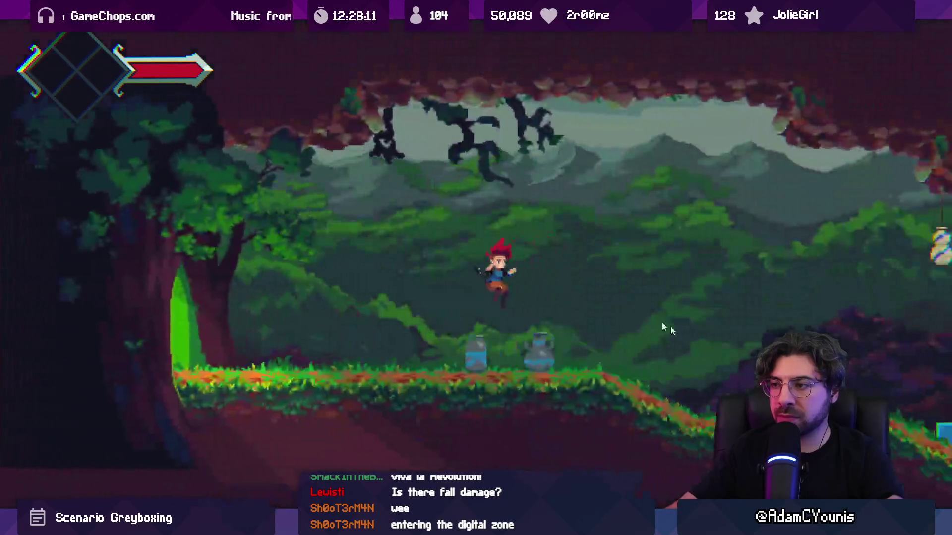
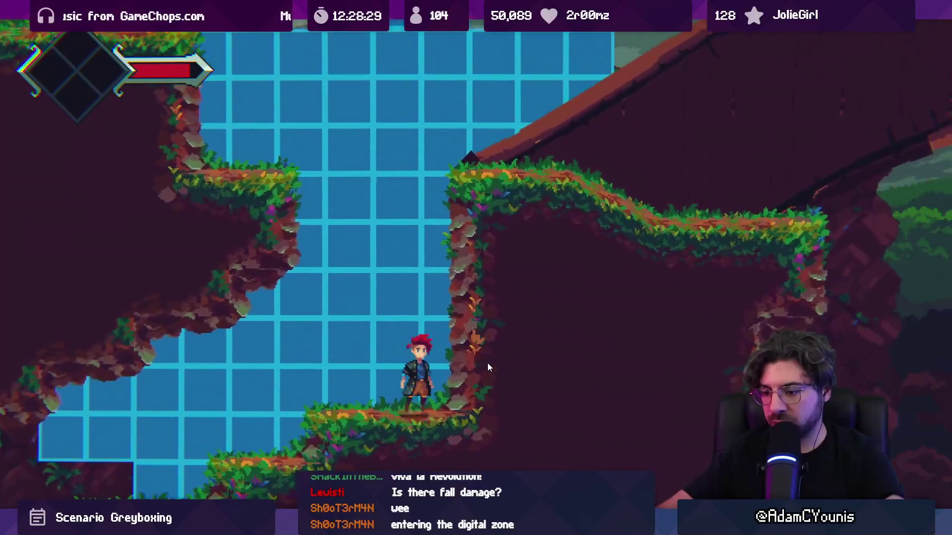
# Leave the full-screen game and switch to the Cheverton Forest Crossroads map in Tiled.
pyautogui.hotkey('shift', 'space')
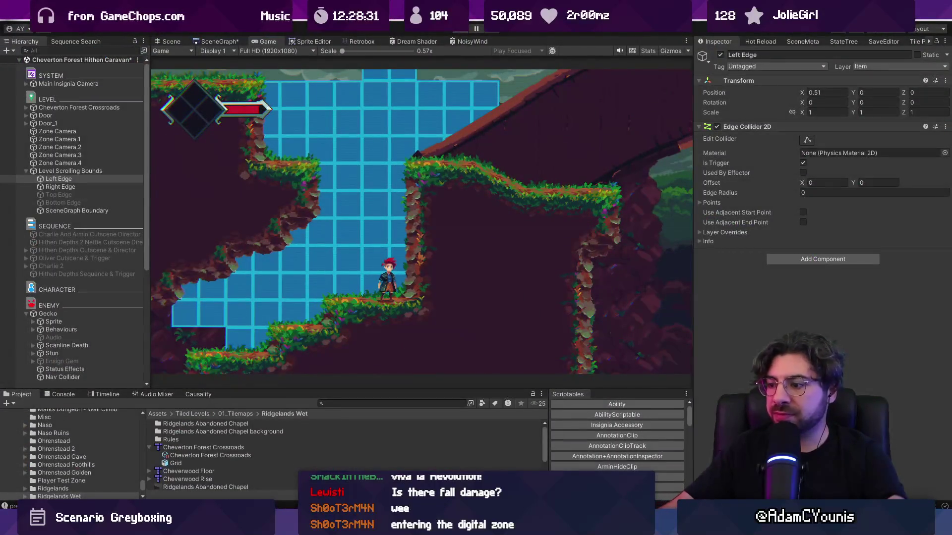
pyautogui.hotkey('alt', 'Tab')
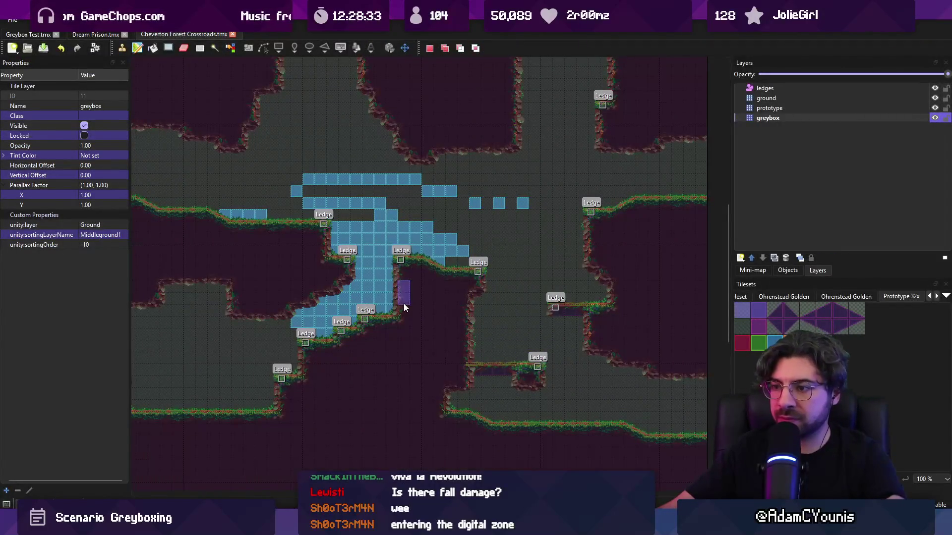
# Paint a greybox tile and stamp purple prototype tiles beside the cave ledge, then save.
pyautogui.click(392, 311)
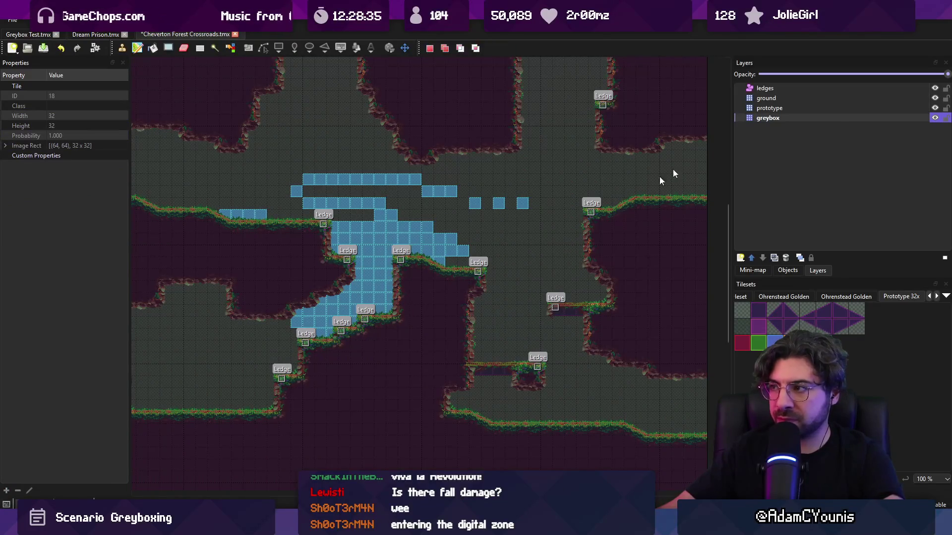
pyautogui.click(774, 109)
pyautogui.press('b')
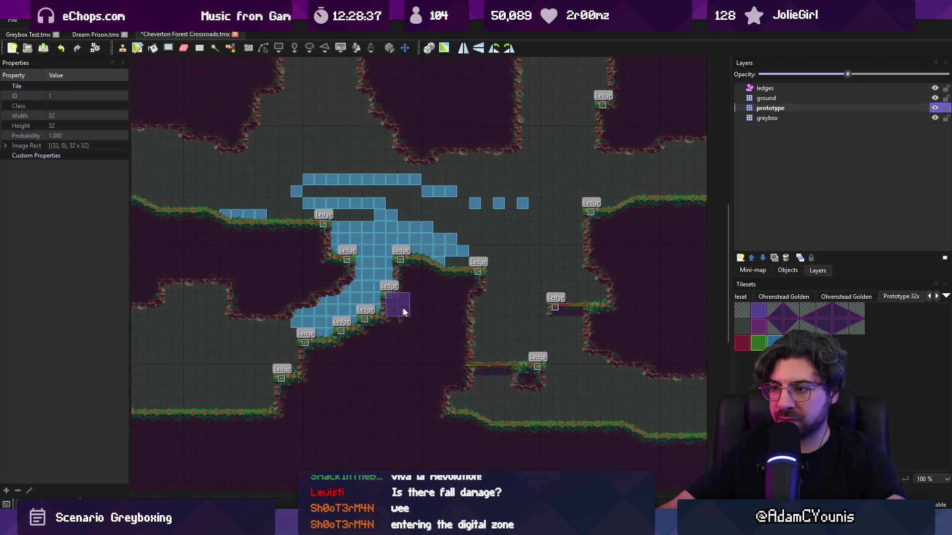
pyautogui.moveTo(420, 312); pyautogui.dragTo(461, 268)
pyautogui.scroll(2, 461, 268)
pyautogui.hotkey('ctrl', 's')
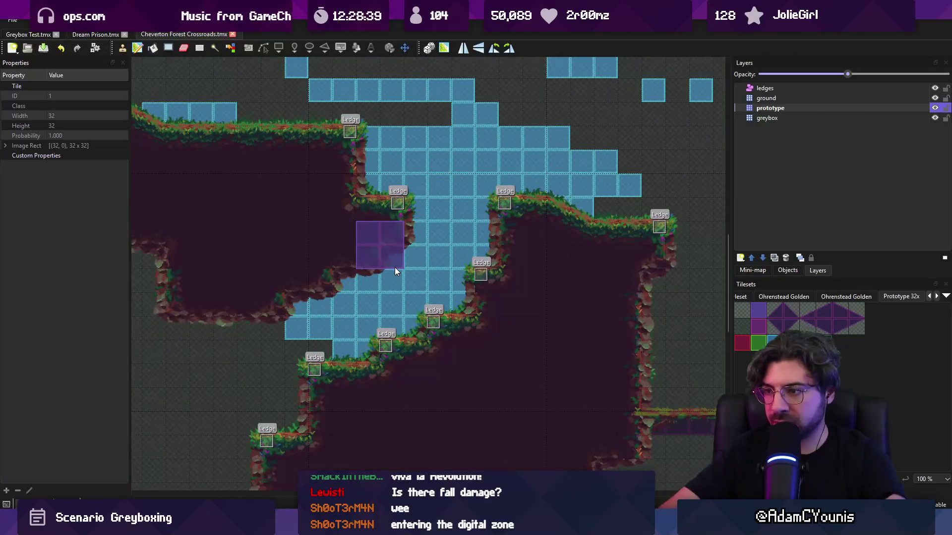
# Undo the ledge marker and ground tile edits, then bring up Engine.cs in VS Code.
pyautogui.moveTo(395, 267); pyautogui.dragTo(412, 317)
pyautogui.press('r')
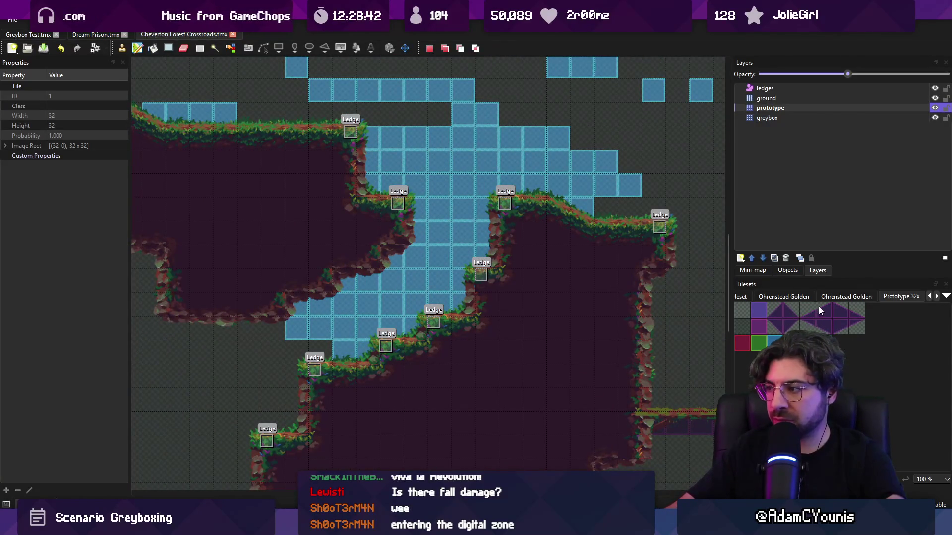
pyautogui.hotkey('ctrl', 'z')
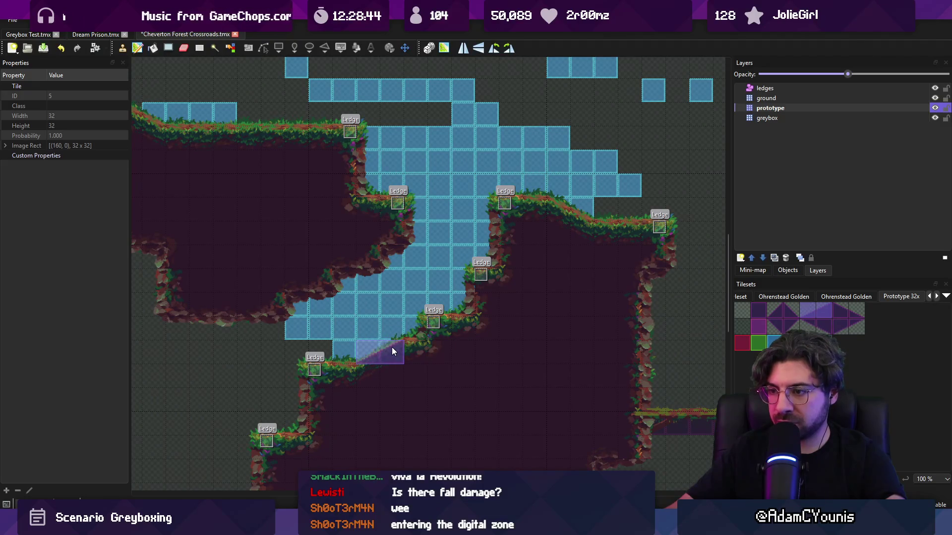
pyautogui.press('s')
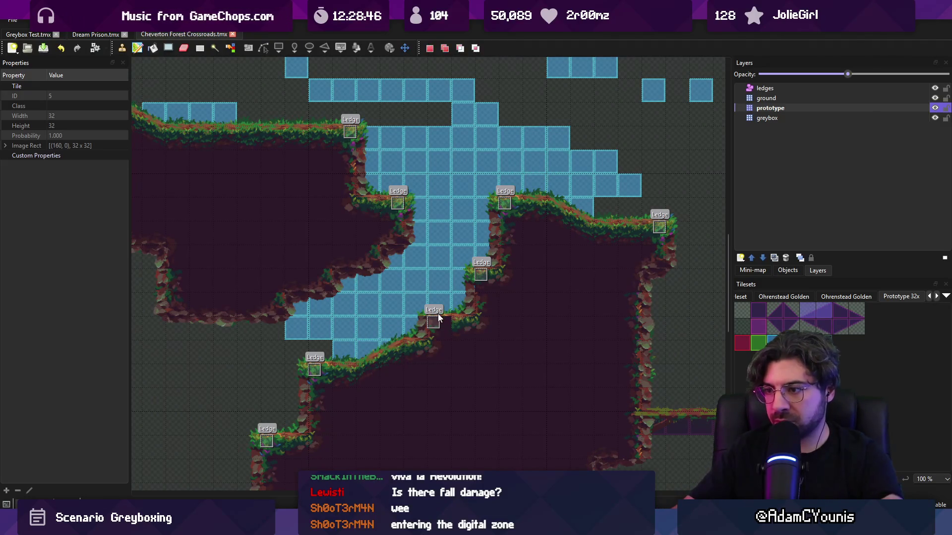
pyautogui.hotkey('ctrl', 'z')
pyautogui.hotkey('ctrl', 'z')
pyautogui.hotkey('ctrl', 'z')
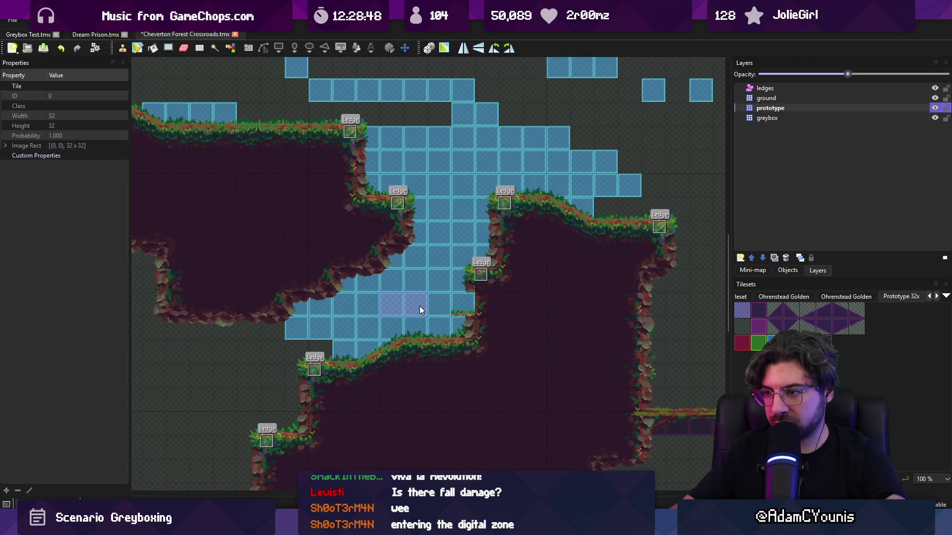
pyautogui.hotkey('alt', 'Tab')
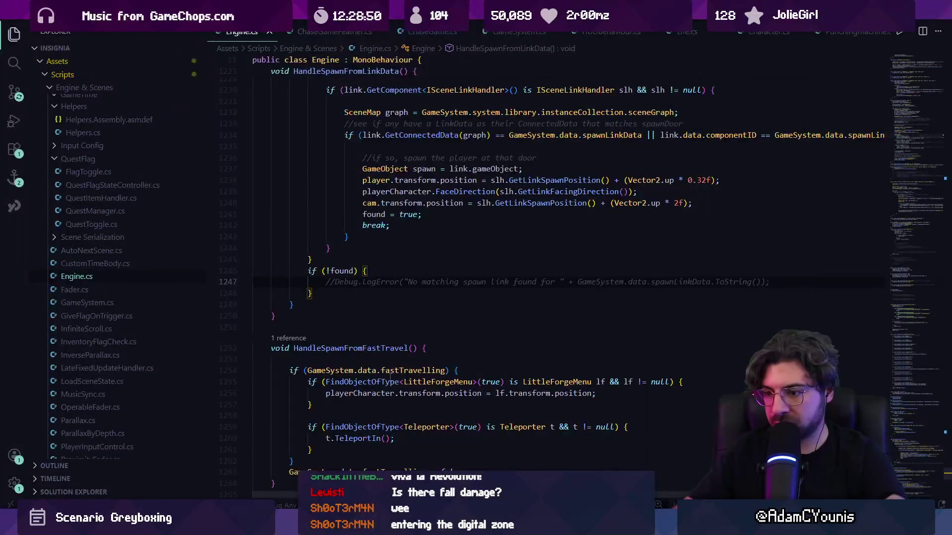
# Start the game full screen and run the character through the lower cave past the forge.
pyautogui.hotkey('alt', 'Tab')
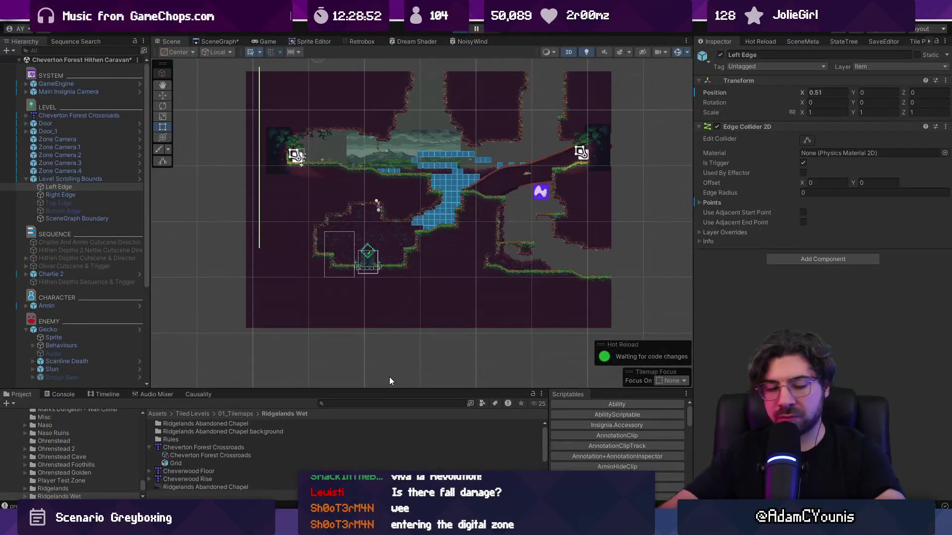
pyautogui.hotkey('alt', 'Tab')
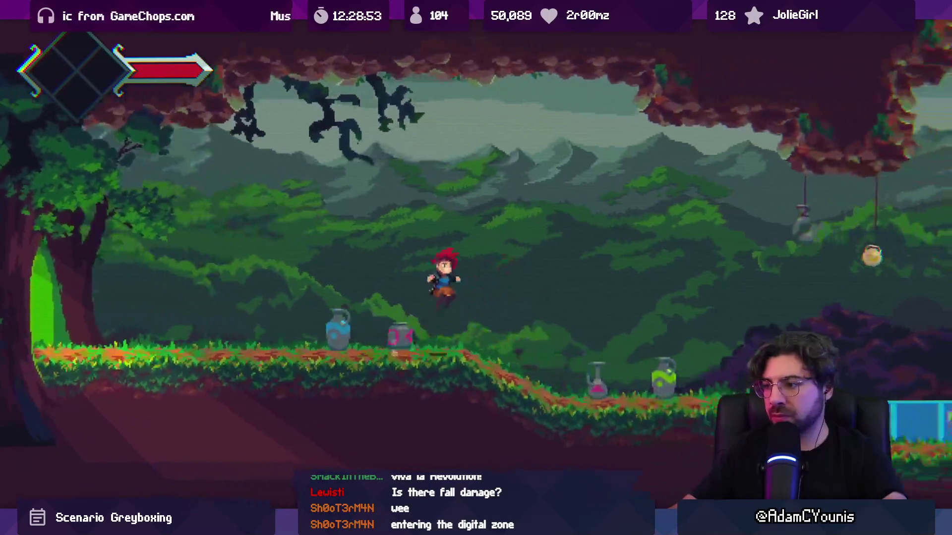
pyautogui.press('Right')
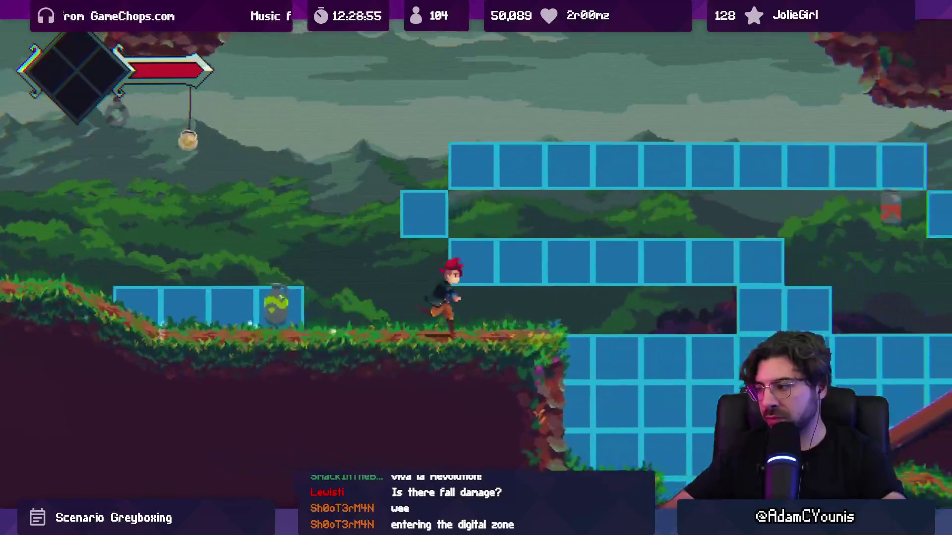
pyautogui.press('space')
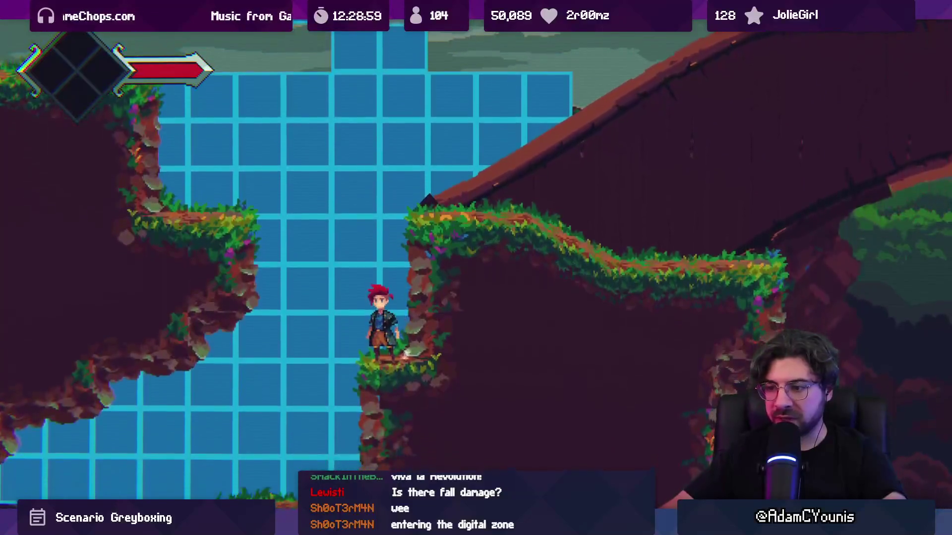
pyautogui.press('space')
pyautogui.press('Right')
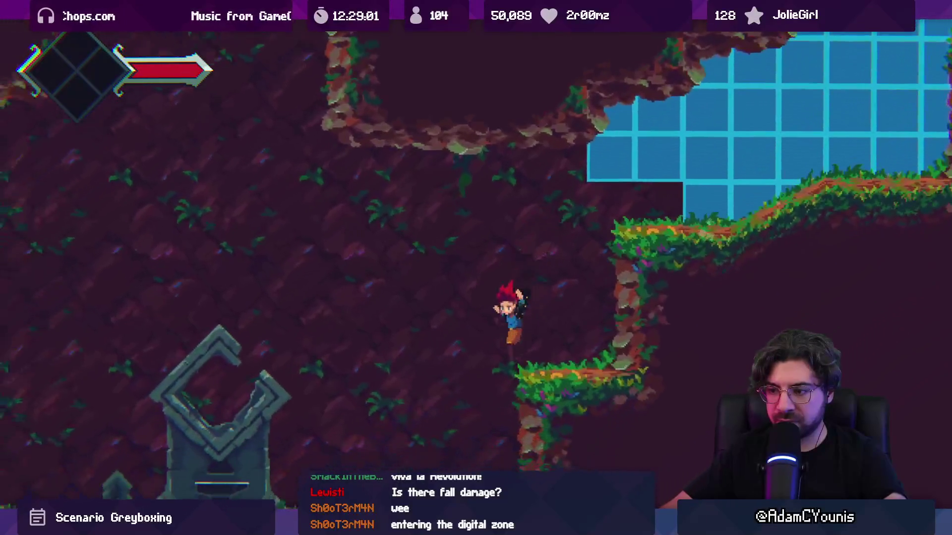
pyautogui.press('Right')
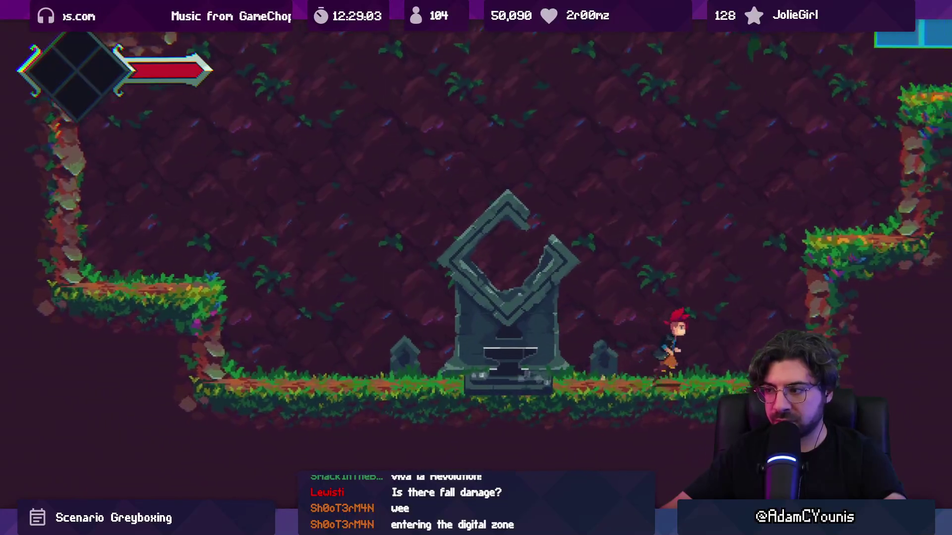
# Climb the slope to the wall, turn back along the ledge, and exit full-screen play.
pyautogui.press('Right')
pyautogui.press('space')
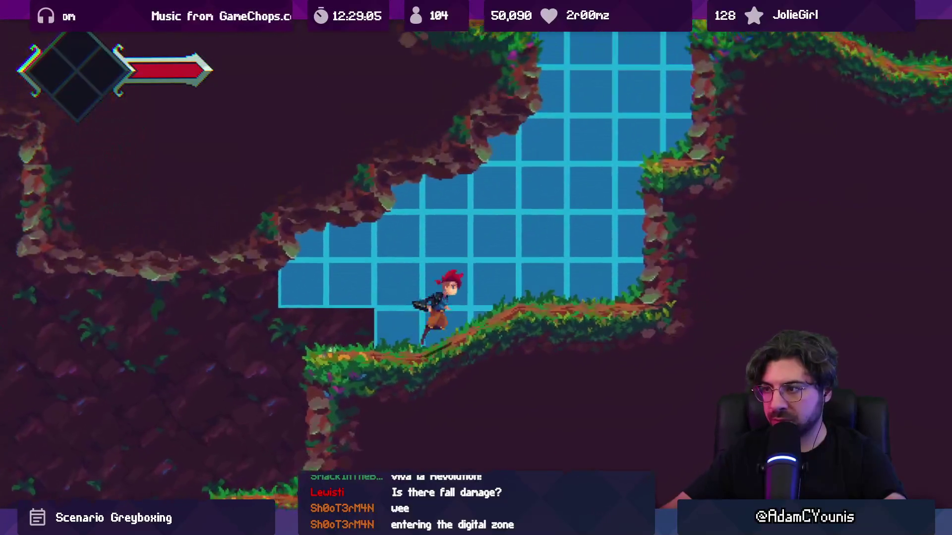
pyautogui.press('Right')
pyautogui.press('Left')
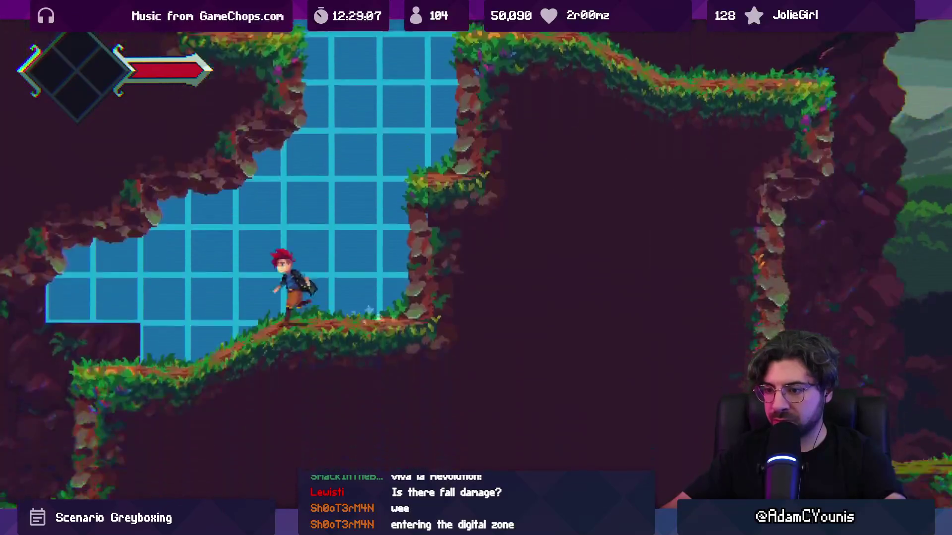
pyautogui.press('Right')
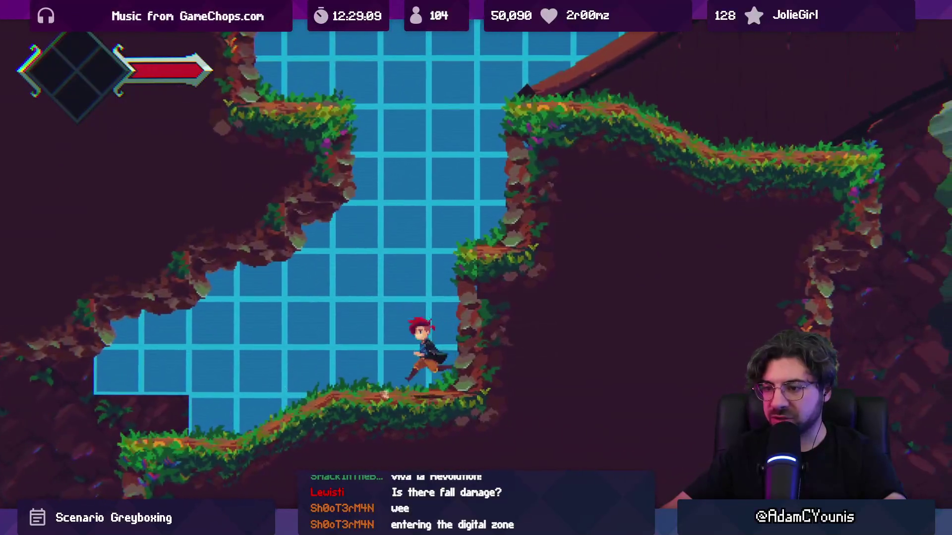
pyautogui.press('Left')
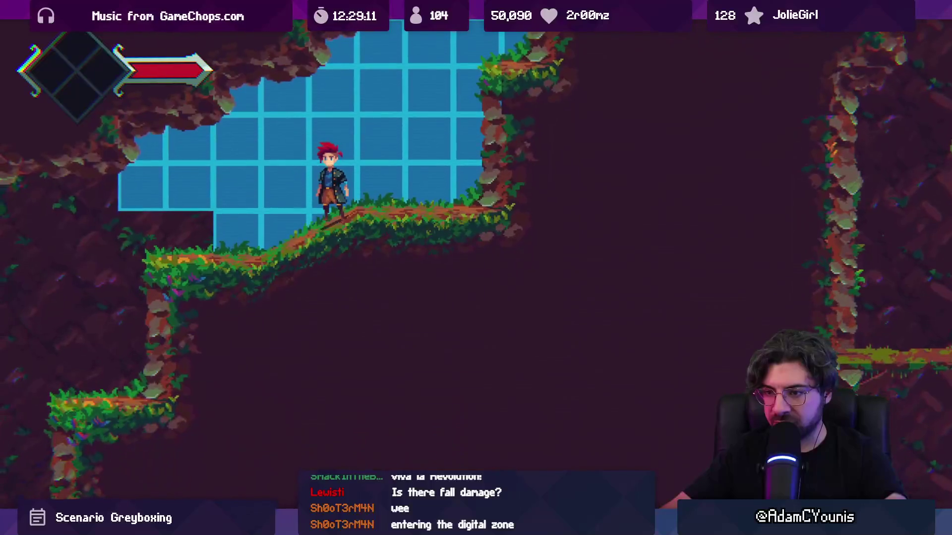
pyautogui.hotkey('shift', 'space')
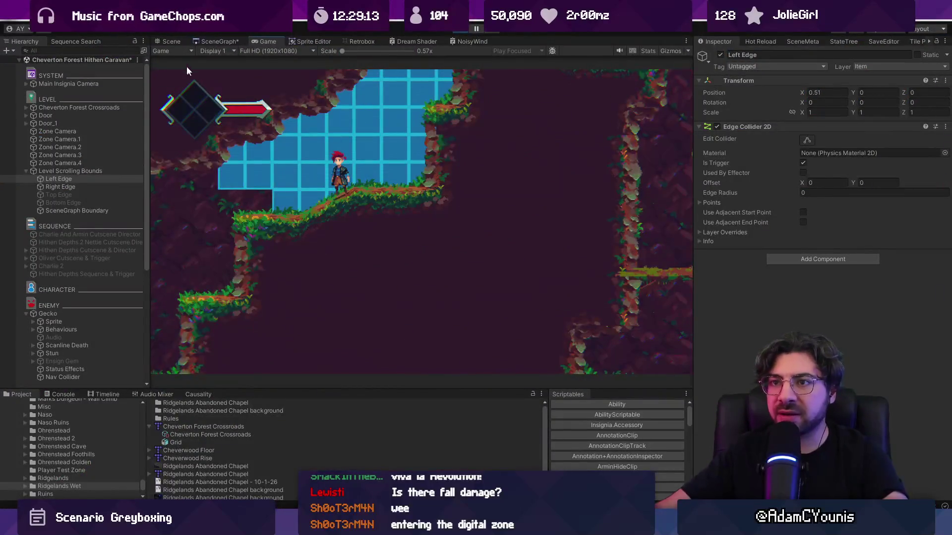
# In the Scene view, search the gizmo visibility list for 'plat'.
pyautogui.click(169, 41)
pyautogui.scroll(5, 409, 196)
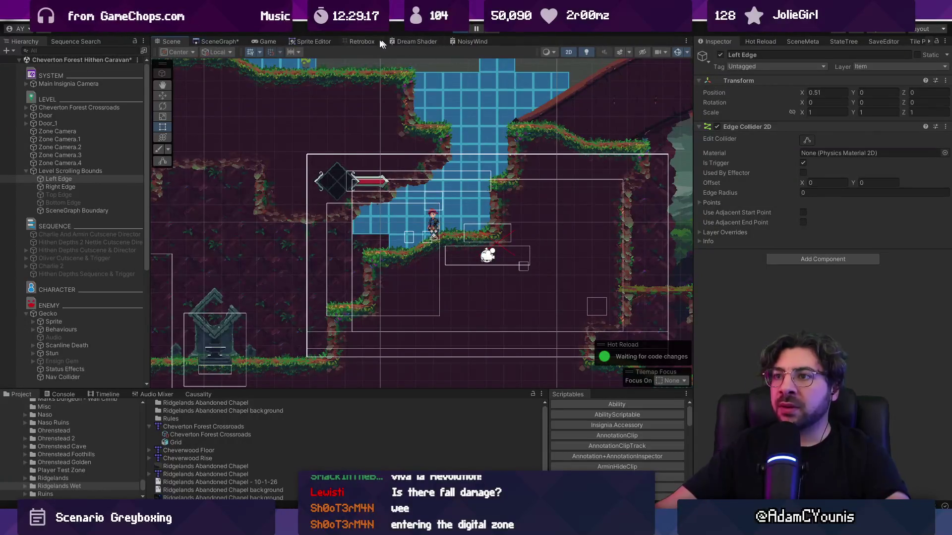
pyautogui.click(687, 53)
pyautogui.click(699, 117)
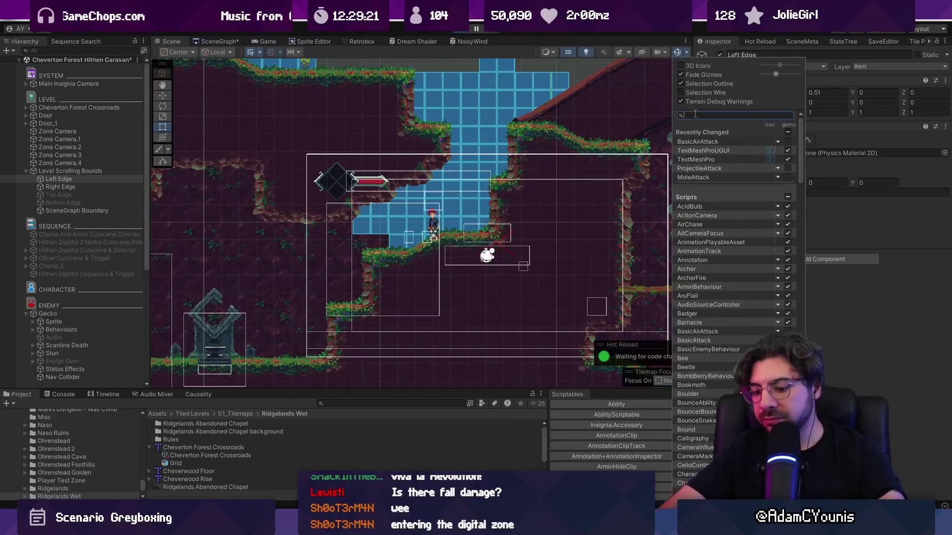
pyautogui.write('pl')
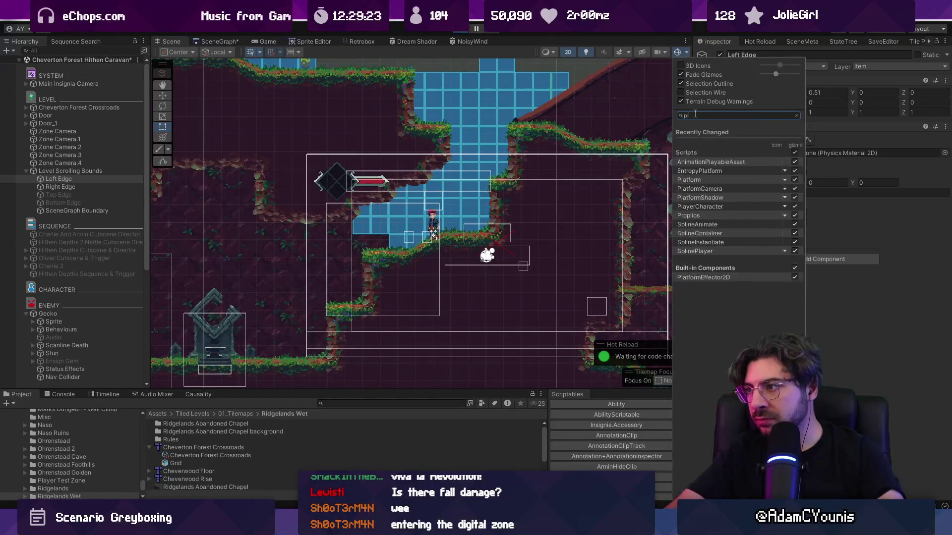
pyautogui.write('atform')
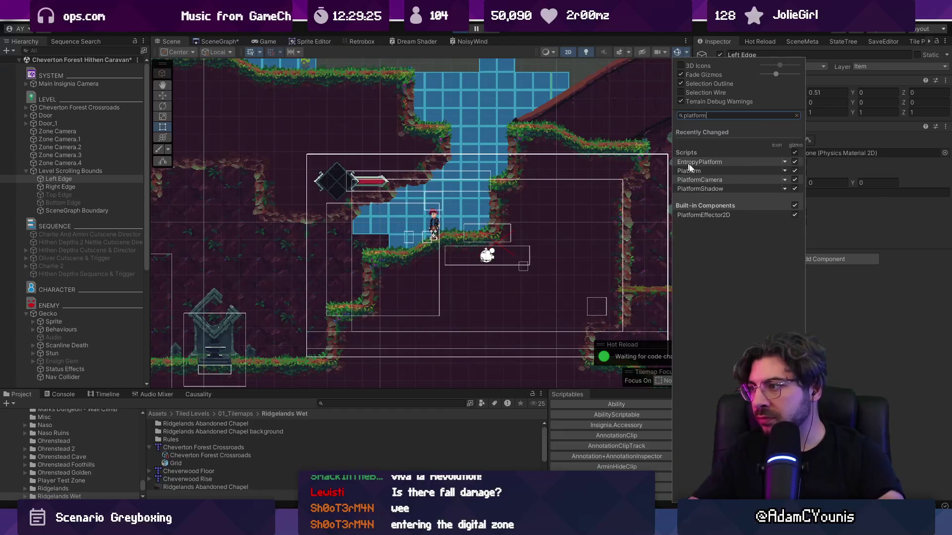
# Find and select ActionCamera via the Hierarchy search, check the Scene view, then watch the Game view.
pyautogui.click(66, 51)
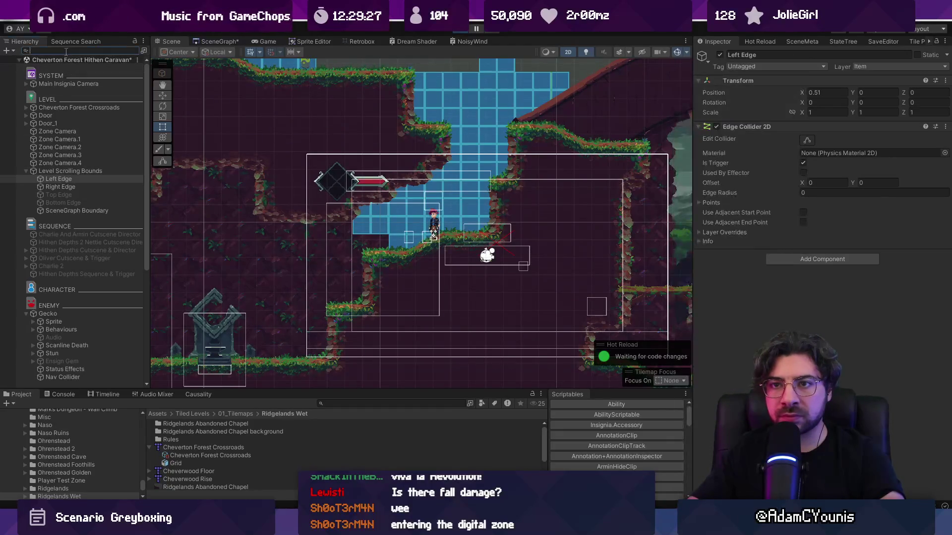
pyautogui.write('platform')
pyautogui.press('BackSpace')
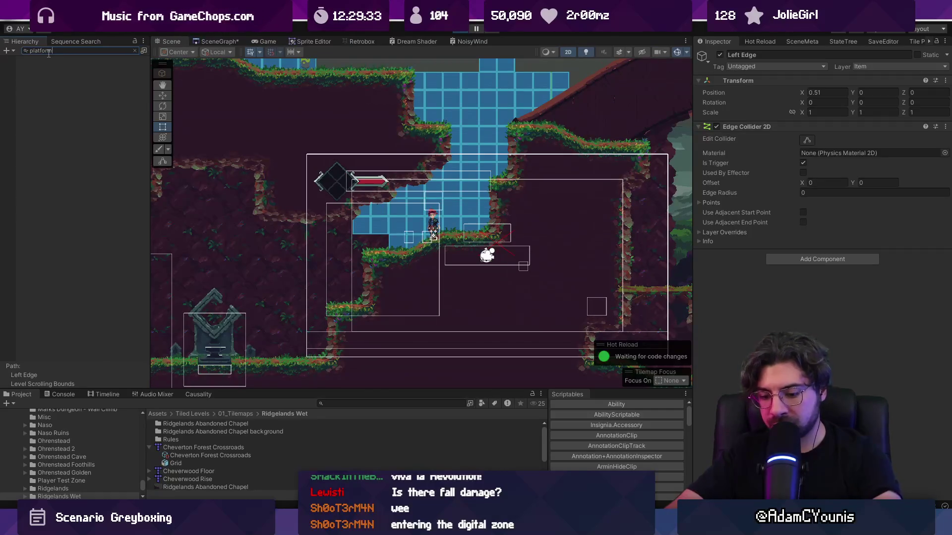
pyautogui.press('Down')
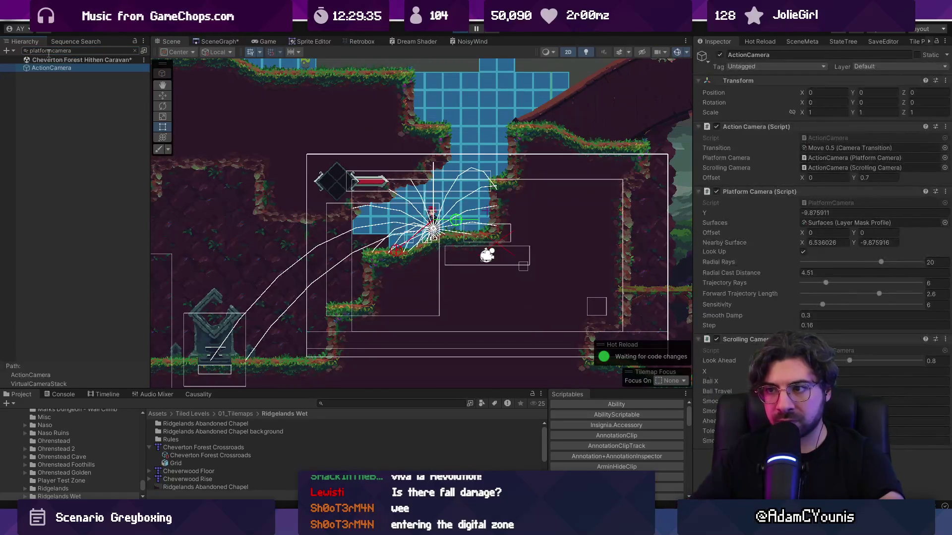
pyautogui.scroll(4, 353, 232)
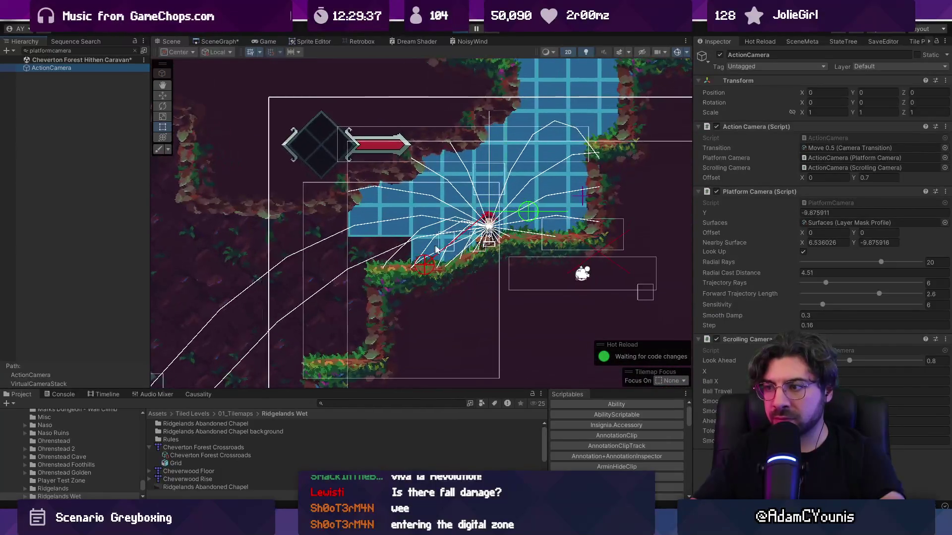
pyautogui.click(255, 40)
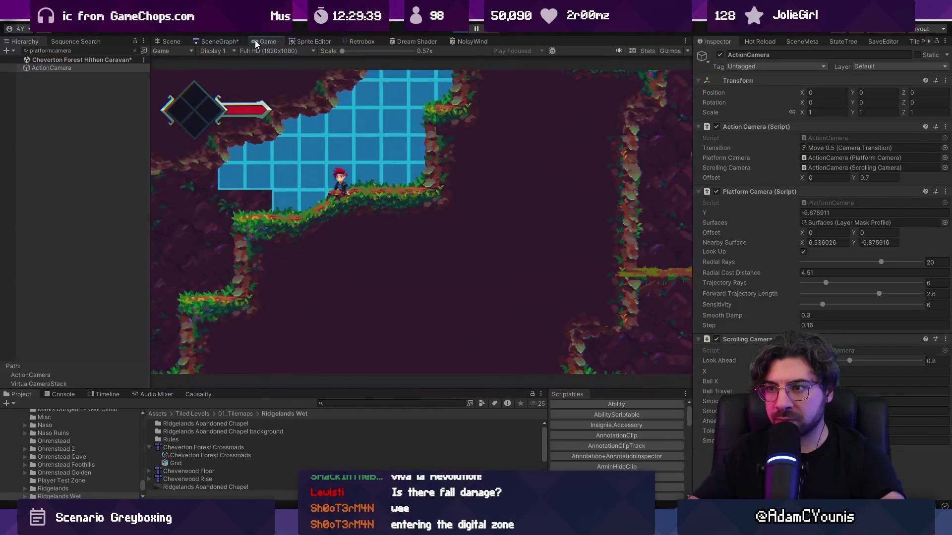
pyautogui.click(177, 43)
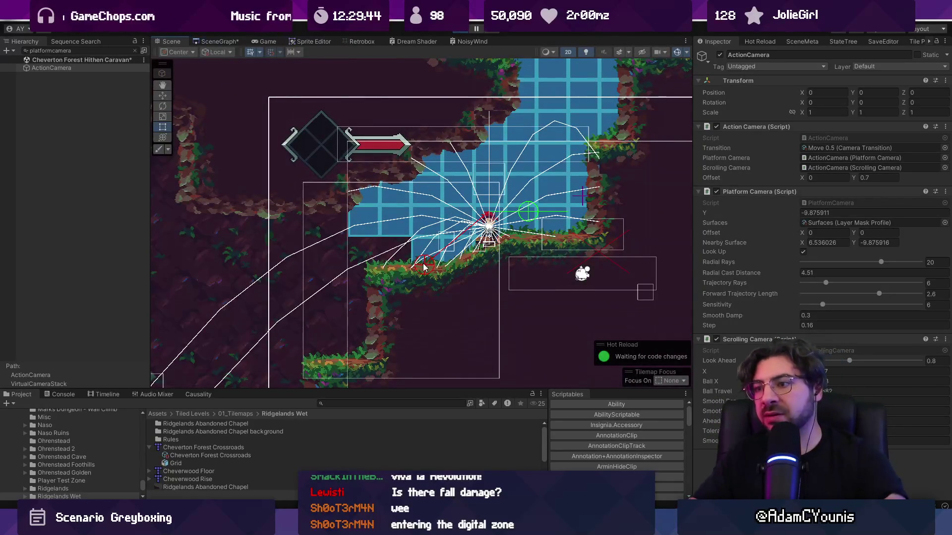
pyautogui.scroll(-5, 424, 267)
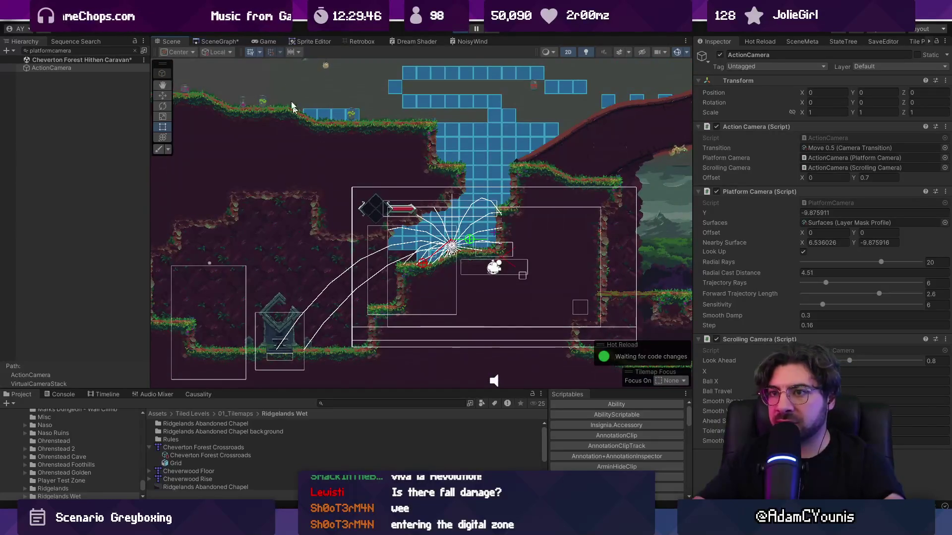
pyautogui.click(252, 40)
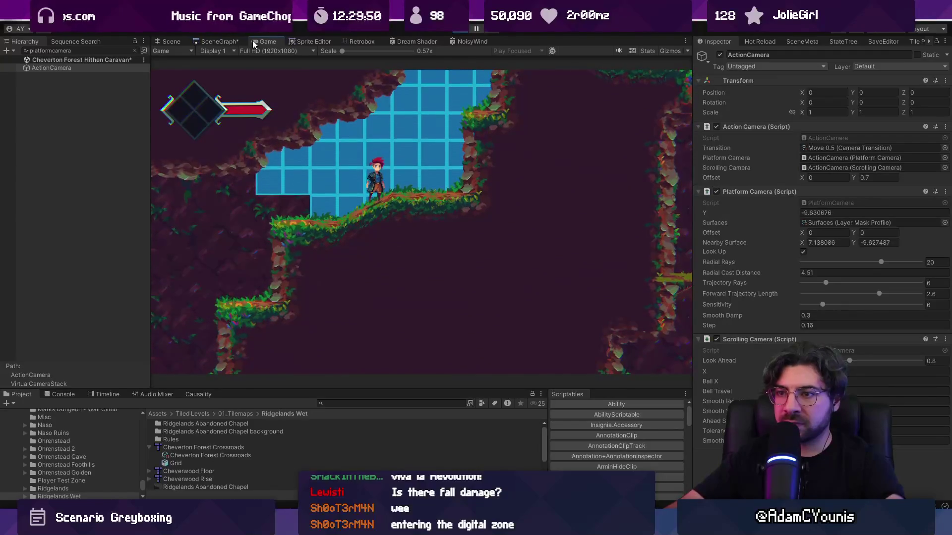
# Select Zone Camera.1, frame it, drag it up and right, then delete it.
pyautogui.click(57, 51)
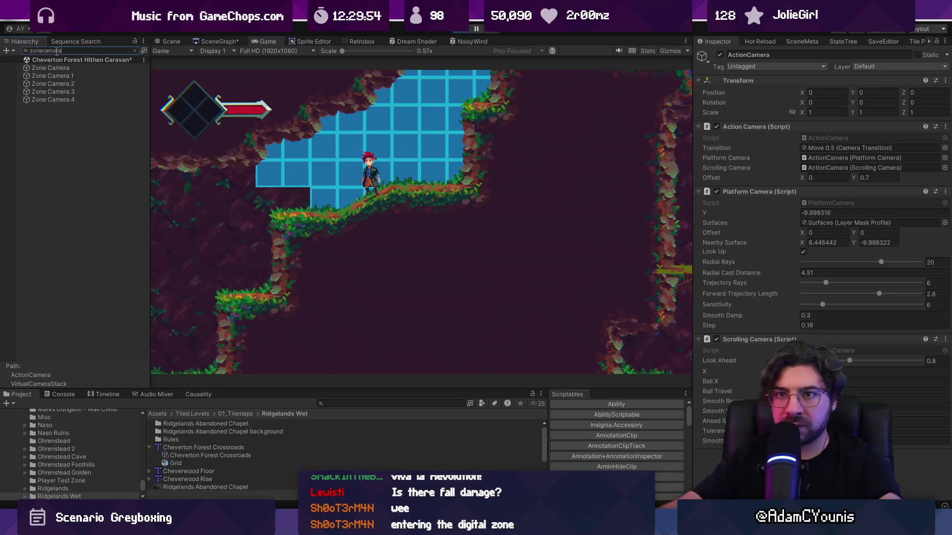
pyautogui.click(168, 42)
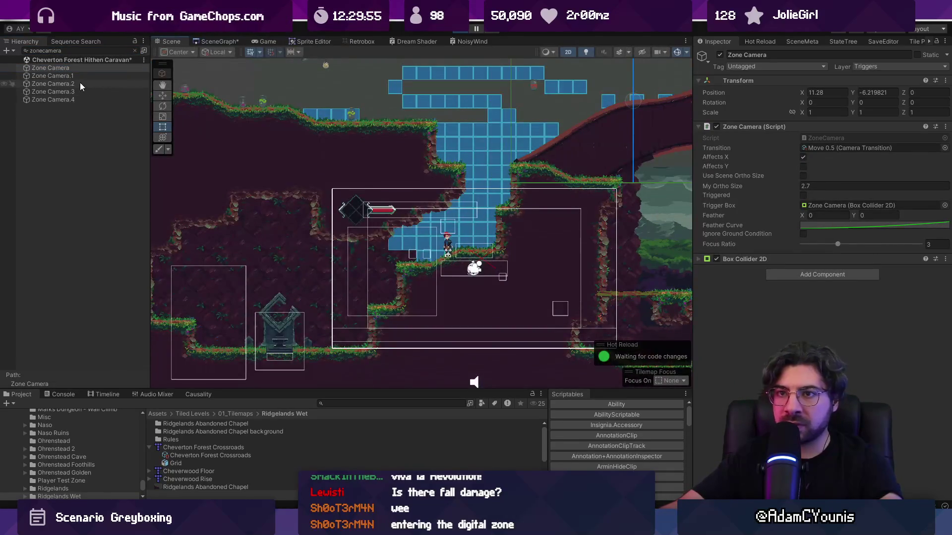
pyautogui.doubleClick(80, 70)
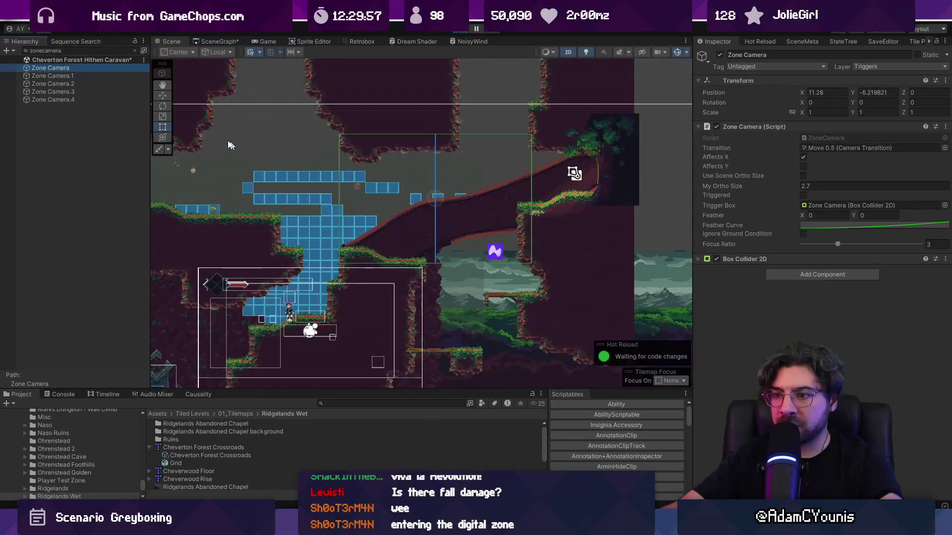
pyautogui.click(73, 75)
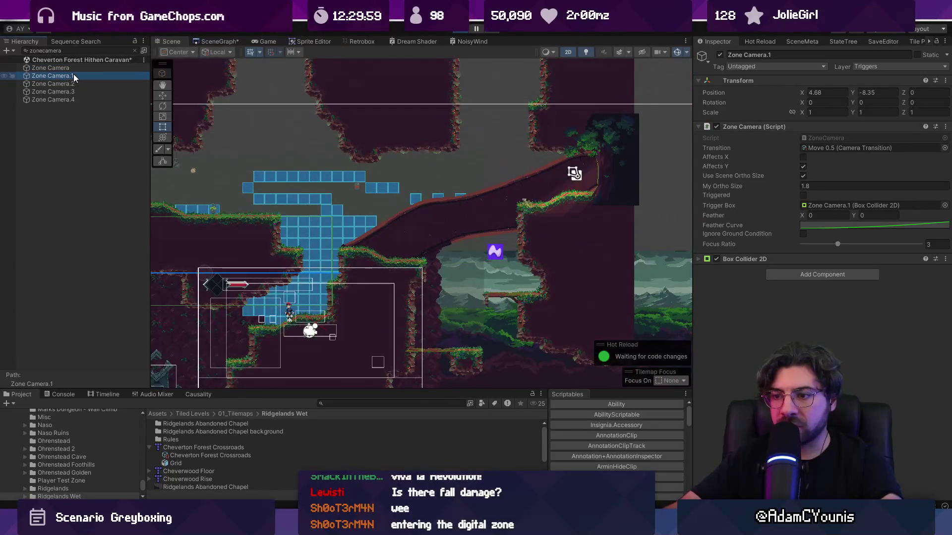
pyautogui.press('f')
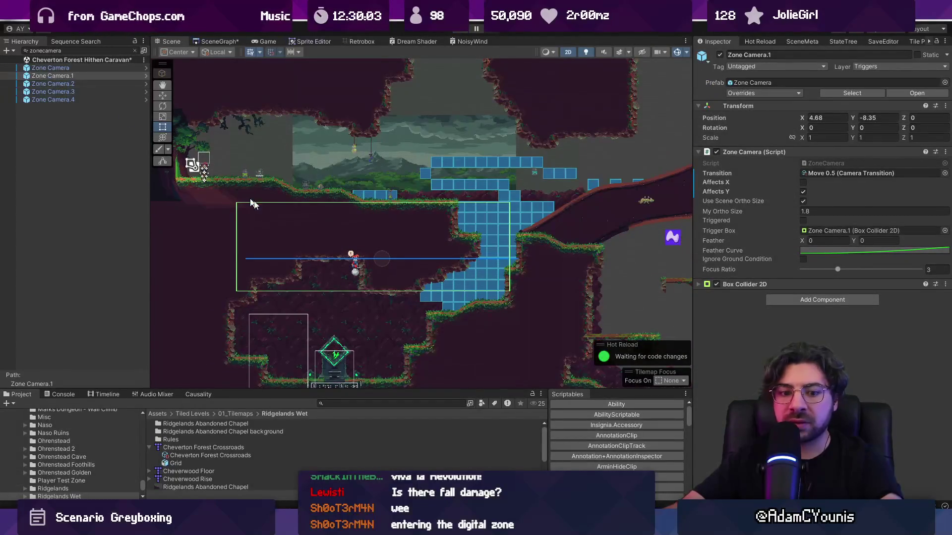
pyautogui.moveTo(380, 240)
pyautogui.mouseDown()
pyautogui.moveTo(444, 160)
pyautogui.moveTo(457, 160)
pyautogui.moveTo(428, 153)
pyautogui.mouseUp()
pyautogui.press('Delete')
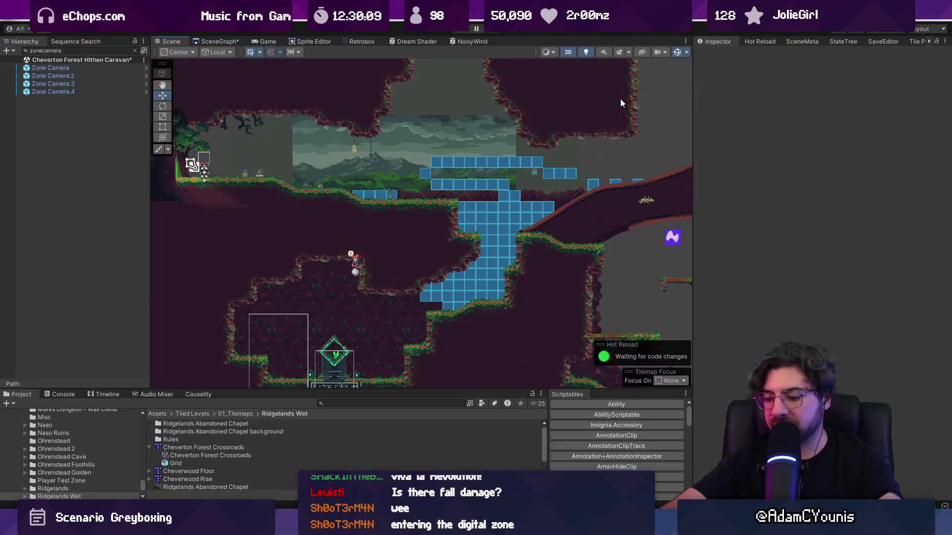
# Play briefly, running right down the shaft, then pause and return to the Scene view.
pyautogui.hotkey('ctrl', 'p')
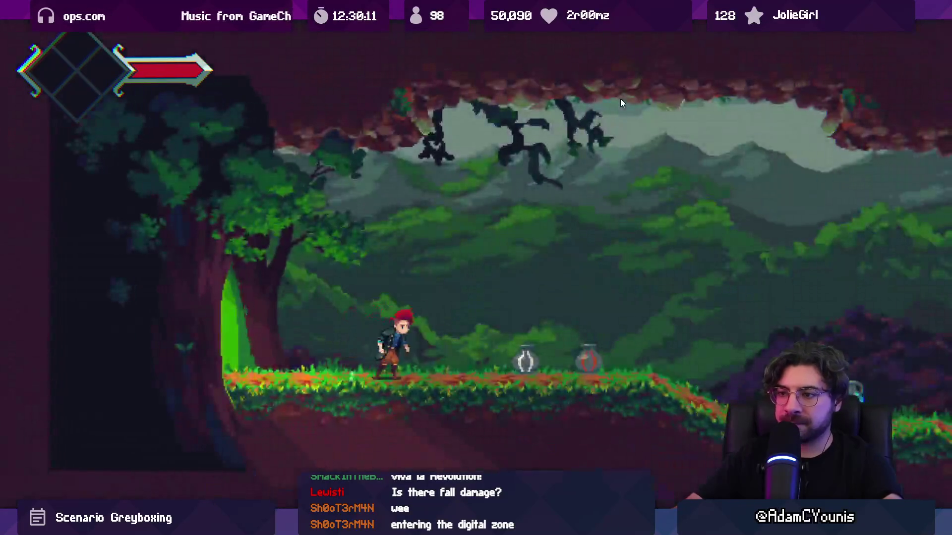
pyautogui.press('Right')
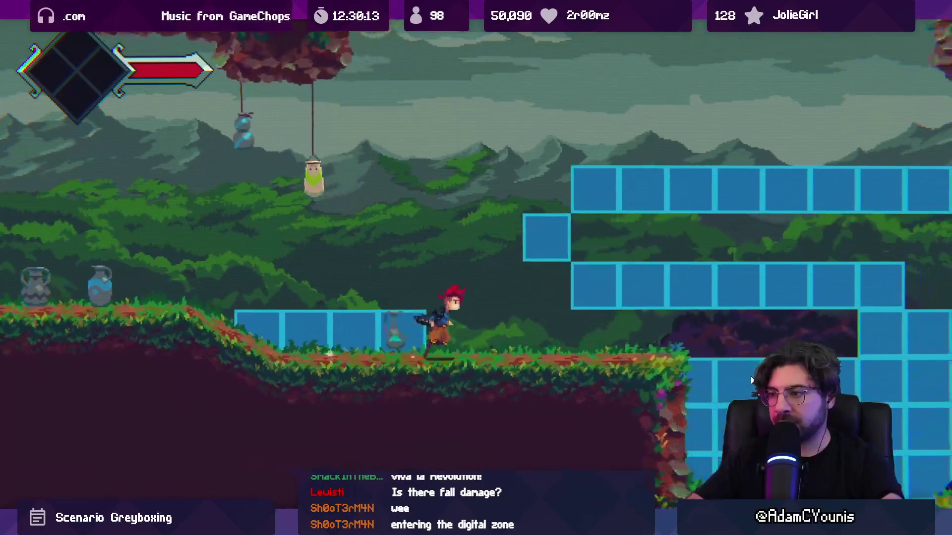
pyautogui.press('Right')
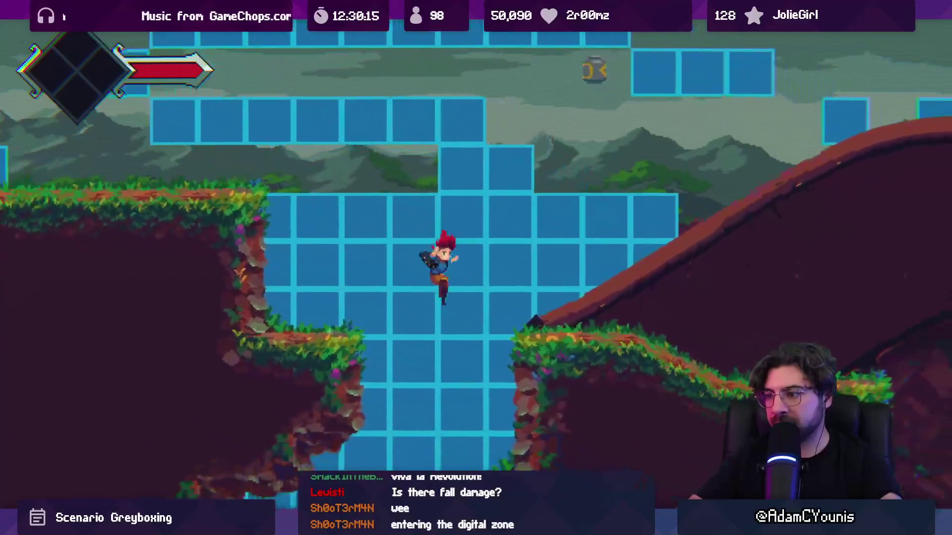
pyautogui.press('Right')
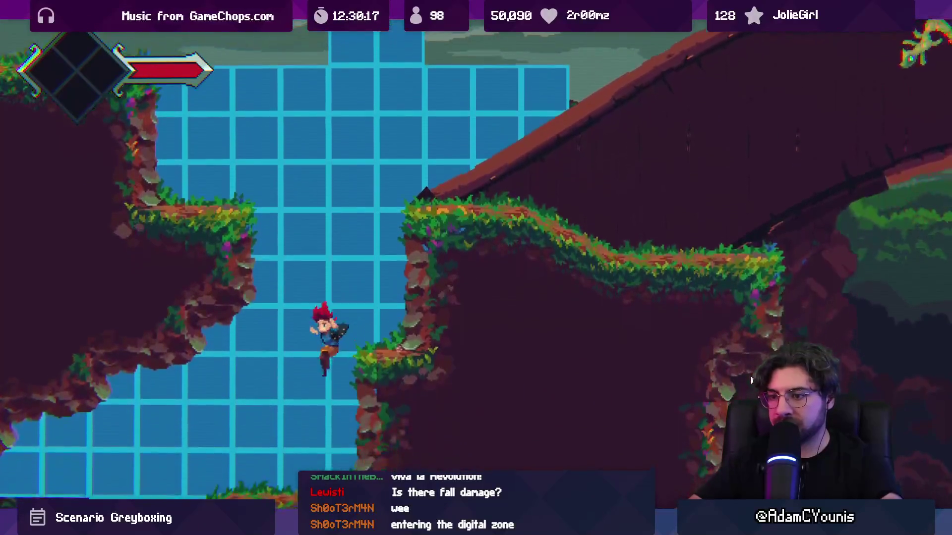
pyautogui.hotkey('ctrl', 'shift', 'p')
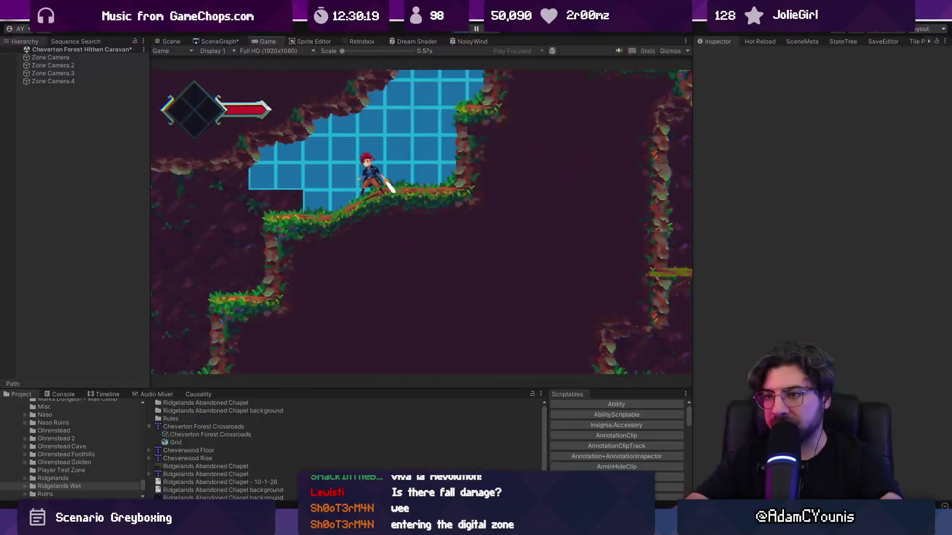
pyautogui.click(172, 41)
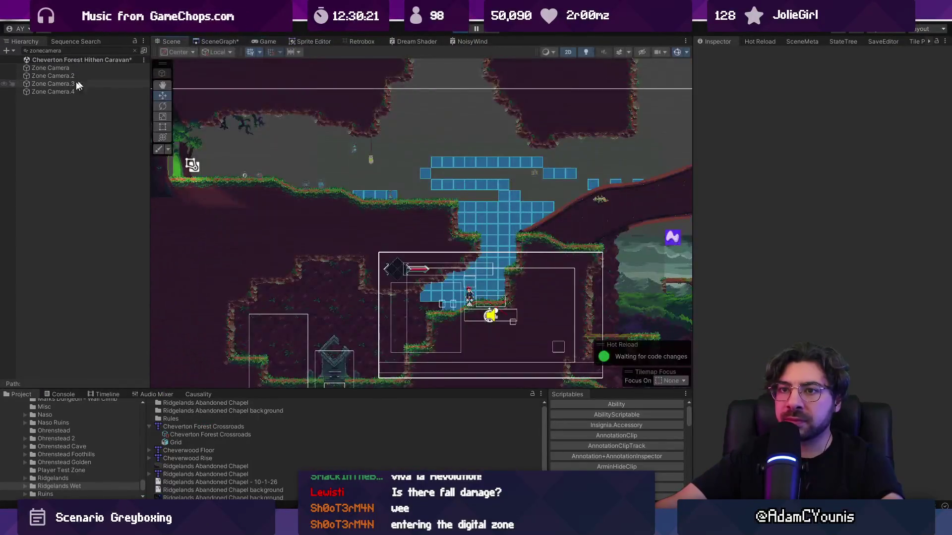
# Delete Zone Camera.3 from the Hierarchy and restart Play mode.
pyautogui.click(68, 92)
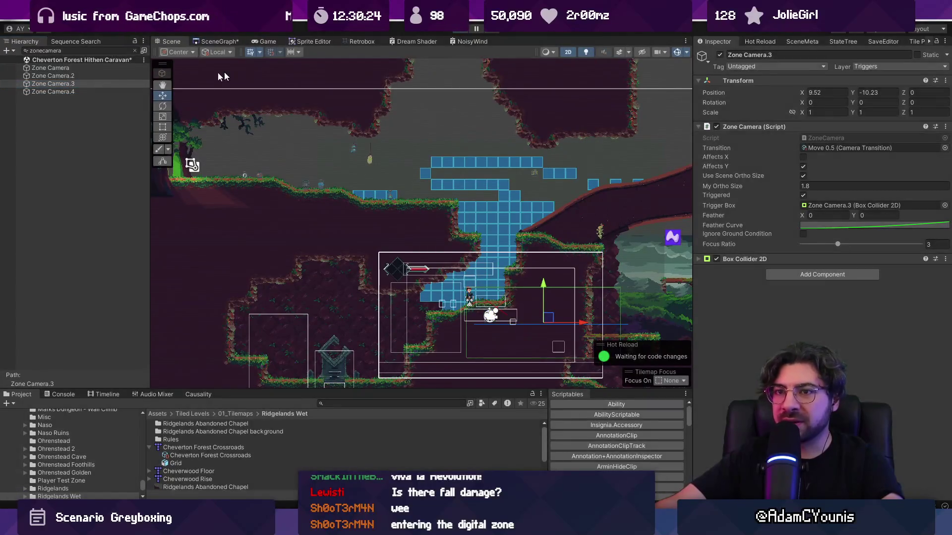
pyautogui.click(89, 85)
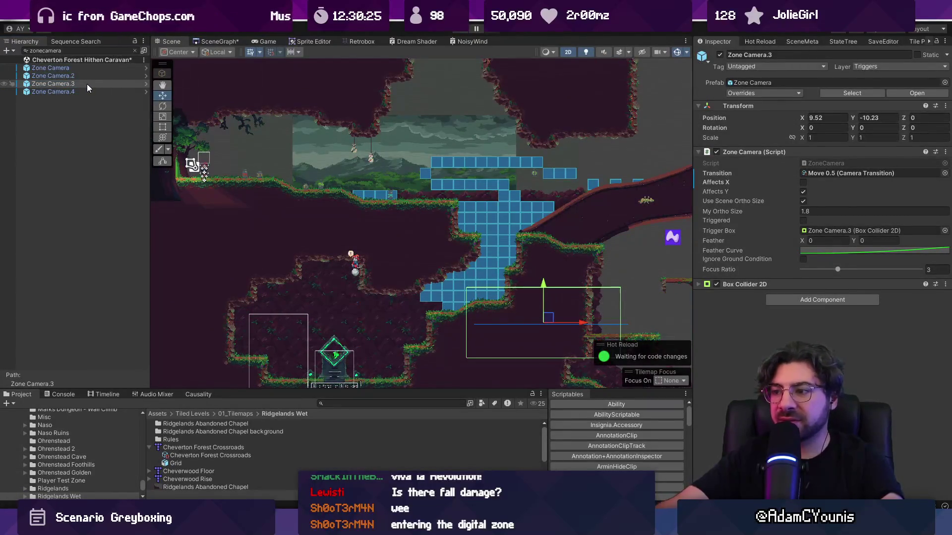
pyautogui.press('Delete')
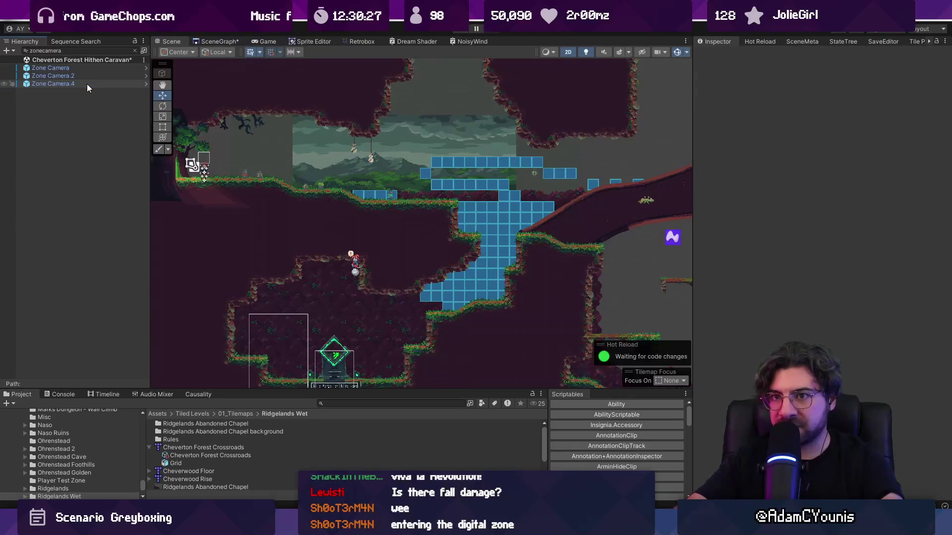
pyautogui.click(87, 84)
pyautogui.hotkey('ctrl', 'p')
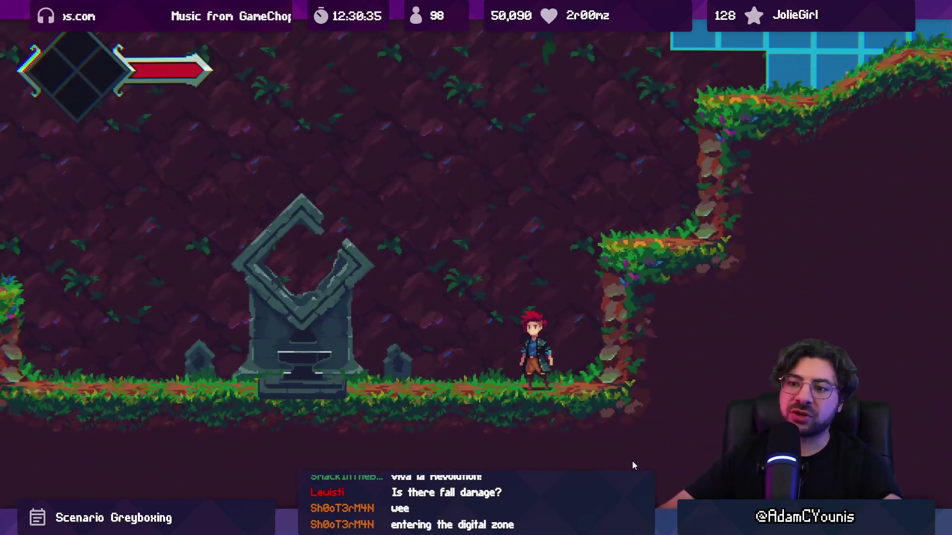
# Run from the forge statue up the grassy slope into the blue-grid shaft and back left.
pyautogui.press('Left')
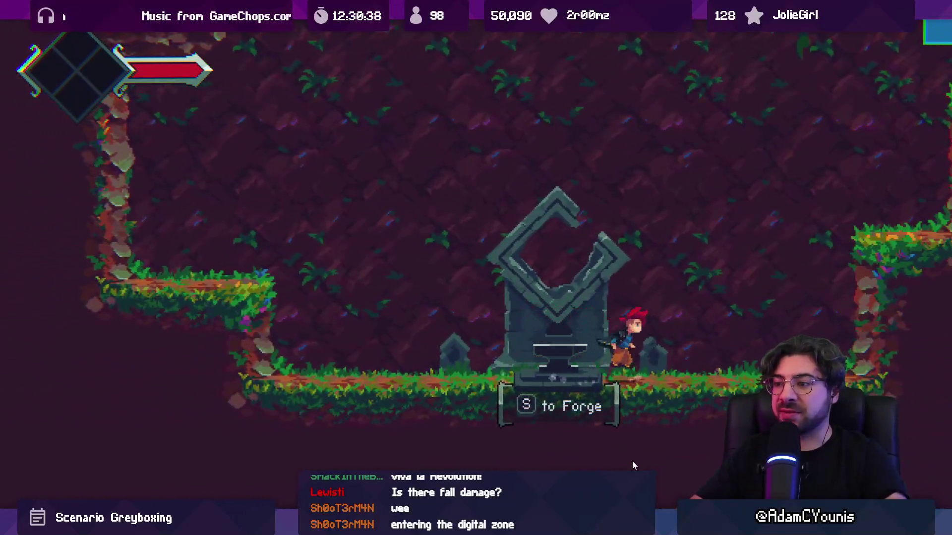
pyautogui.press('Right')
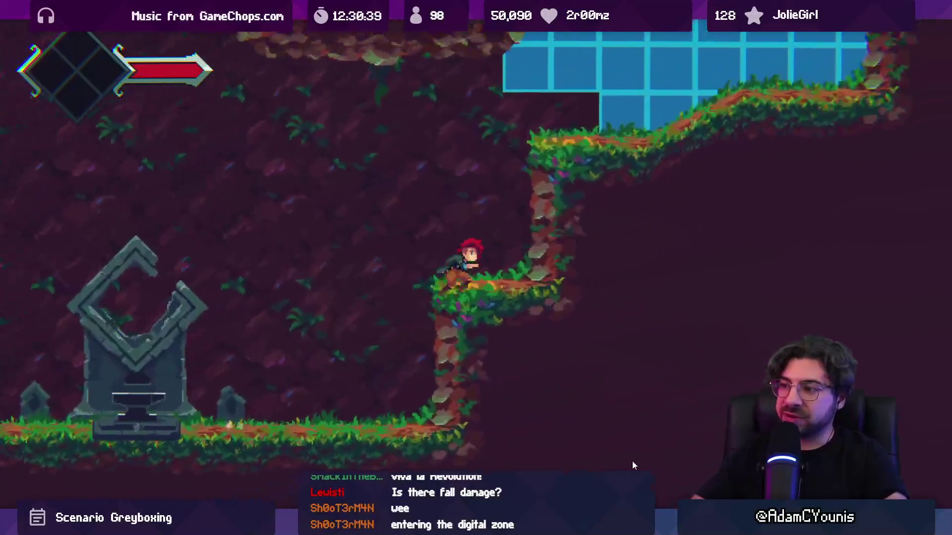
pyautogui.press('Right')
pyautogui.press('space')
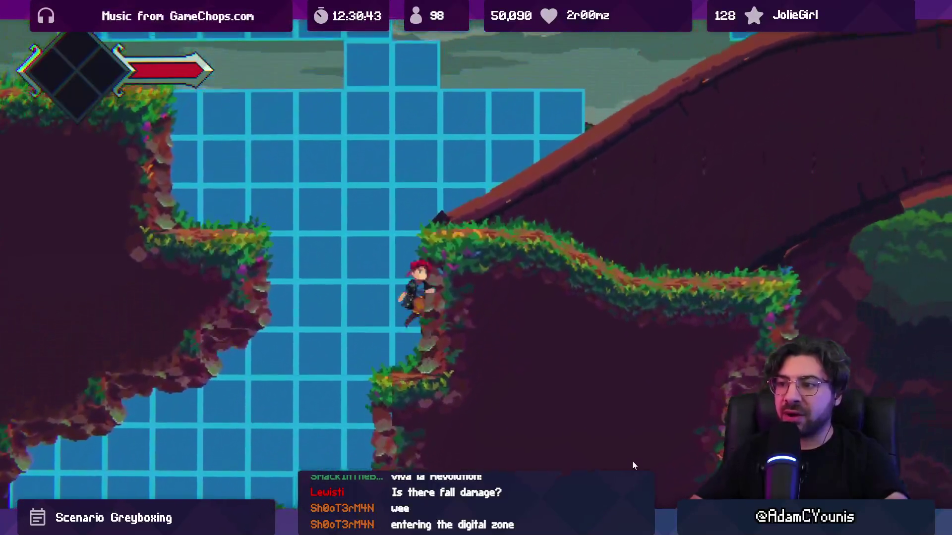
pyautogui.press('Left')
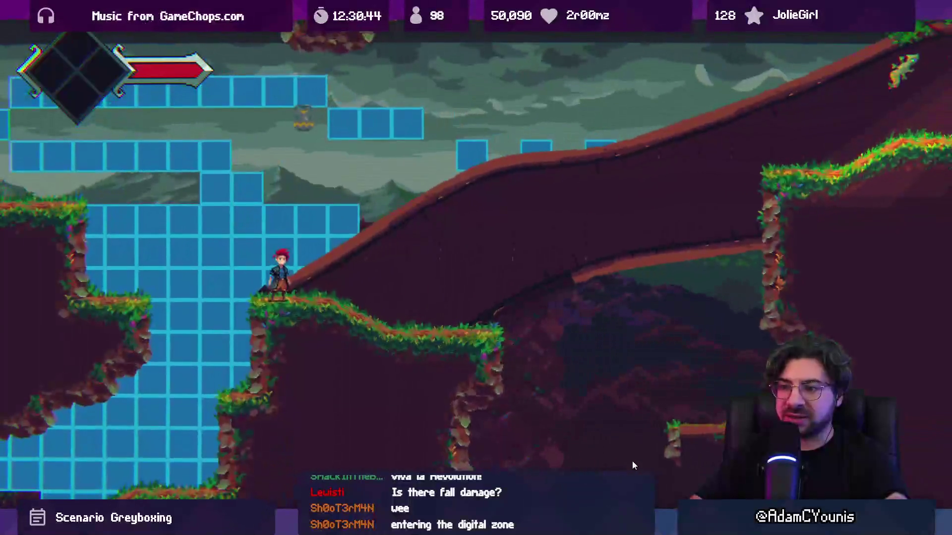
pyautogui.press('space')
pyautogui.press('Right')
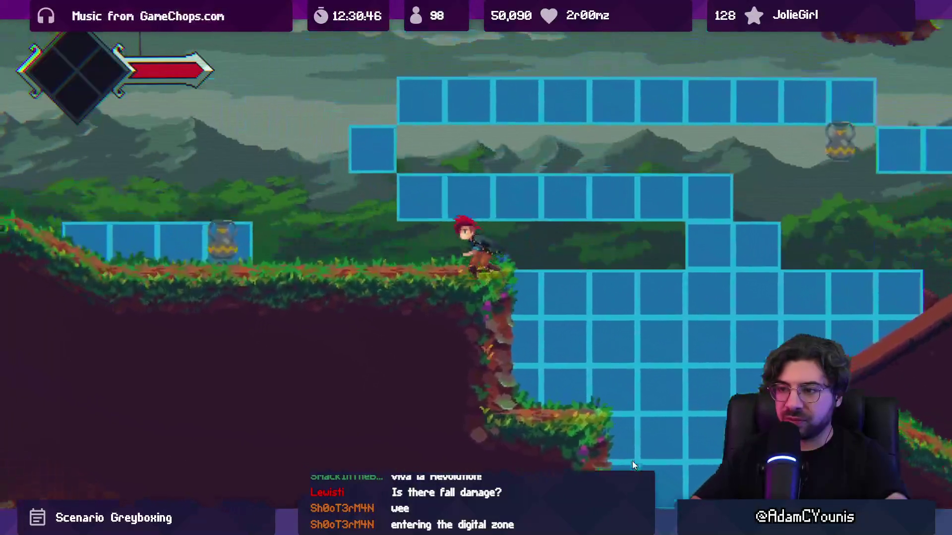
pyautogui.press('Left')
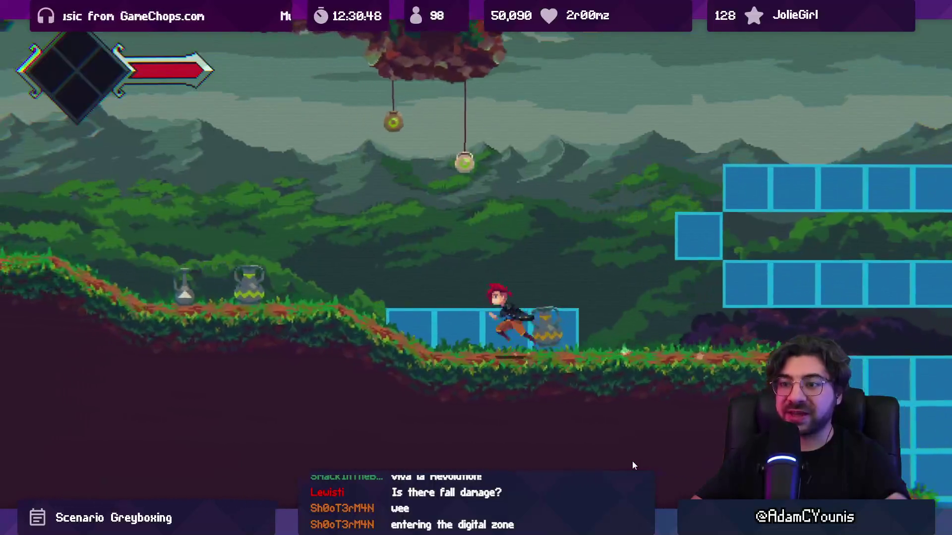
pyautogui.press('Left')
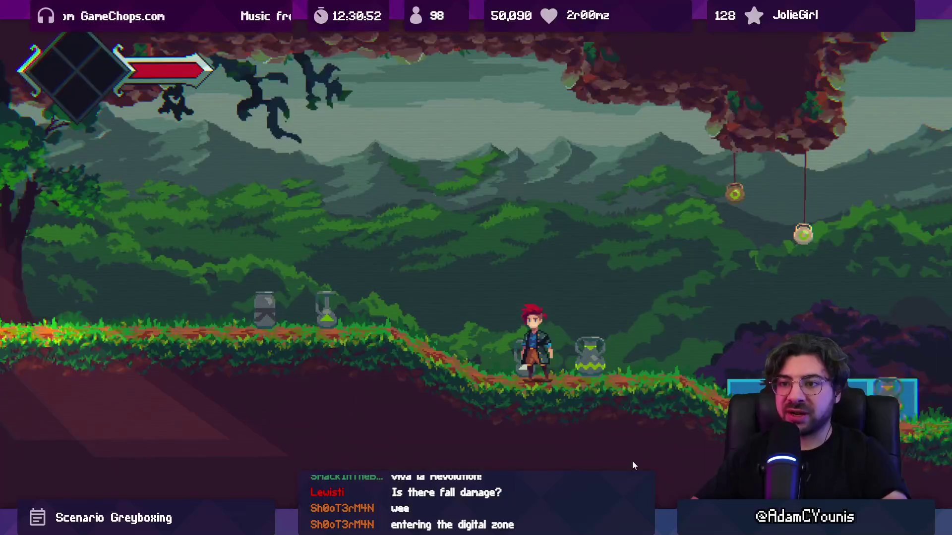
# Run right past the pots toward the blue blocks, then drop down the ledges to the statue.
pyautogui.press('Right')
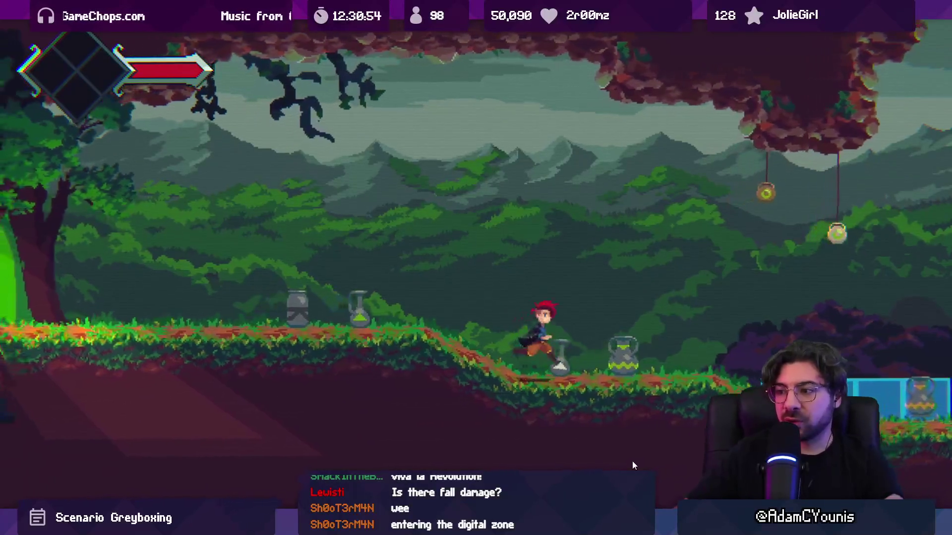
pyautogui.press('Right')
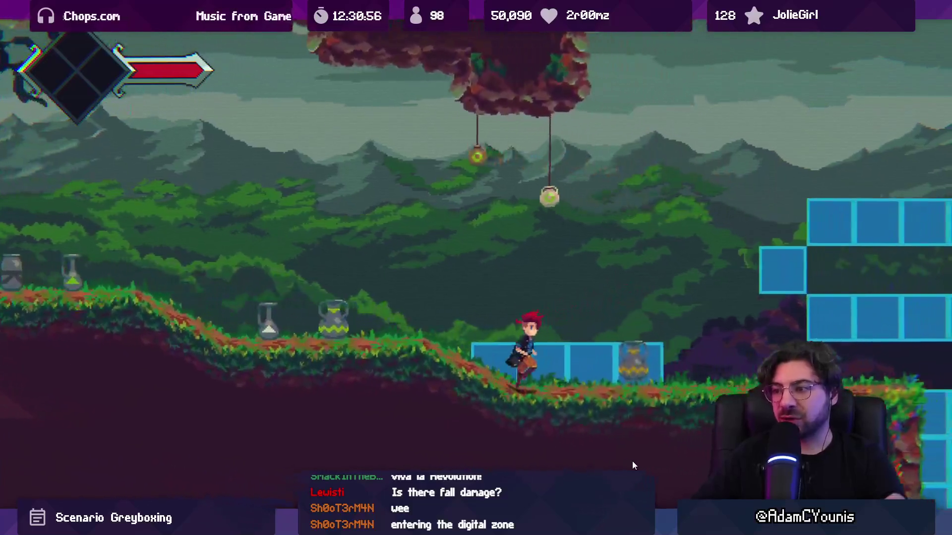
pyautogui.press('Right')
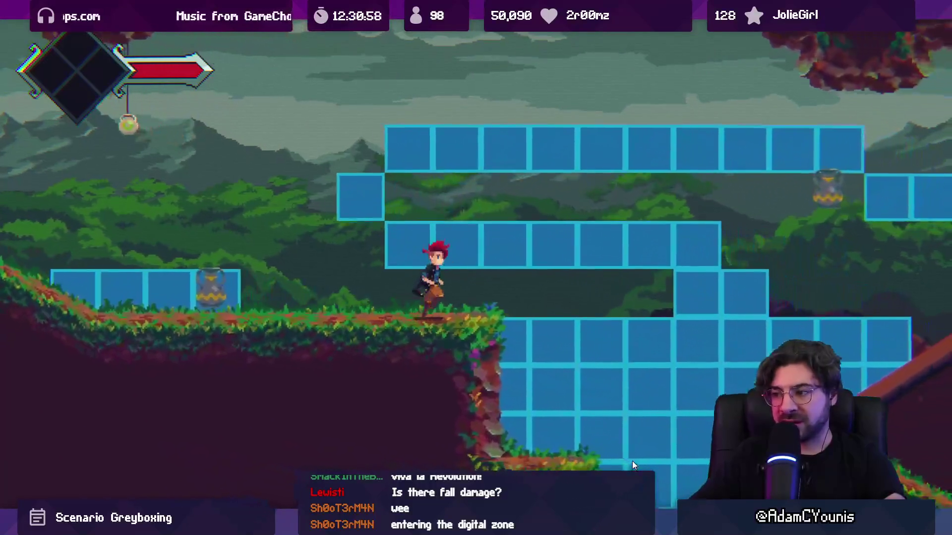
pyautogui.press('Right')
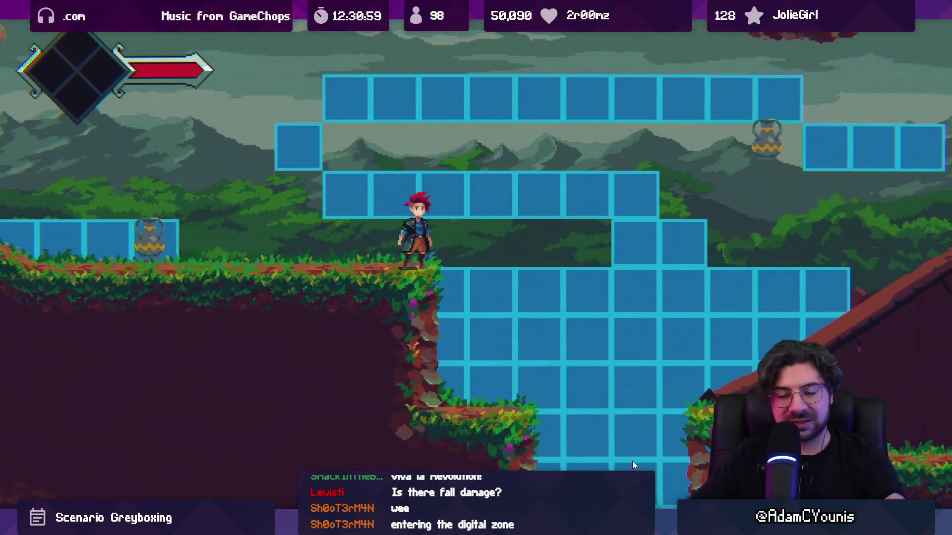
pyautogui.press('Right')
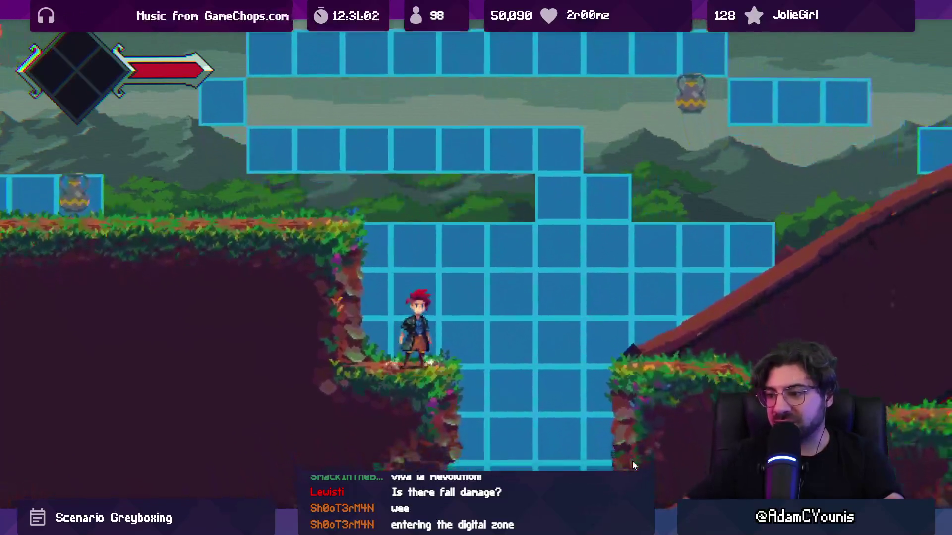
pyautogui.press('Right')
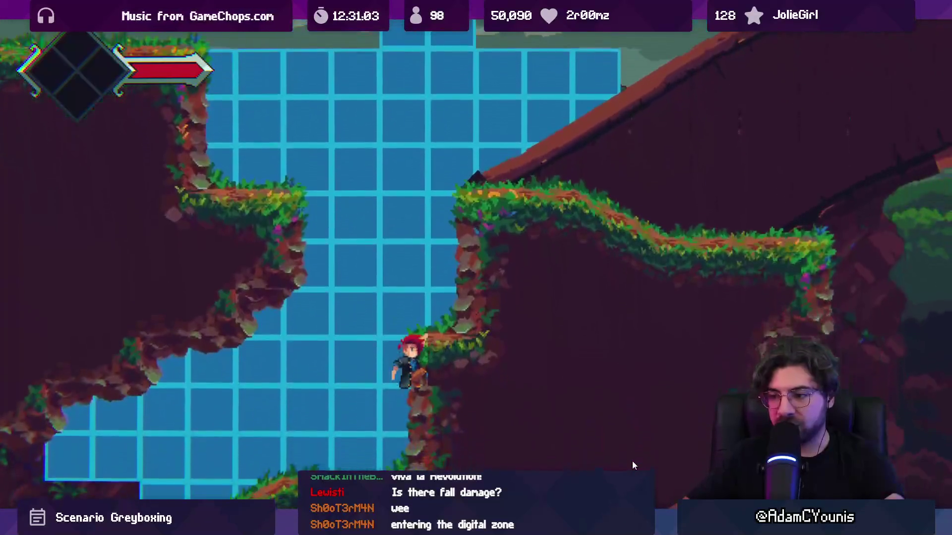
pyautogui.press('Left')
pyautogui.press('Left')
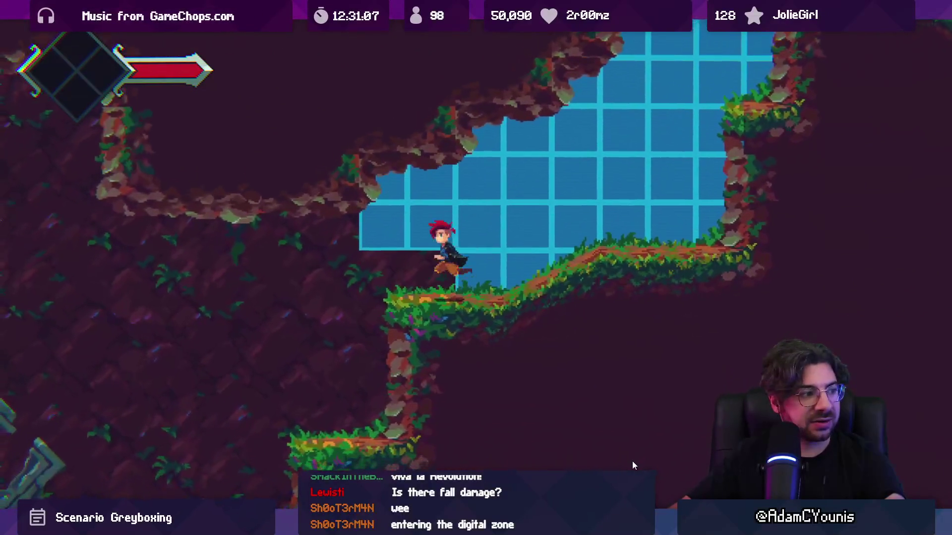
pyautogui.press('Left')
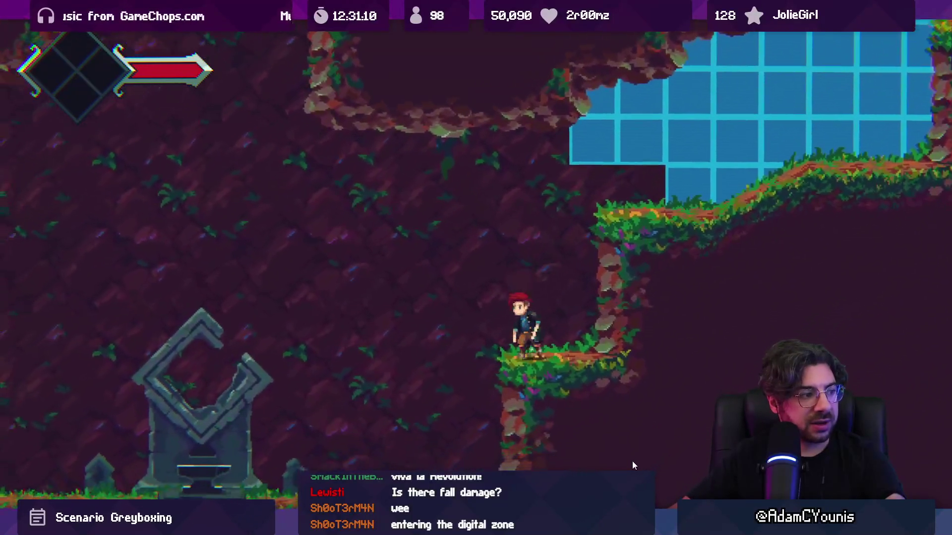
pyautogui.press('Left')
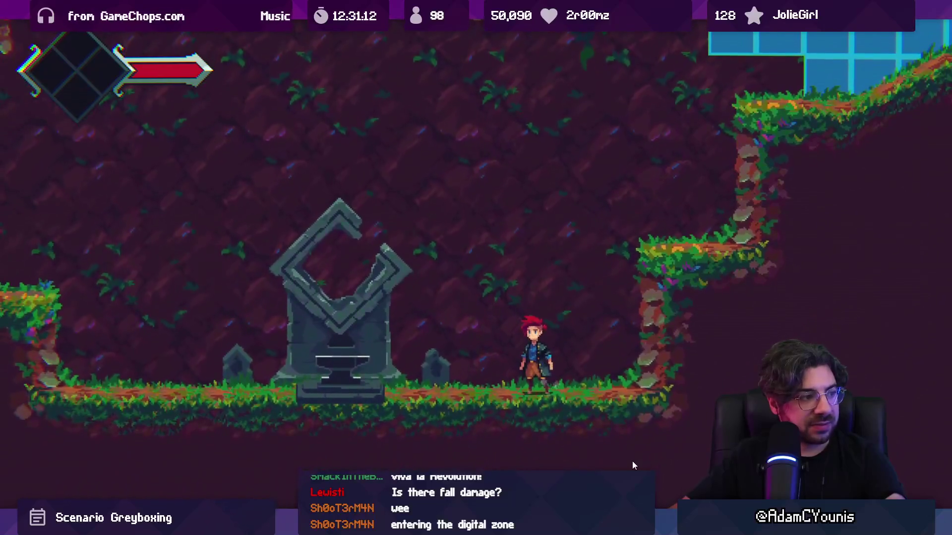
# Jump up the successive ledges toward the upper right and swing the sword.
pyautogui.press('Right')
pyautogui.press('space')
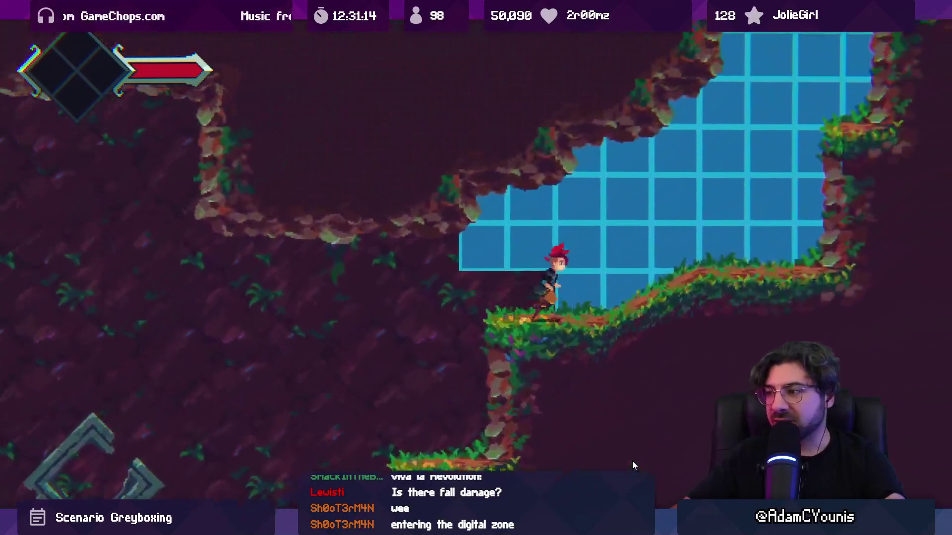
pyautogui.press('space')
pyautogui.press('Right')
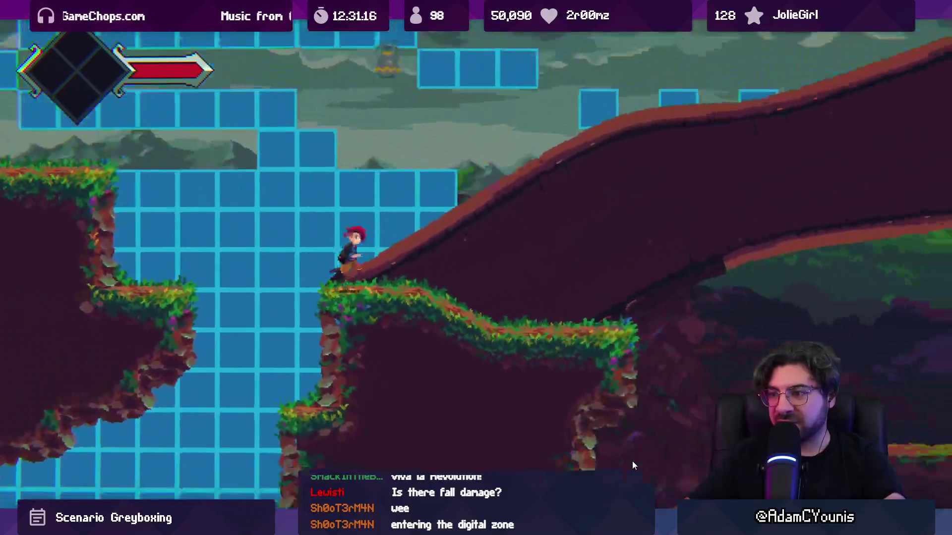
pyautogui.press('Right')
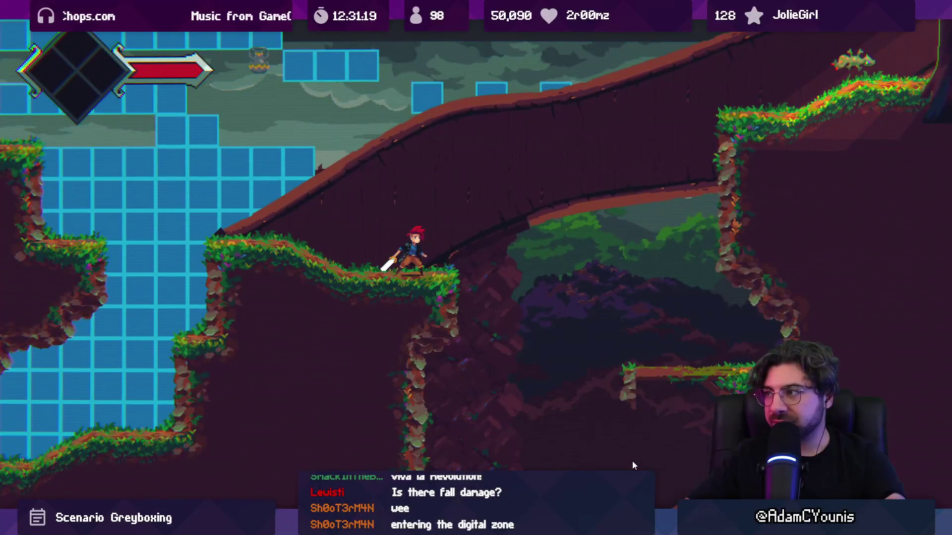
# Jump around the ledges, climb the upper-right slope, and run back down past the lizard.
pyautogui.press('space')
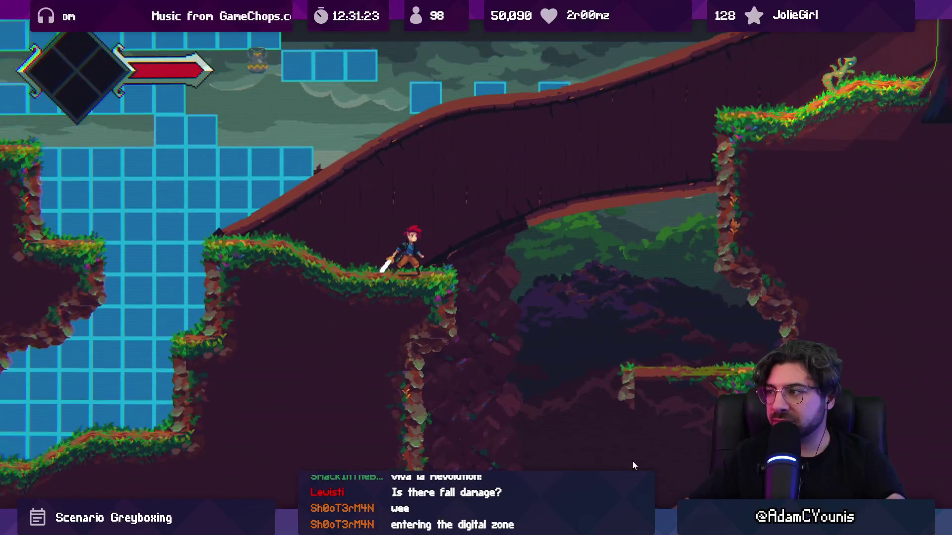
pyautogui.press('space')
pyautogui.press('Left')
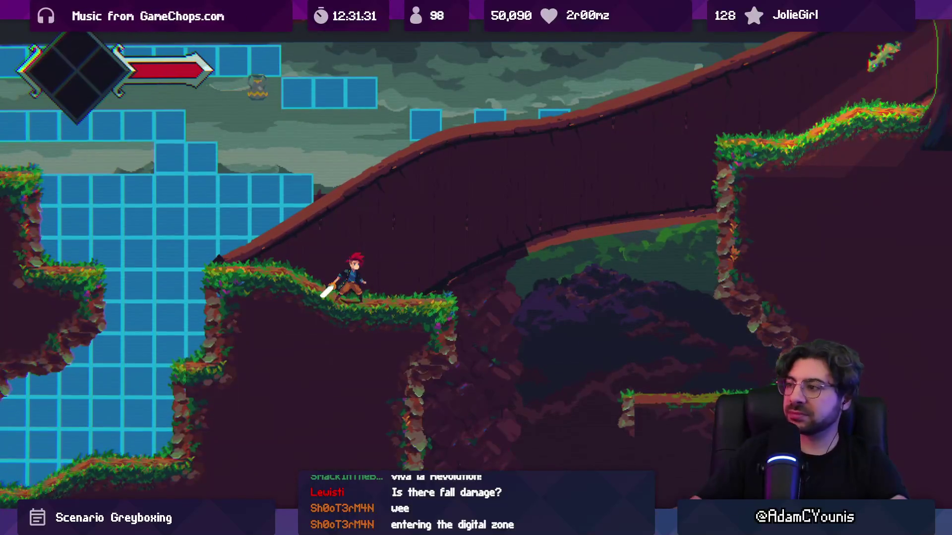
pyautogui.click(742, 124)
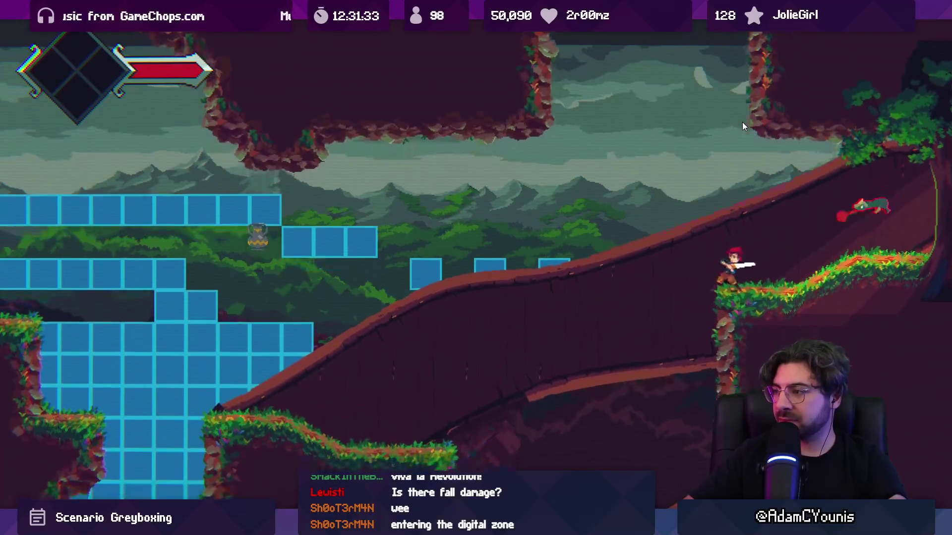
pyautogui.press('Right')
pyautogui.click(743, 126)
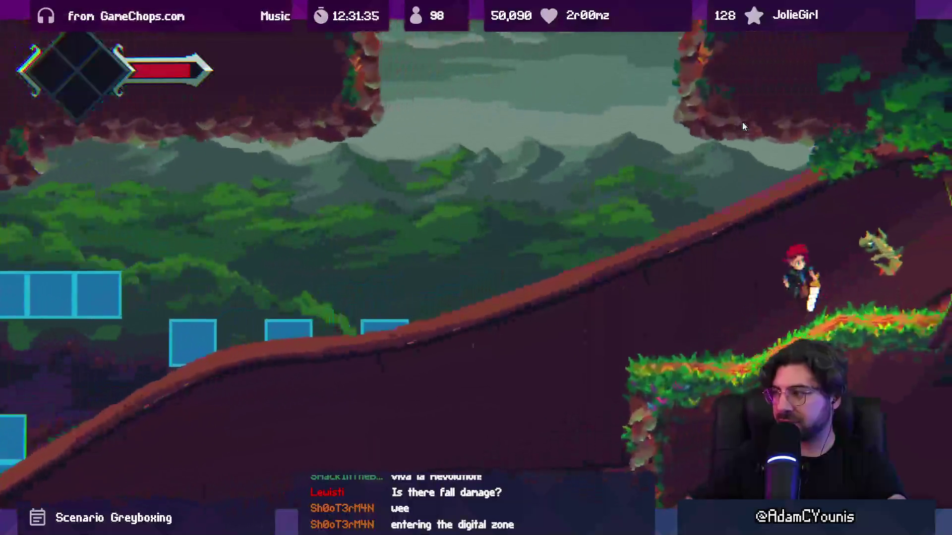
pyautogui.press('Right')
pyautogui.press('Left')
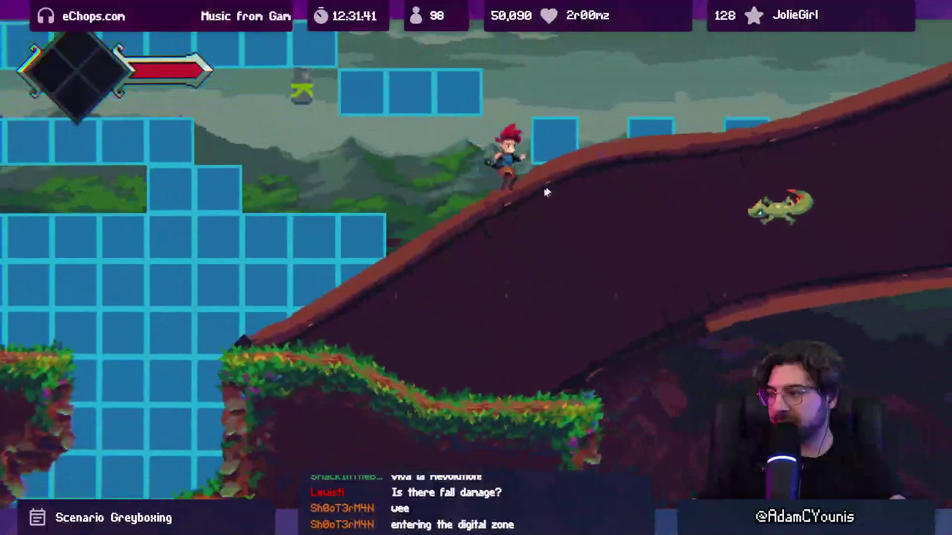
pyautogui.press('Left')
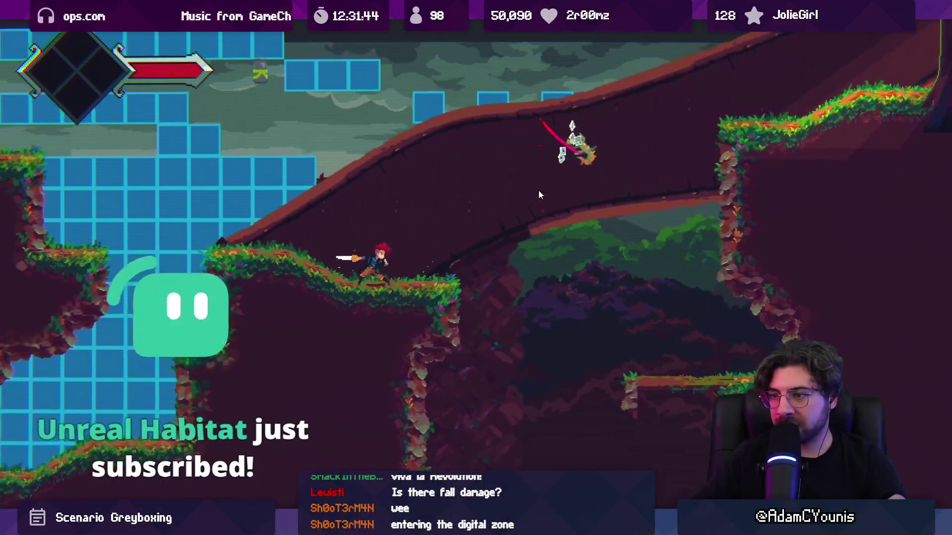
# Finish the enemy, drop into the shrine cave, and climb toward the blue digital zone.
pyautogui.press('x')
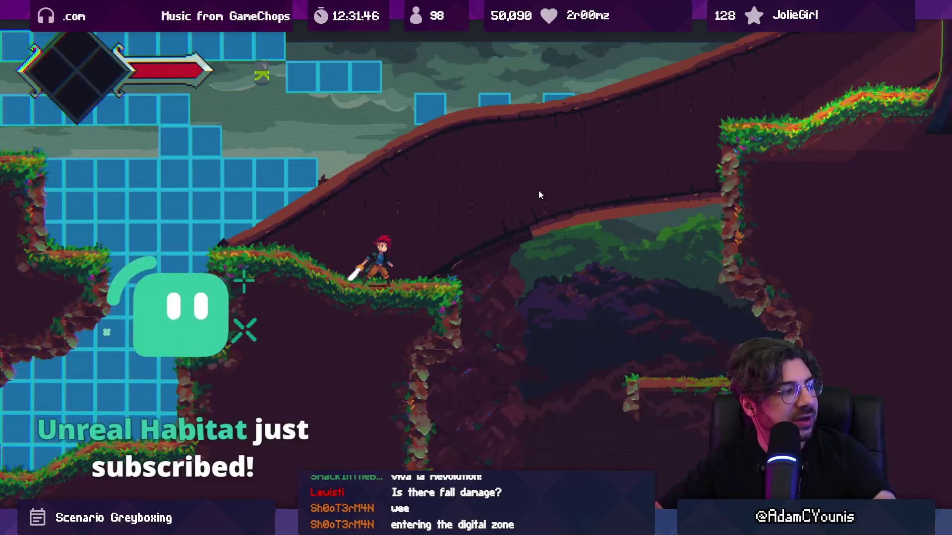
pyautogui.press('Left')
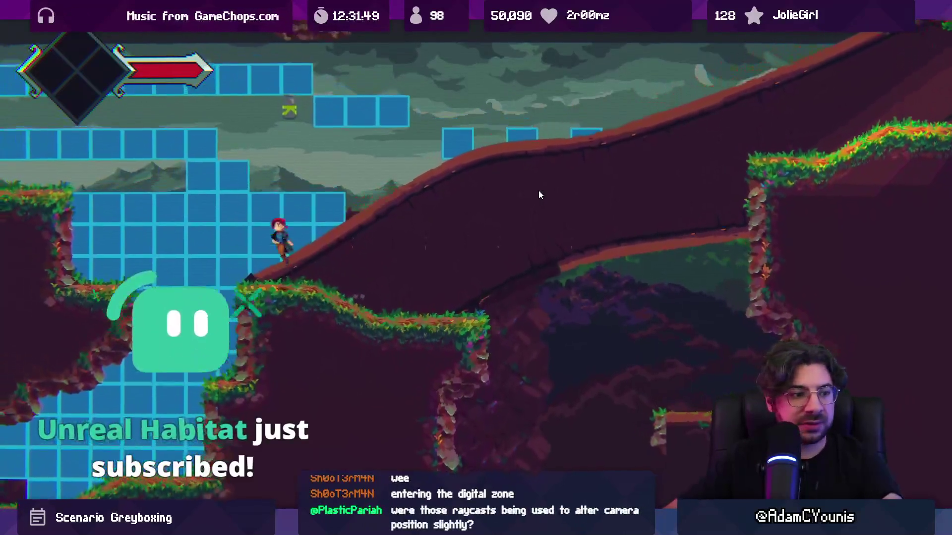
pyautogui.press('Right')
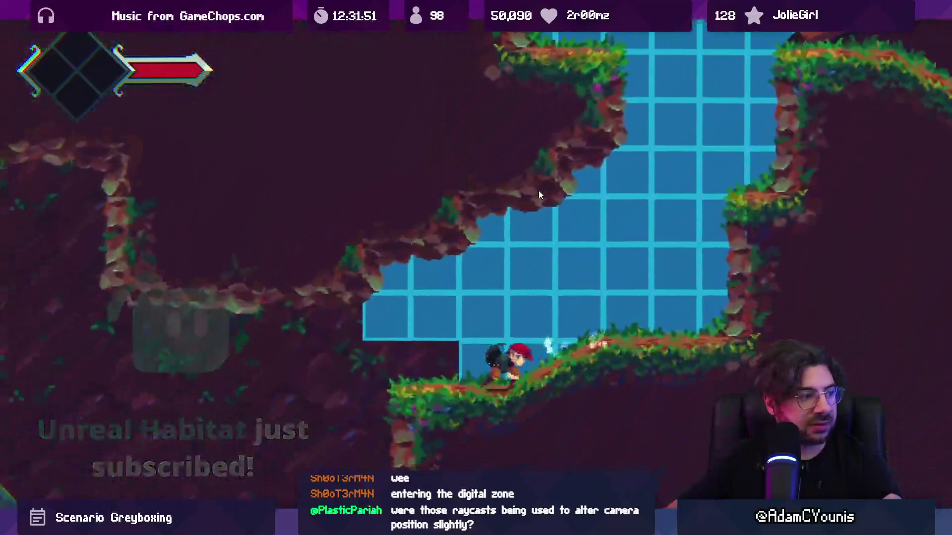
pyautogui.press('Left')
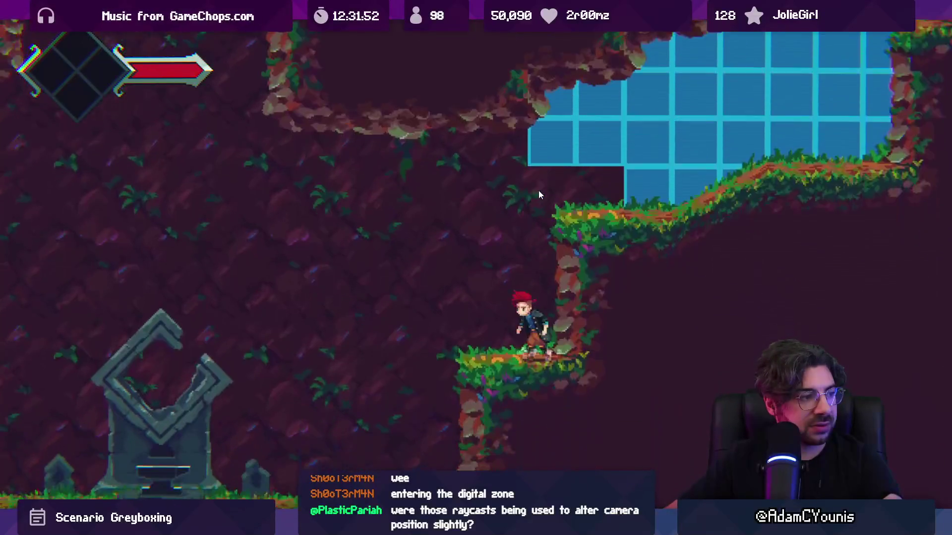
pyautogui.press('Left')
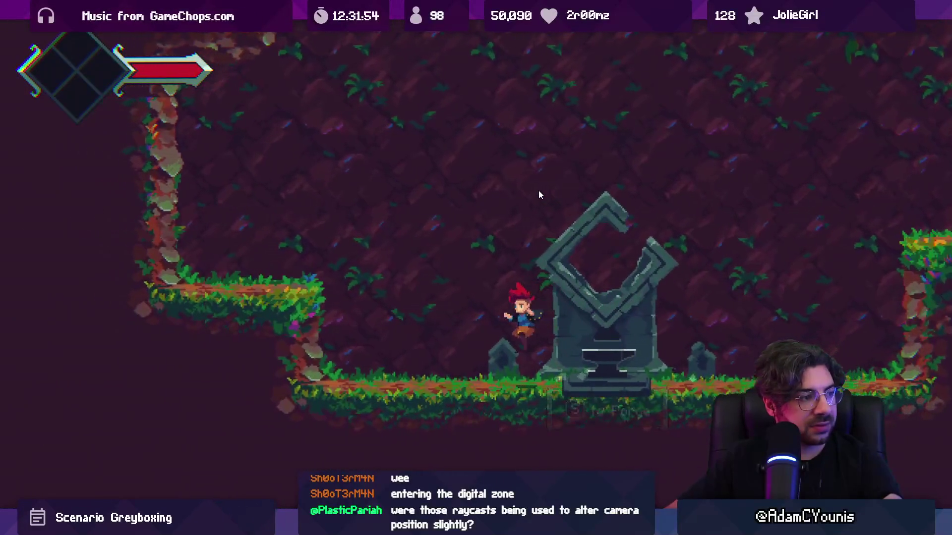
pyautogui.press('Right')
pyautogui.press('Right')
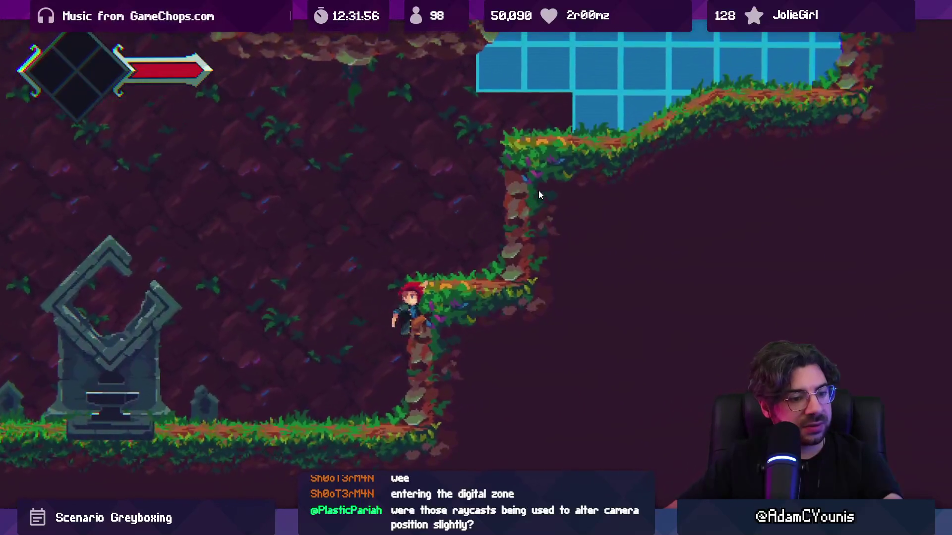
pyautogui.press('Right')
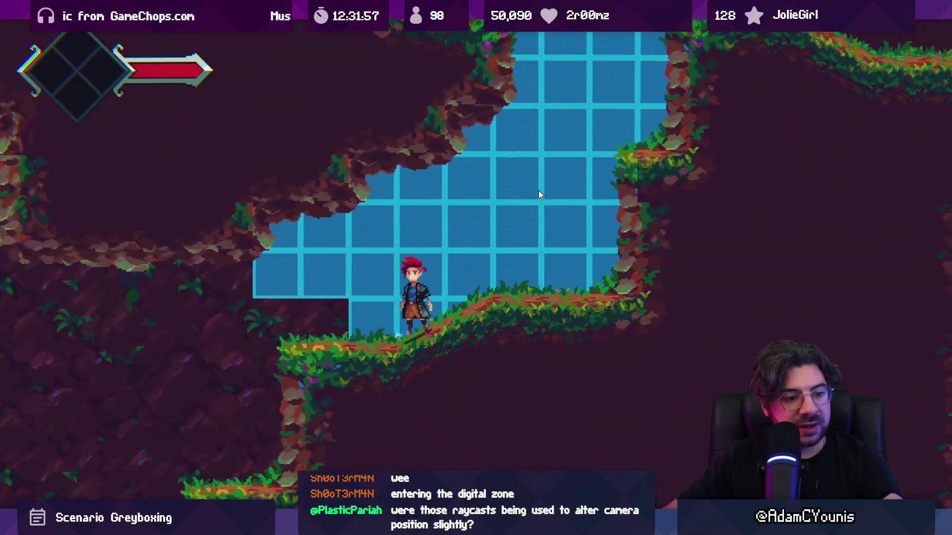
# Exit the maximized game, show the Scene view, and frame the ActionCamera.
pyautogui.hotkey('shift', 'space')
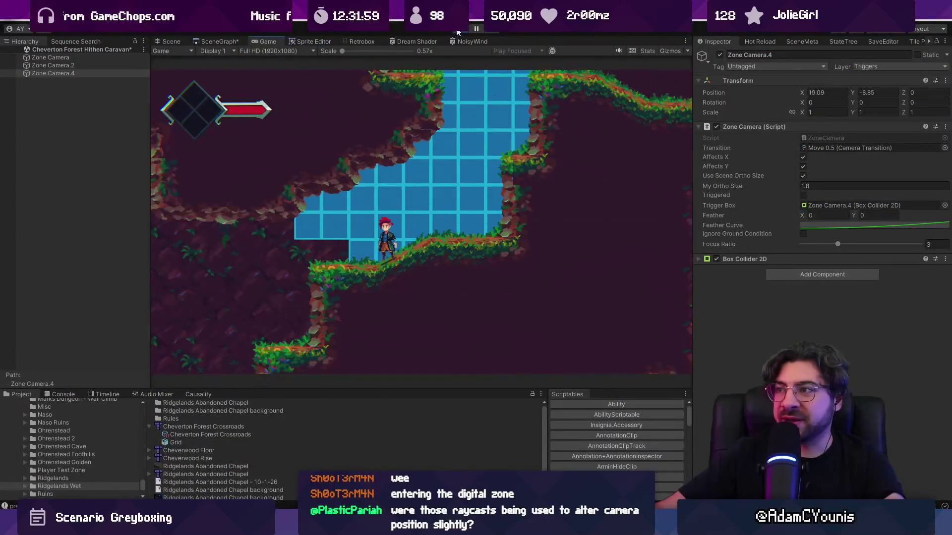
pyautogui.click(172, 42)
pyautogui.write('platformcamera')
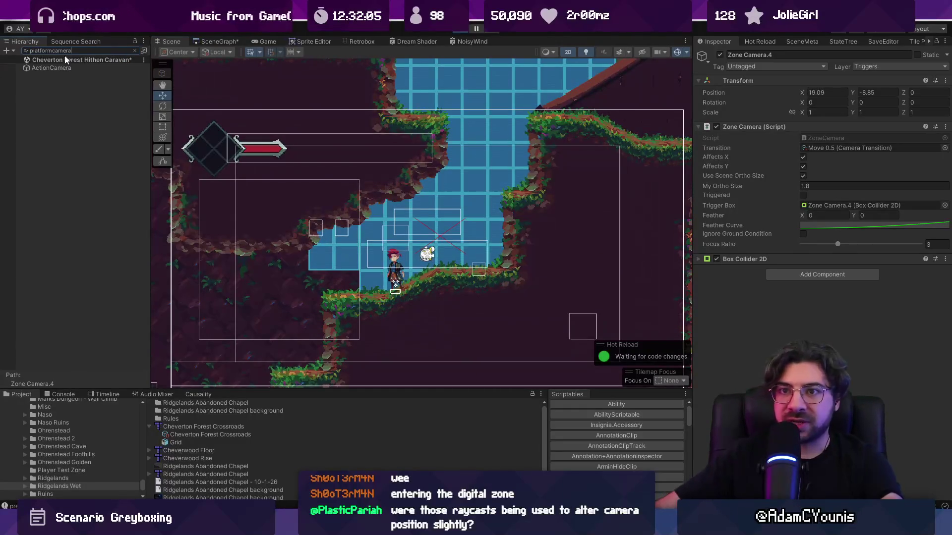
pyautogui.doubleClick(51, 68)
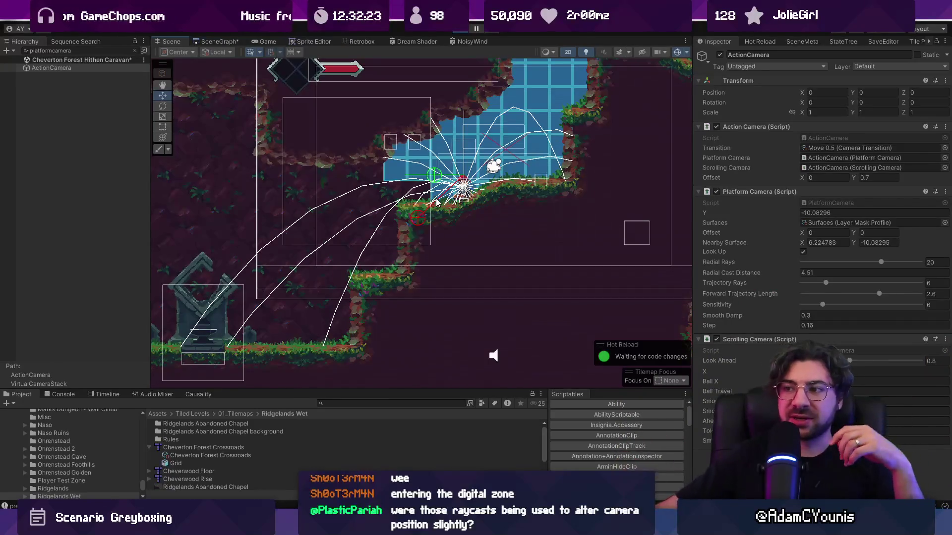
# Zoom around the ActionCamera's raycast gizmos, dock the Game view as its own panel, and restore the editor layout.
pyautogui.scroll(3, 436, 202)
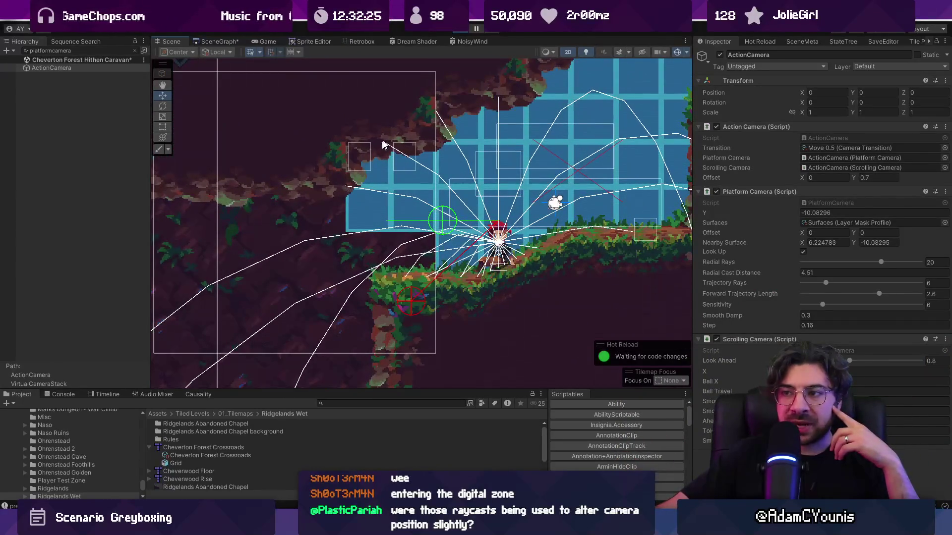
pyautogui.scroll(-1, 500, 116)
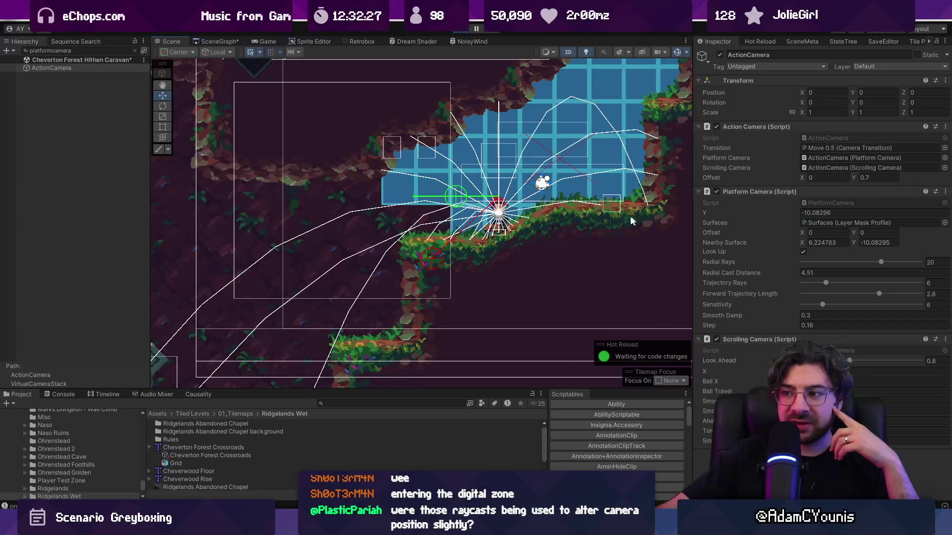
pyautogui.scroll(-2, 353, 234)
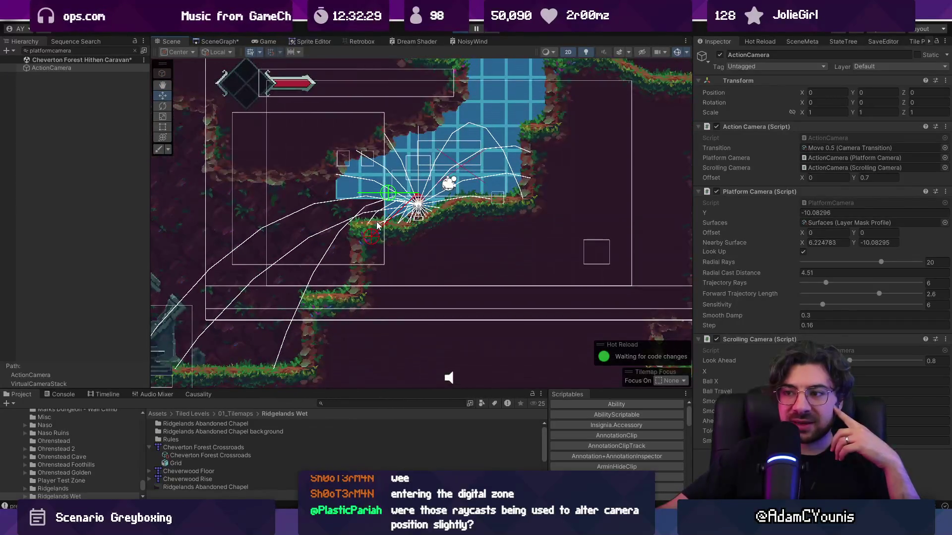
pyautogui.scroll(2, 377, 226)
pyautogui.scroll(-3, 369, 238)
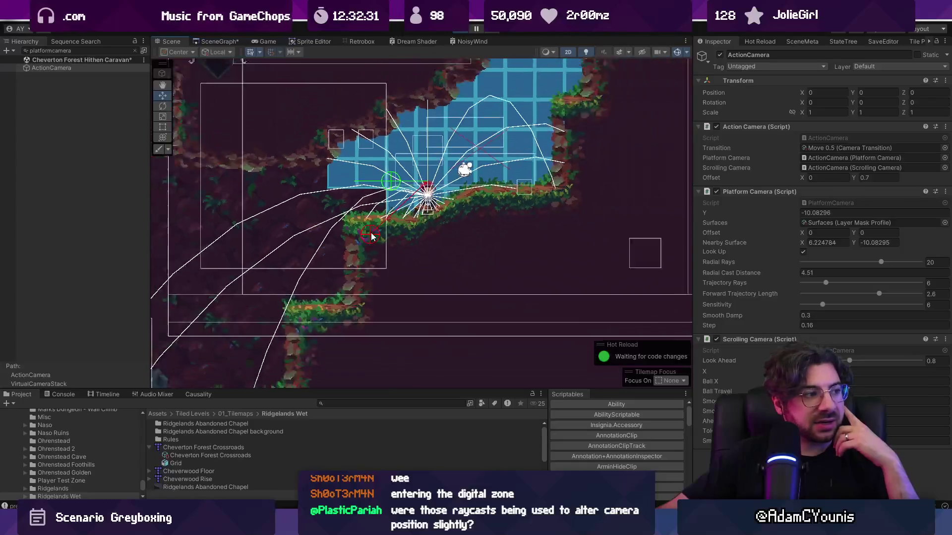
pyautogui.scroll(-1, 374, 236)
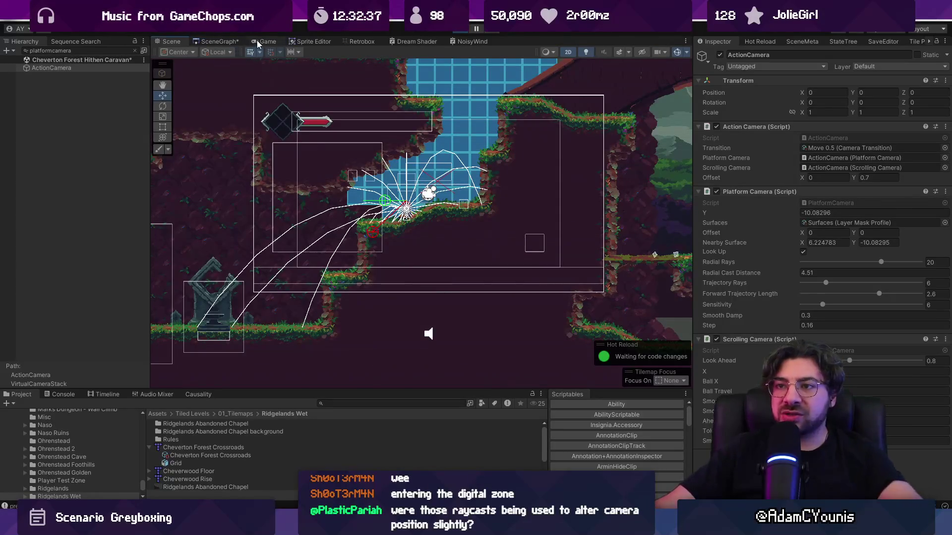
pyautogui.moveTo(257, 44)
pyautogui.mouseDown()
pyautogui.moveTo(713, 70)
pyautogui.moveTo(760, 124)
pyautogui.mouseUp()
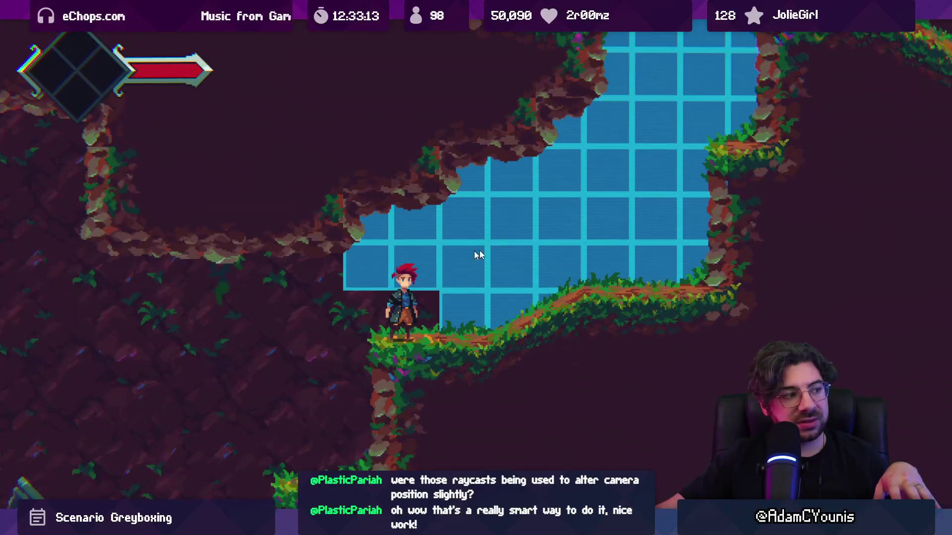
pyautogui.hotkey('shift', 'space')
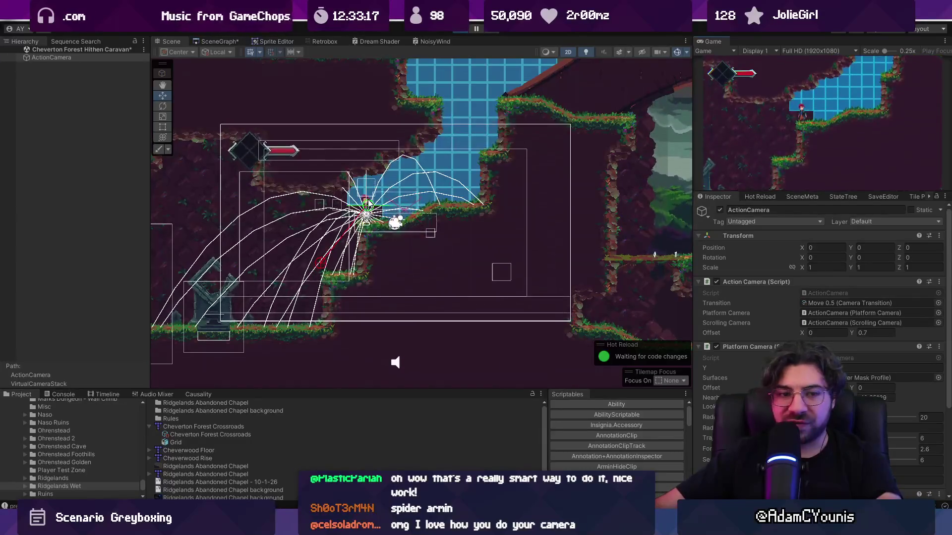
# Leave the maximized Game view, stop play mode, and switch to the level map in Tiled.
pyautogui.scroll(4, 369, 203)
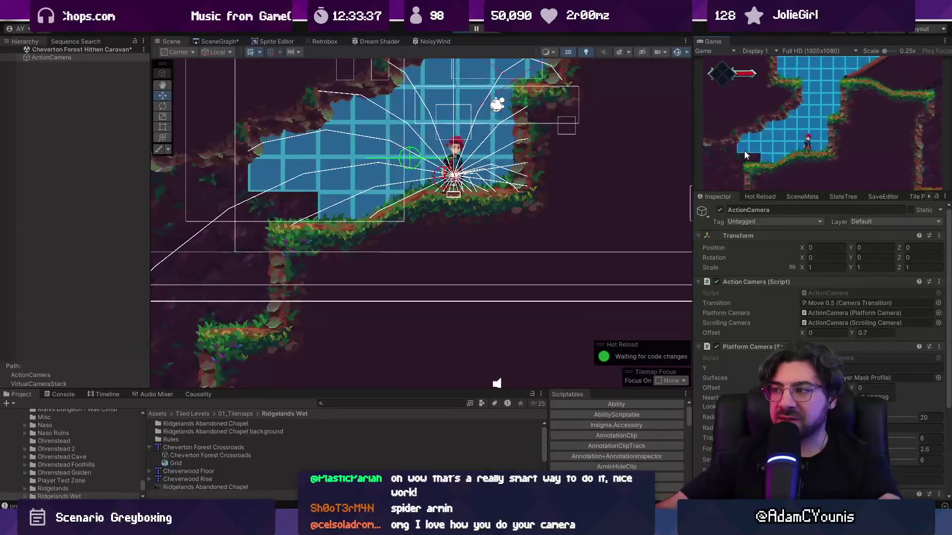
pyautogui.scroll(-5, 401, 191)
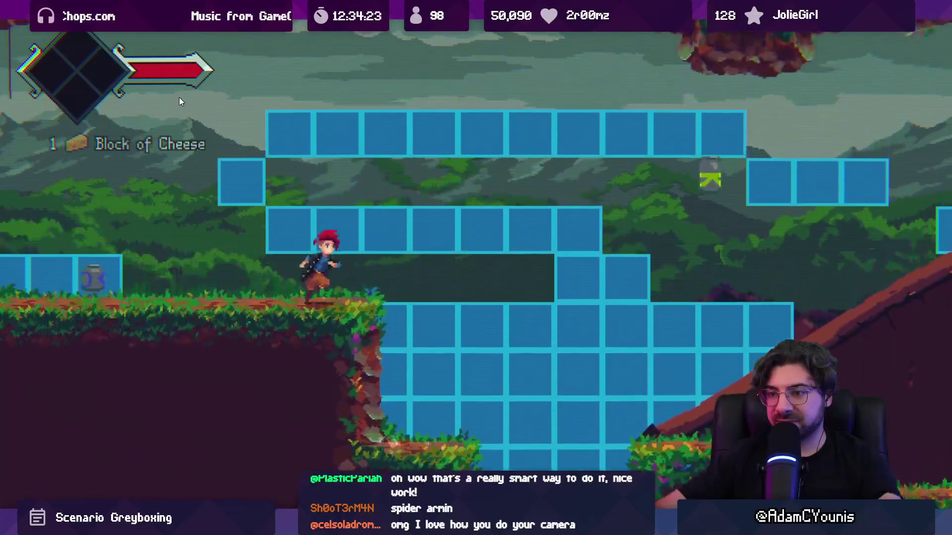
pyautogui.hotkey('shift', 'space')
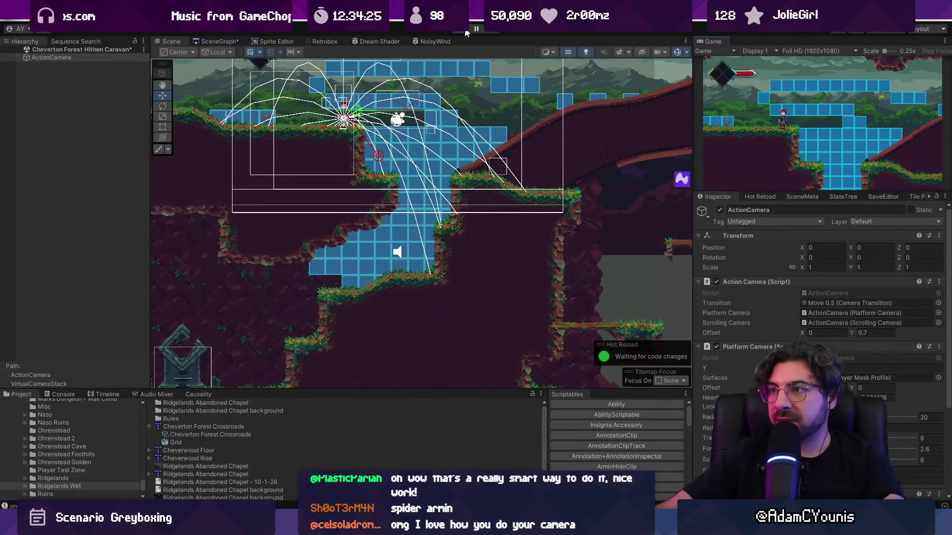
pyautogui.click(465, 32)
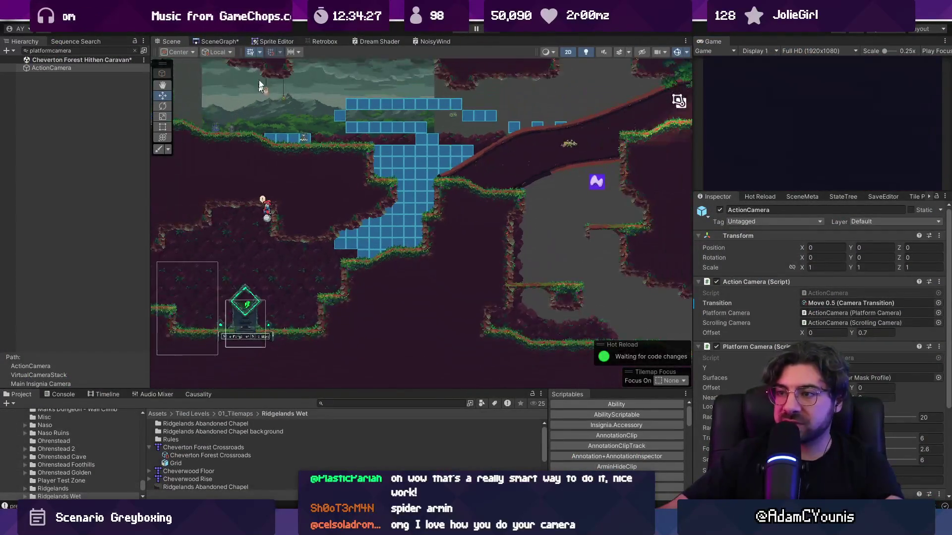
pyautogui.scroll(3, 412, 159)
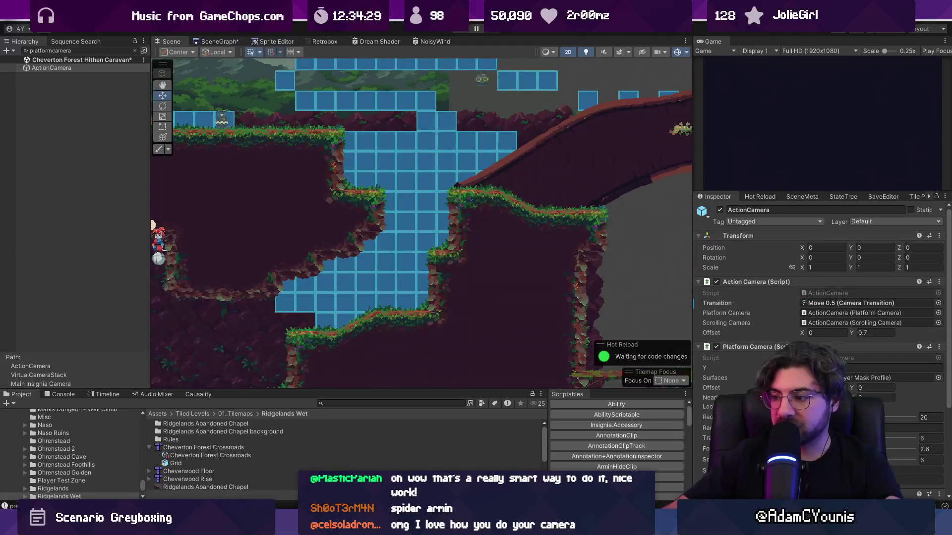
pyautogui.hotkey('alt', 'Tab')
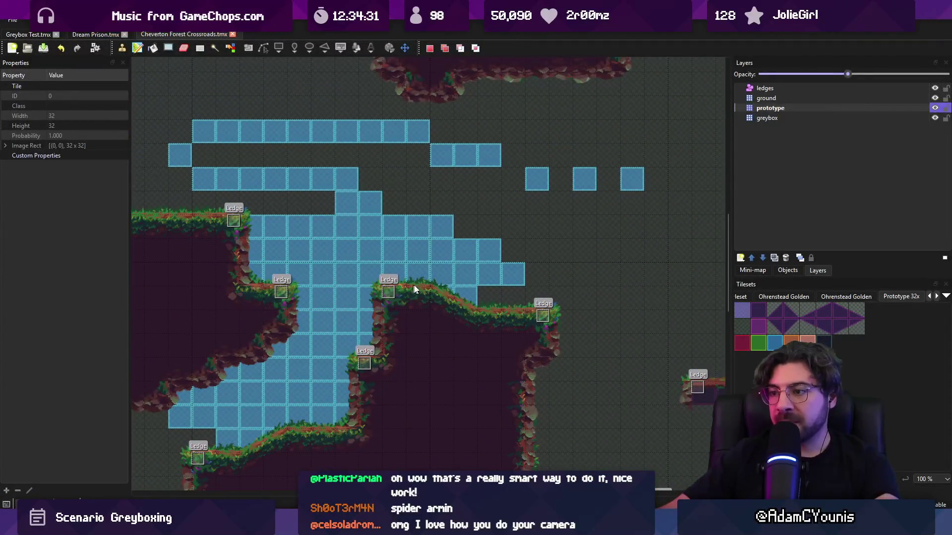
# Check the prototype tile layer's properties in Tiled, then return to Unity.
pyautogui.scroll(-2, 444, 279)
pyautogui.scroll(2, 445, 279)
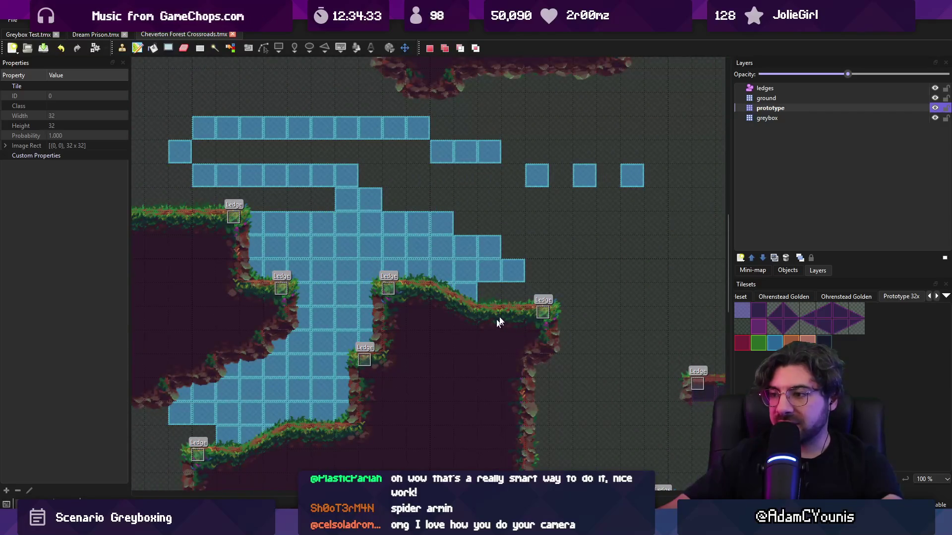
pyautogui.click(773, 108)
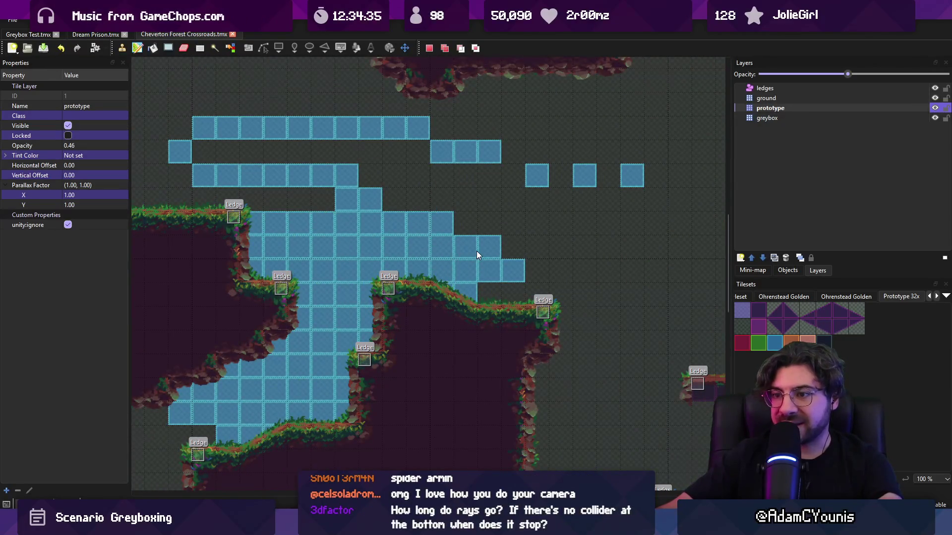
pyautogui.scroll(-1, 477, 253)
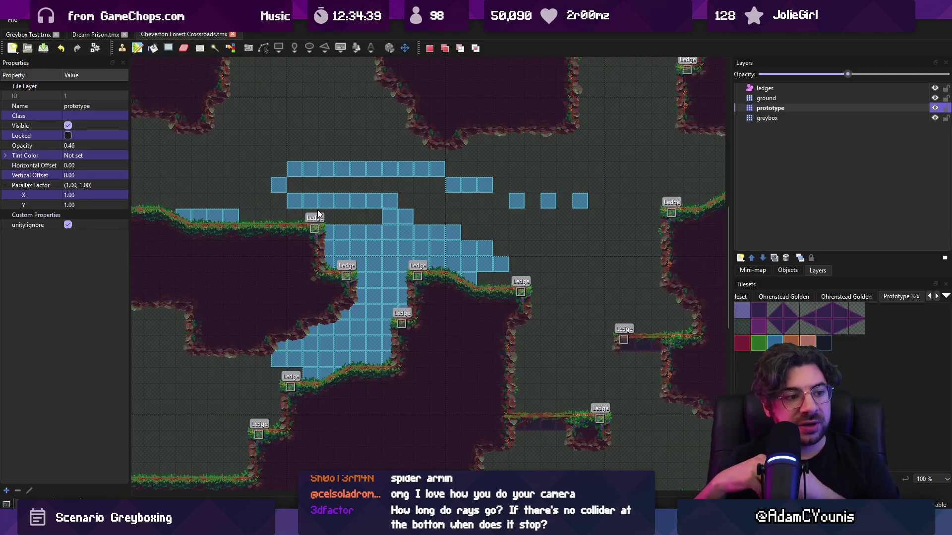
pyautogui.hotkey('alt', 'Tab')
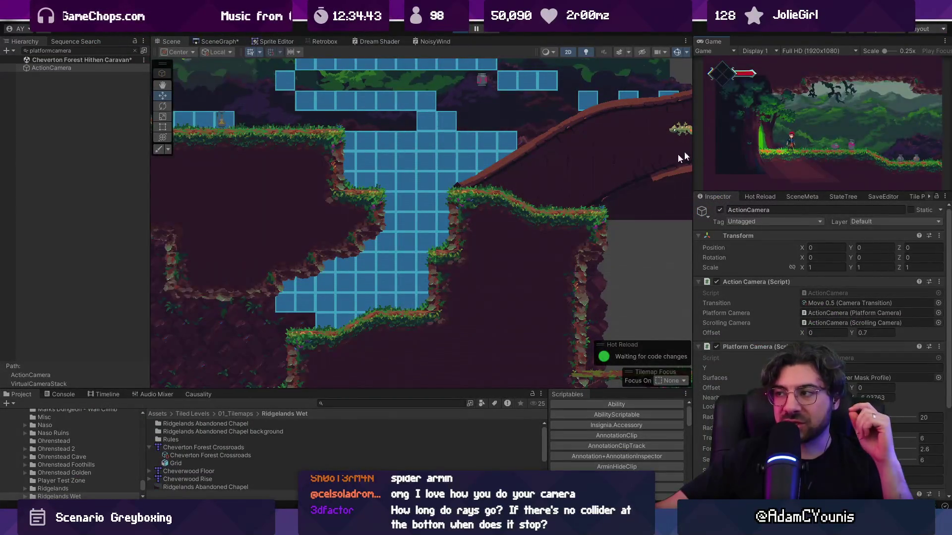
# Pan the Scene view to the right of the character and inspect the Letterbox Mask object.
pyautogui.scroll(-3, 338, 159)
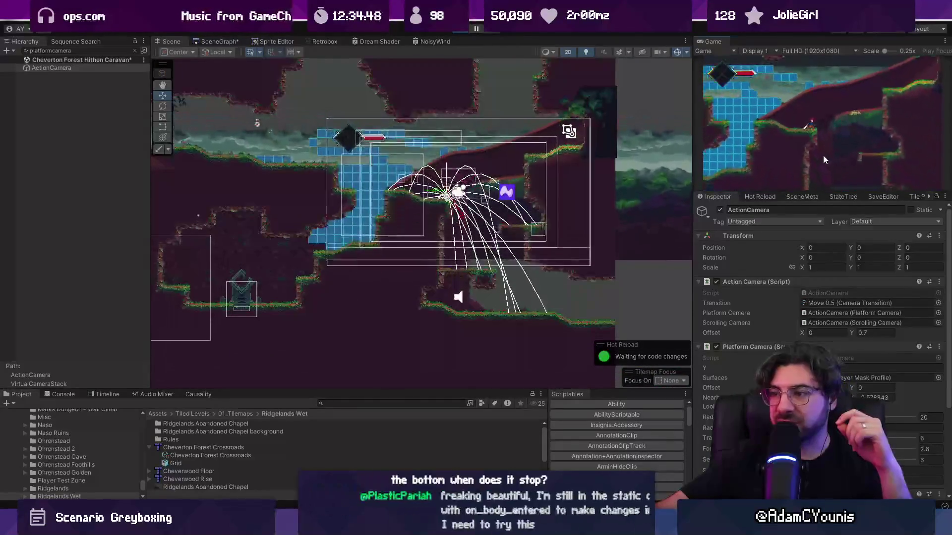
pyautogui.scroll(3, 600, 313)
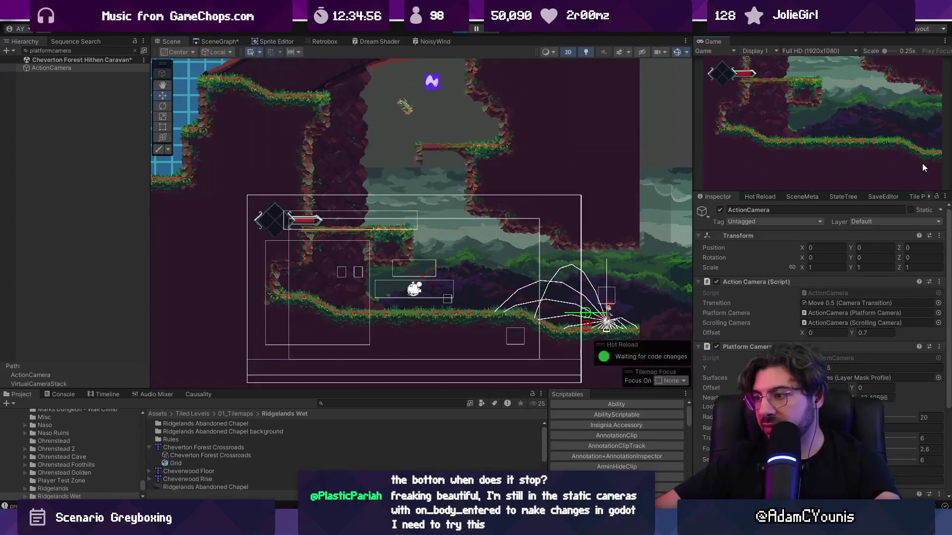
pyautogui.moveTo(640, 354); pyautogui.dragTo(324, 167)
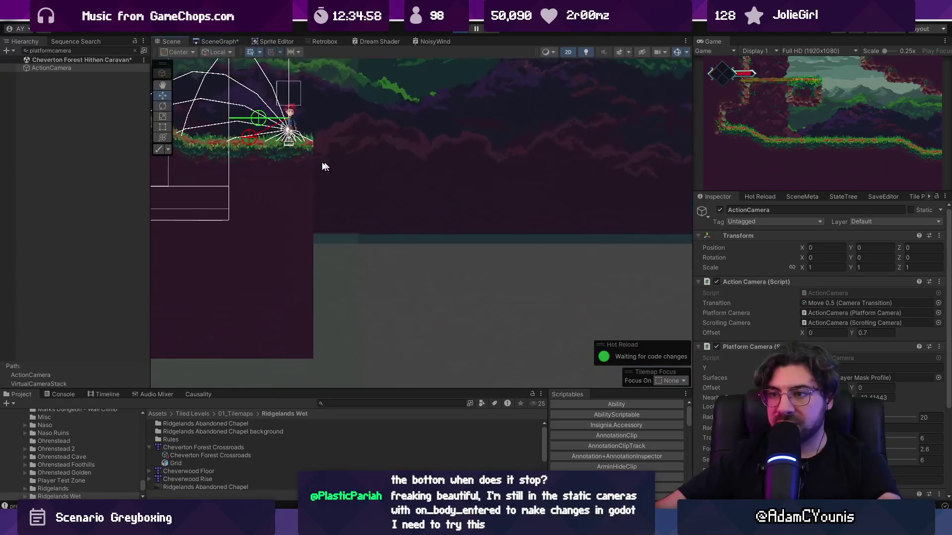
pyautogui.scroll(2, 323, 166)
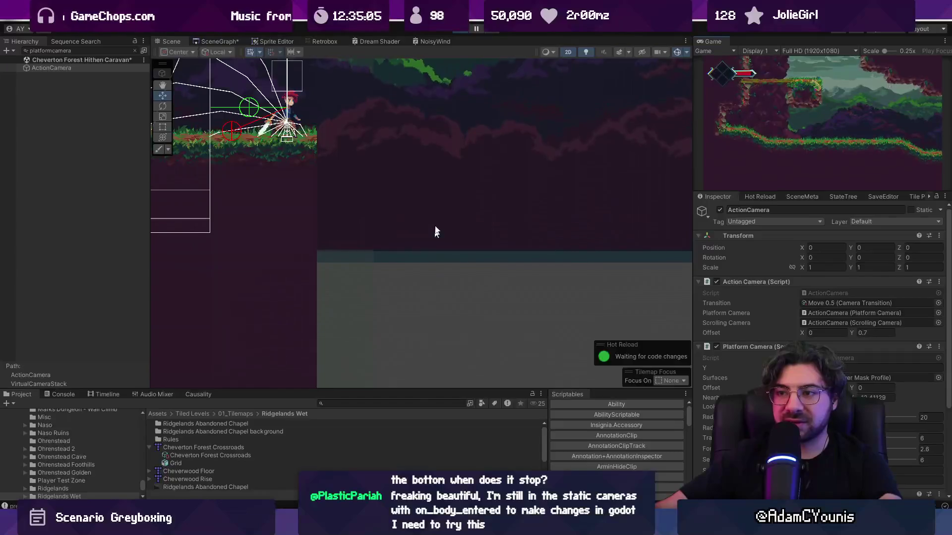
pyautogui.scroll(-5, 435, 232)
pyautogui.click(263, 88)
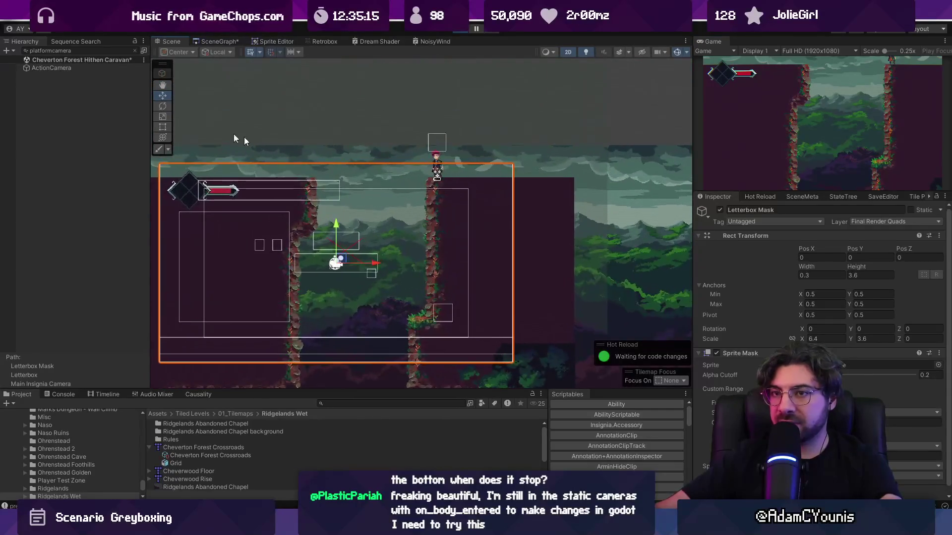
# Review ActionCamera's settings and make the character jump in the running game.
pyautogui.click(51, 68)
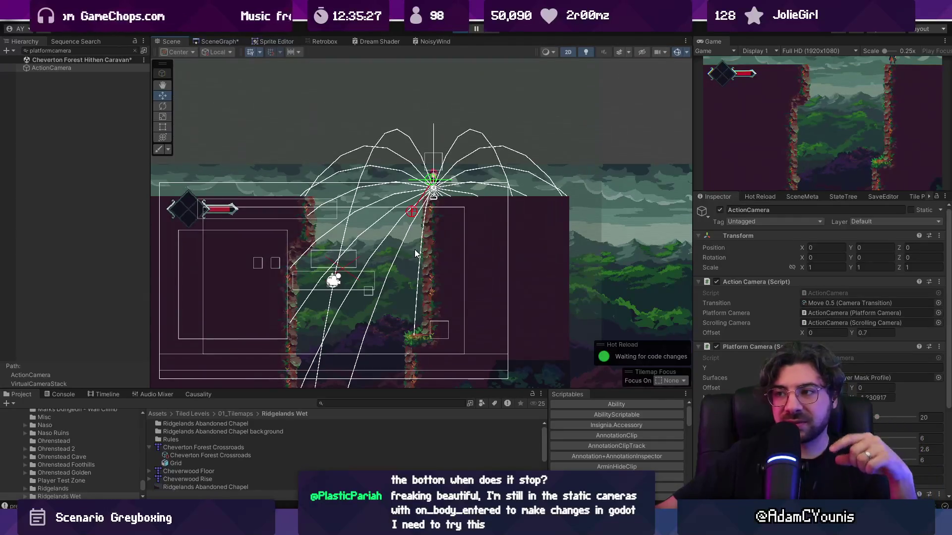
pyautogui.scroll(-3, 429, 204)
pyautogui.scroll(-5, 417, 213)
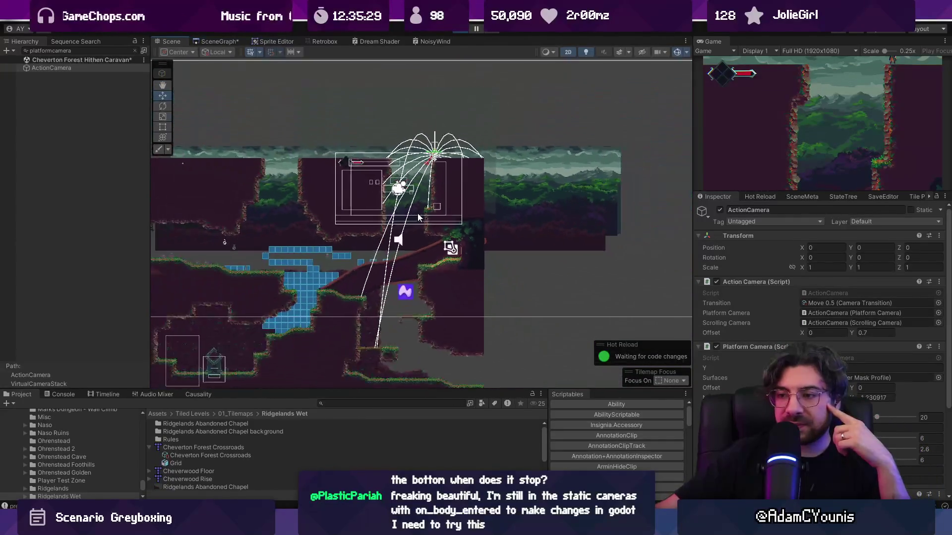
pyautogui.scroll(3, 417, 219)
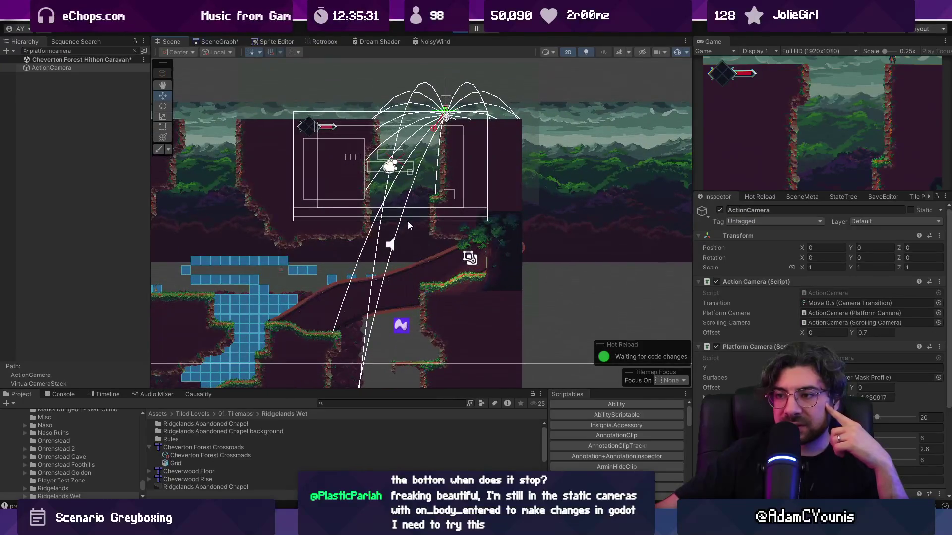
pyautogui.scroll(3, 408, 221)
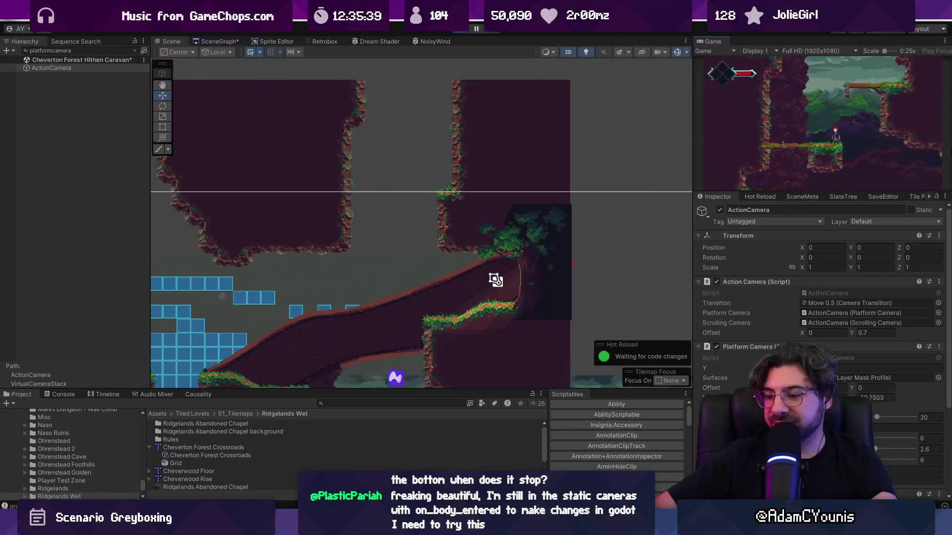
pyautogui.press('space')
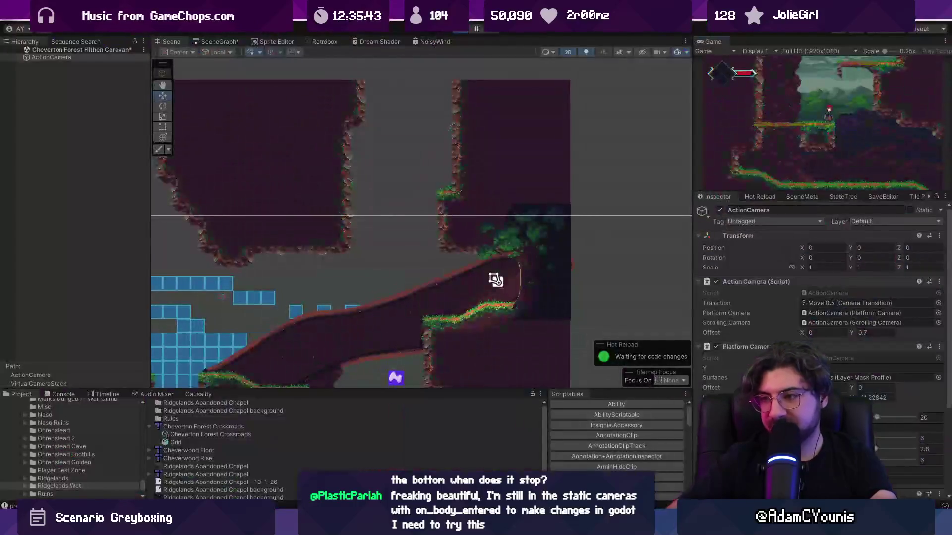
pyautogui.moveTo(701, 41); pyautogui.dragTo(205, 41)
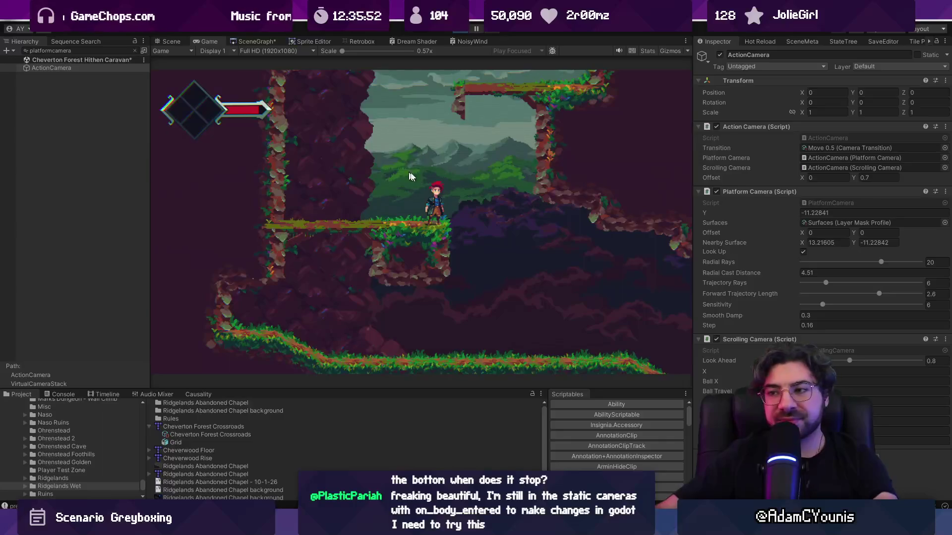
# Exit play mode and save the scene.
pyautogui.click(457, 33)
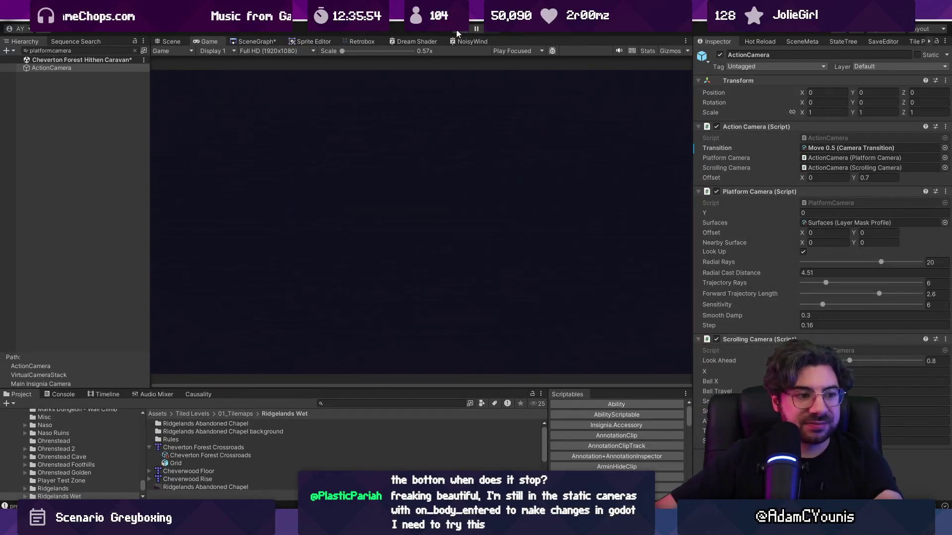
pyautogui.hotkey('ctrl', 's')
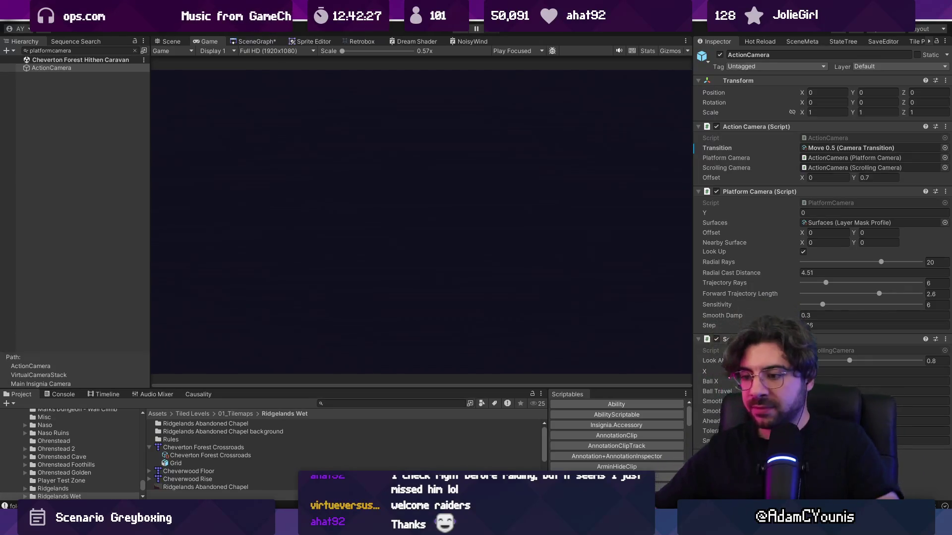
# Bring up Windows search to find the browser.
pyautogui.press('super')
# Launch Chrome via a 'chrome' search, then bring Google Meet and the stream-title note forward.
pyautogui.write('chrome')
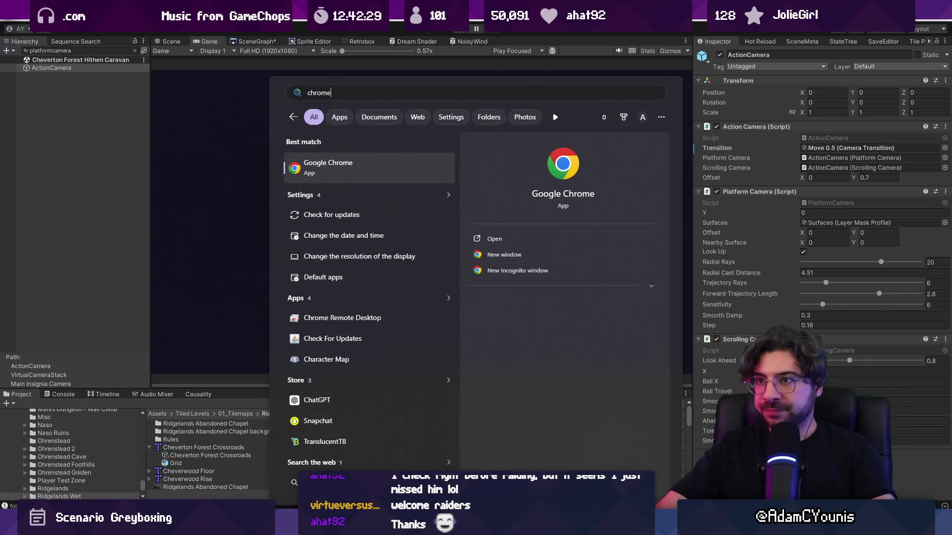
pyautogui.press('Return')
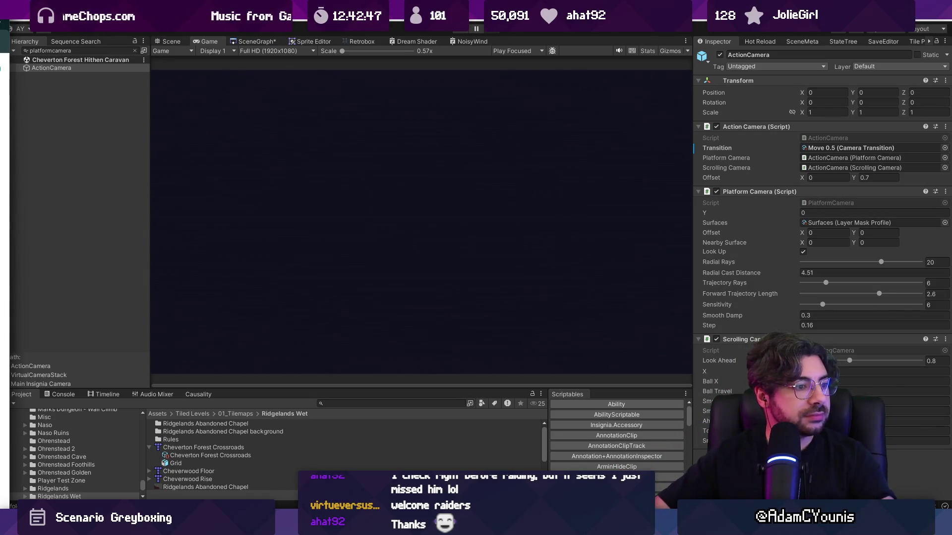
pyautogui.hotkey('alt', 'Tab')
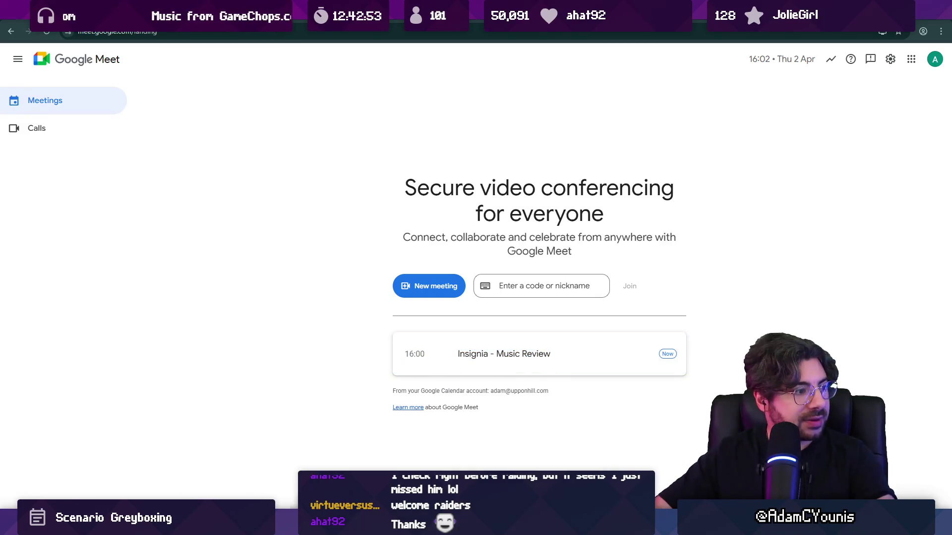
pyautogui.hotkey('alt', 'Tab')
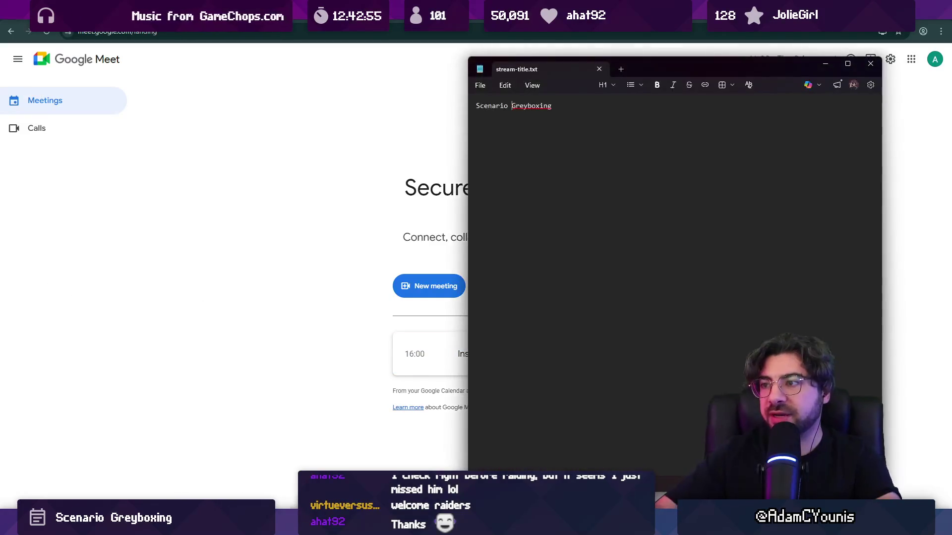
# Replace the stream title with 'Music Review', save stream-title.txt and close it.
pyautogui.hotkey('ctrl', 'a')
pyautogui.write('a')
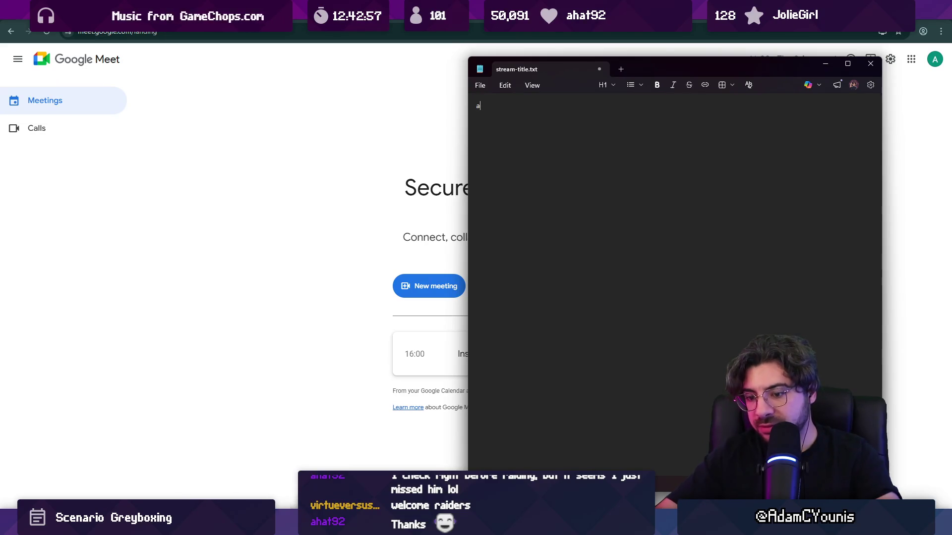
pyautogui.hotkey('ctrl', 'a')
pyautogui.write('us')
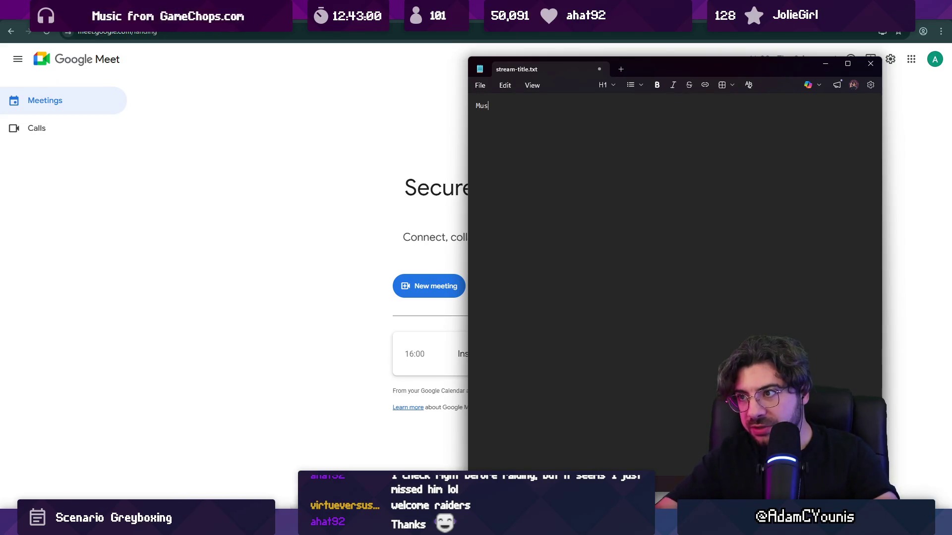
pyautogui.write('ic Review')
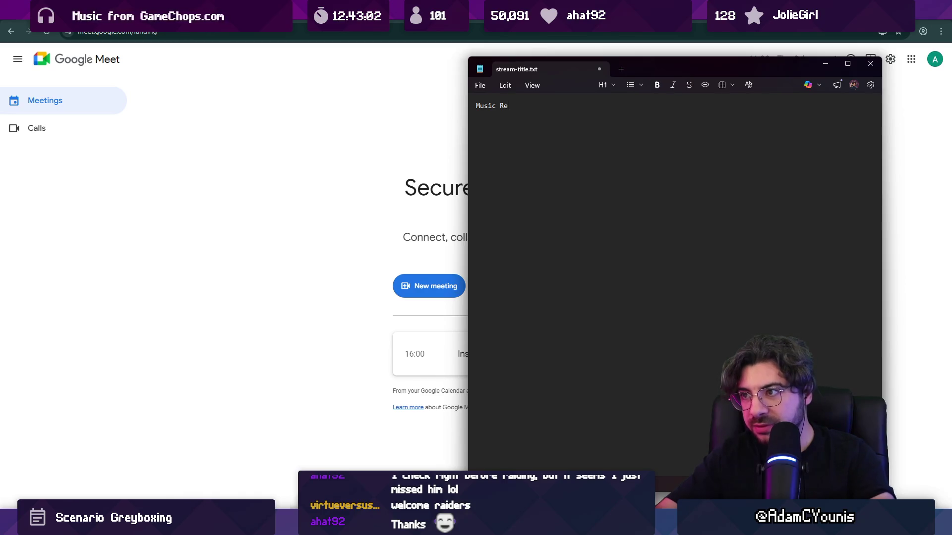
pyautogui.hotkey('ctrl', 's')
pyautogui.hotkey('alt', 'Tab')
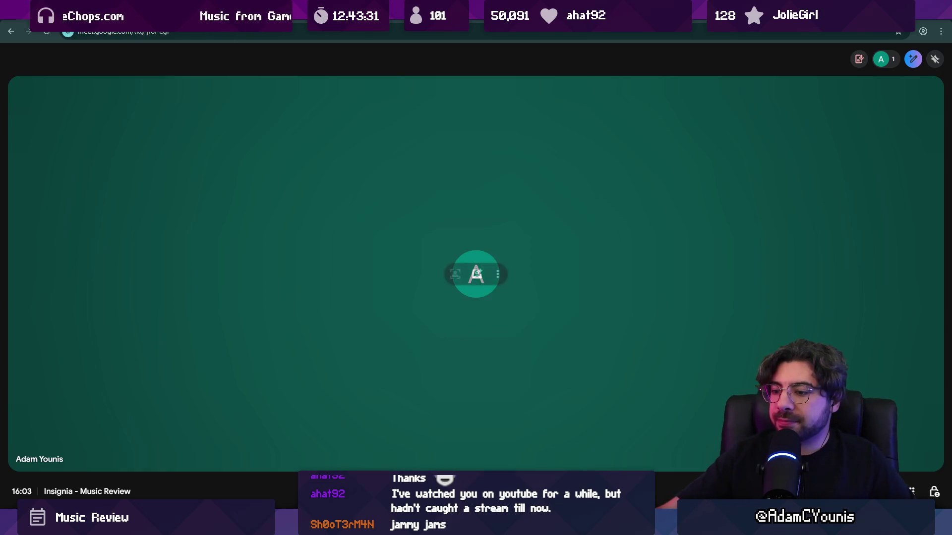
# Mute the meeting microphone with Ctrl+D and switch to the Insignia Story Map in Figma.
pyautogui.hotkey('ctrl', 'd')
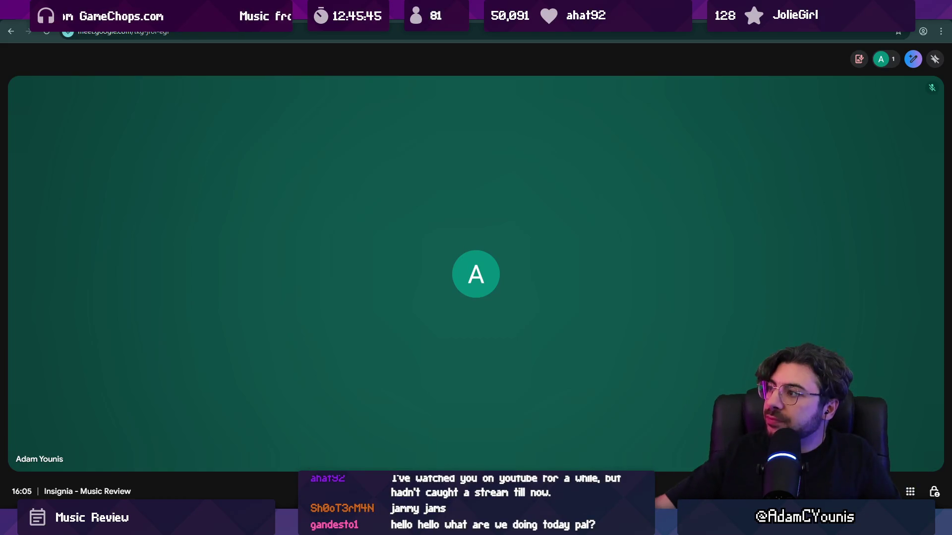
pyautogui.hotkey('alt', 'Tab')
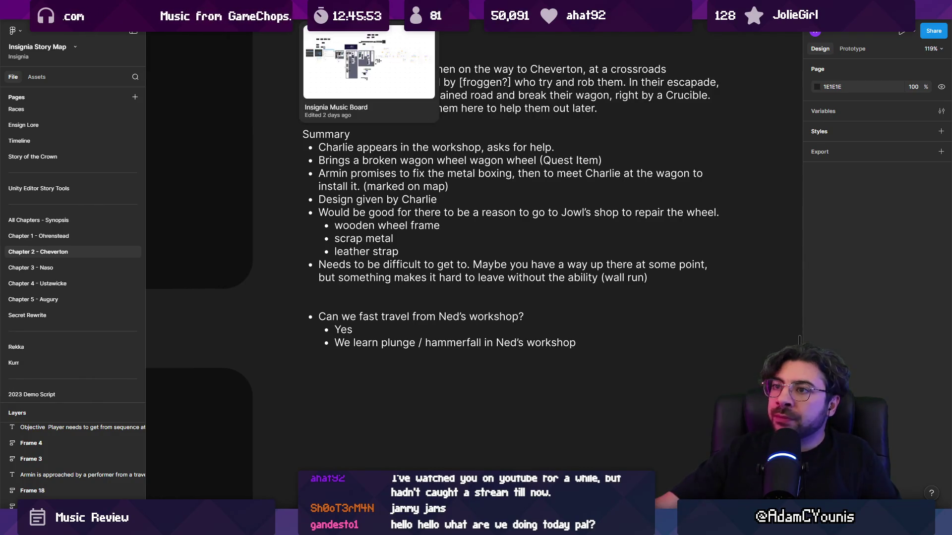
# Select the Insignia Music Board file tab.
pyautogui.click(303, 11)
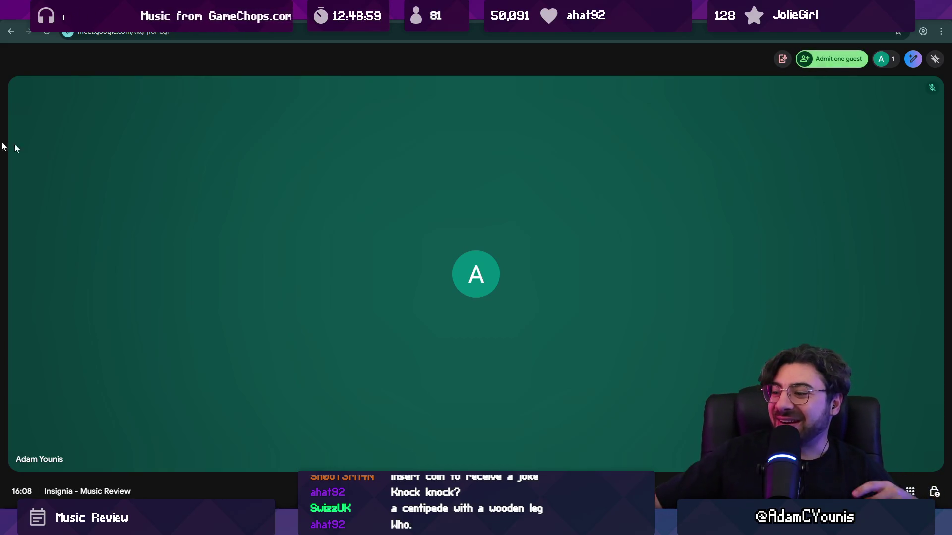
# Admit the waiting guest from the People panel, then close the panel.
pyautogui.hotkey('alt', 'Tab')
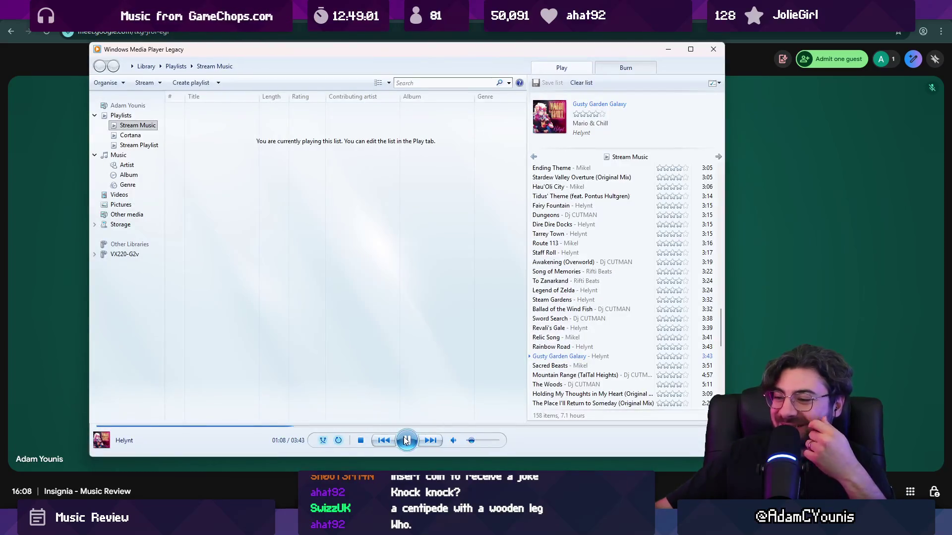
pyautogui.hotkey('alt', 'Tab')
pyautogui.click(785, 60)
pyautogui.click(806, 59)
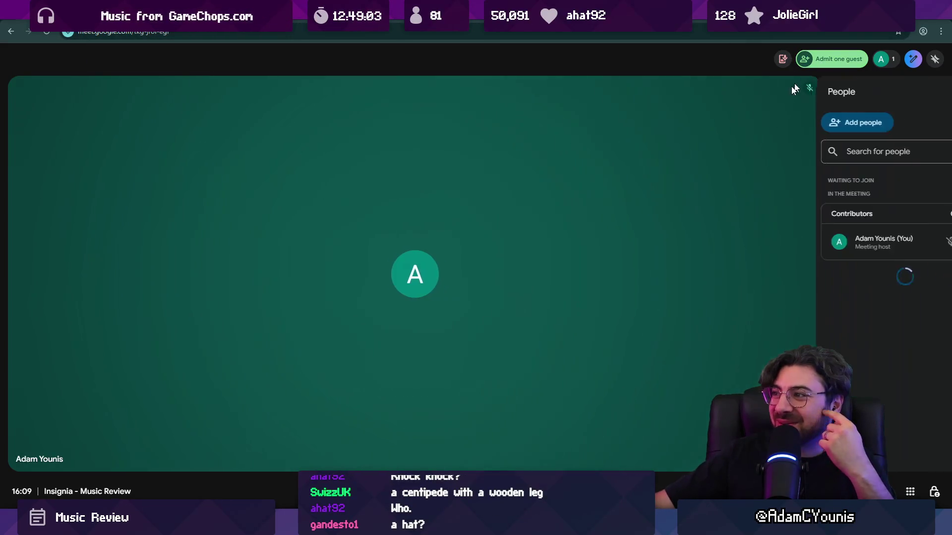
pyautogui.click(892, 248)
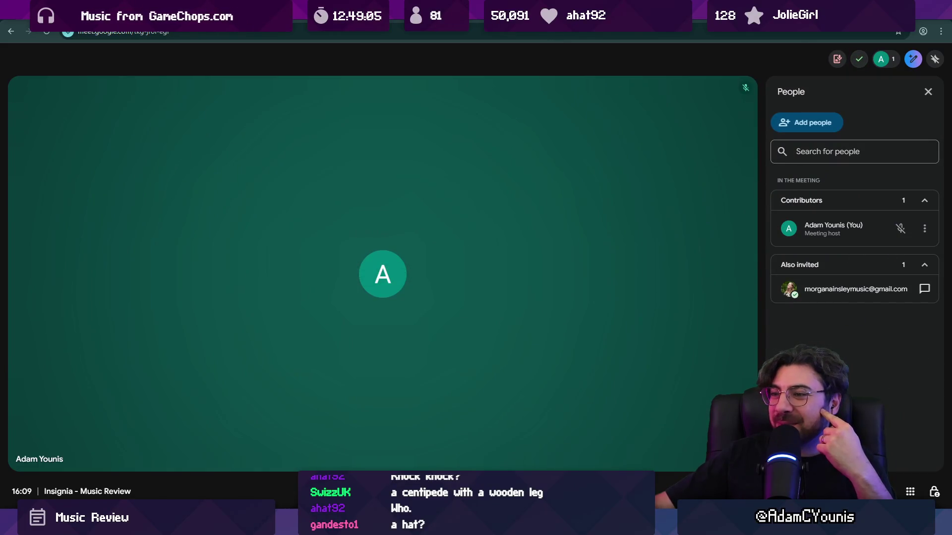
pyautogui.click(929, 93)
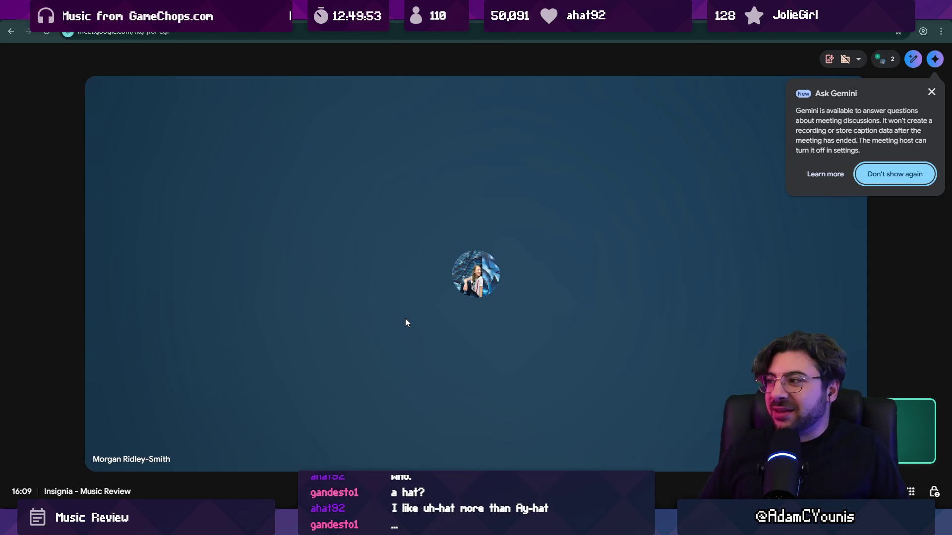
# Close the Ask Gemini popup and return to the Insignia Music Board in Figma.
pyautogui.click(931, 93)
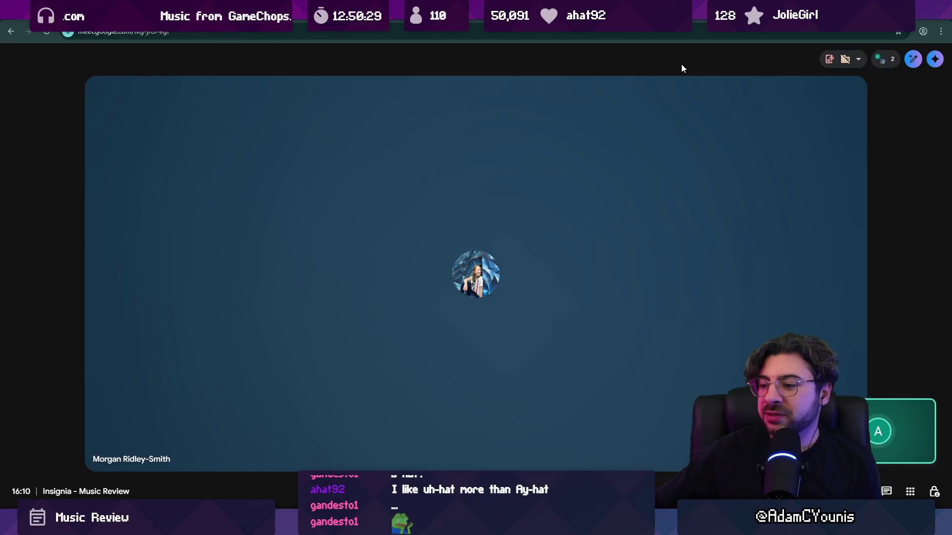
pyautogui.click(491, 468)
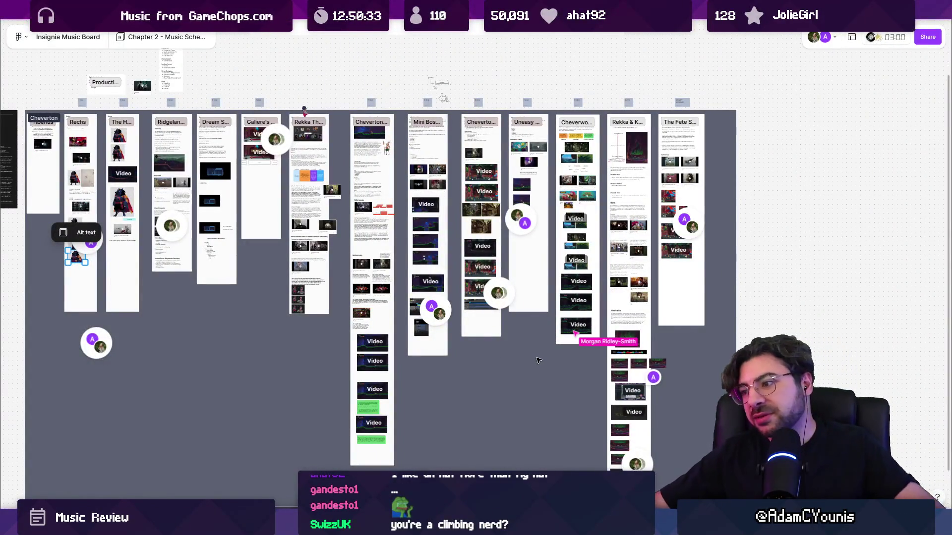
pyautogui.scroll(5, 569, 345)
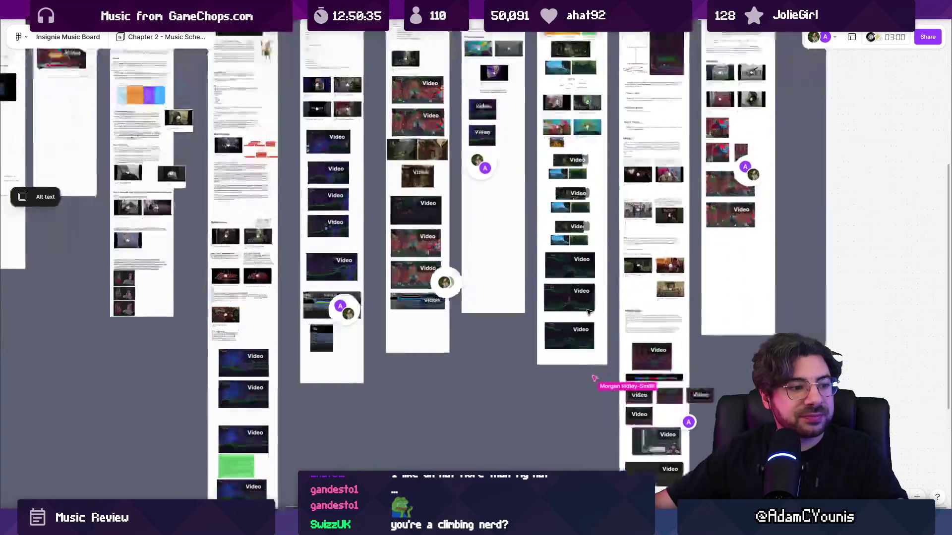
pyautogui.scroll(8, 591, 341)
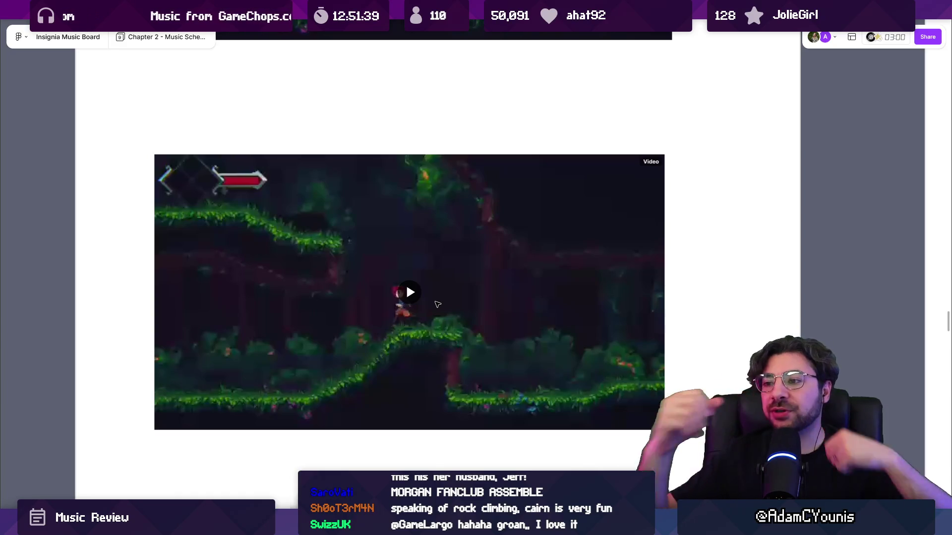
# Start playback of the forest platformer gameplay video on the Insignia Music Board.
pyautogui.click(454, 327)
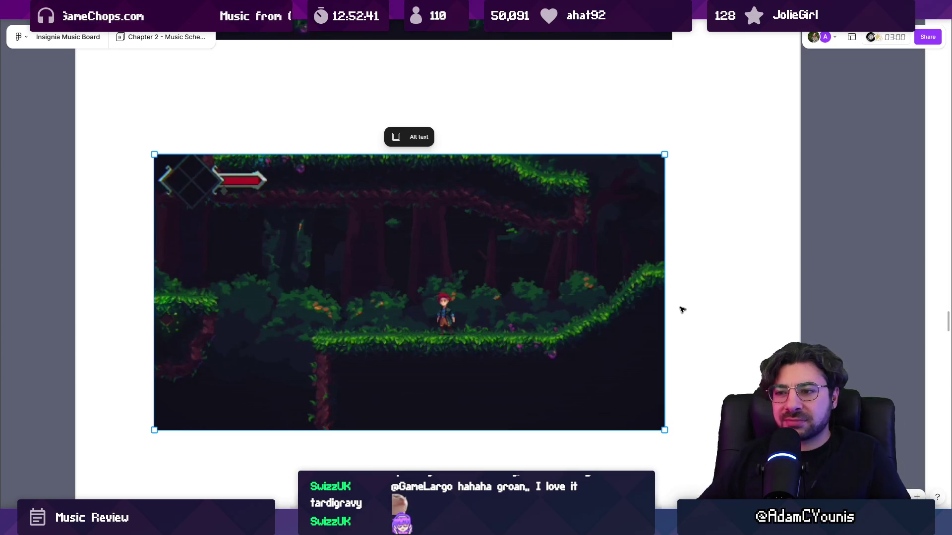
# Let the forest gameplay video play to its 3:16 end, then zoom out to show the neighbouring videos.
pyautogui.moveTo(640, 309)
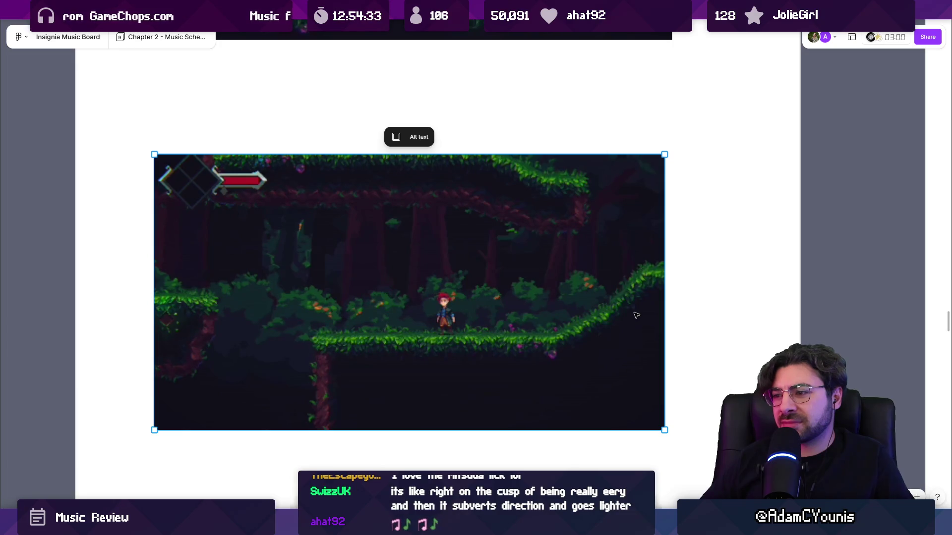
pyautogui.moveTo(634, 307)
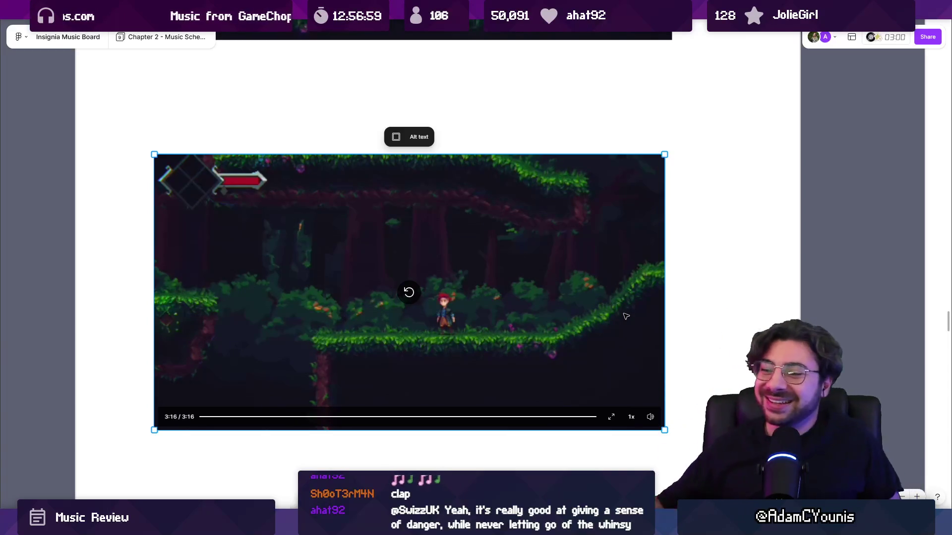
pyautogui.scroll(-5, 675, 334)
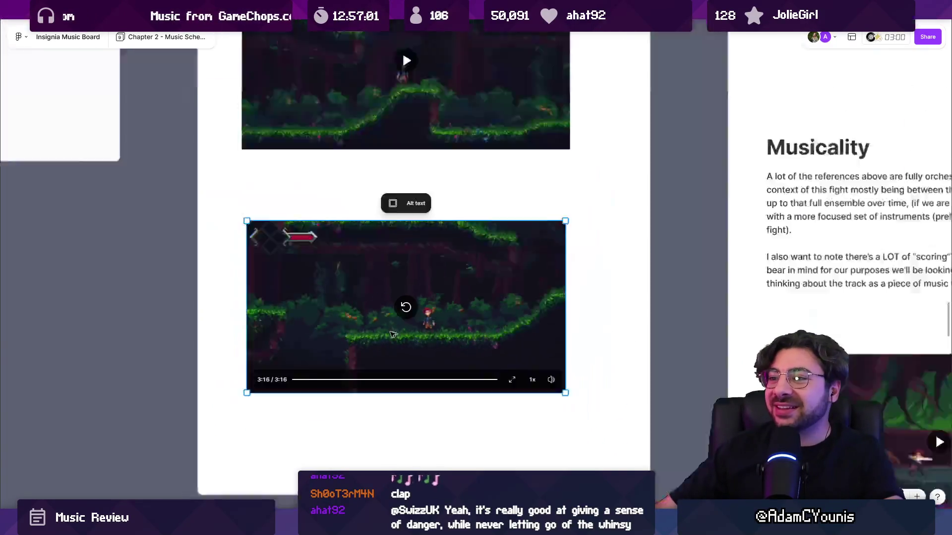
pyautogui.click(484, 283)
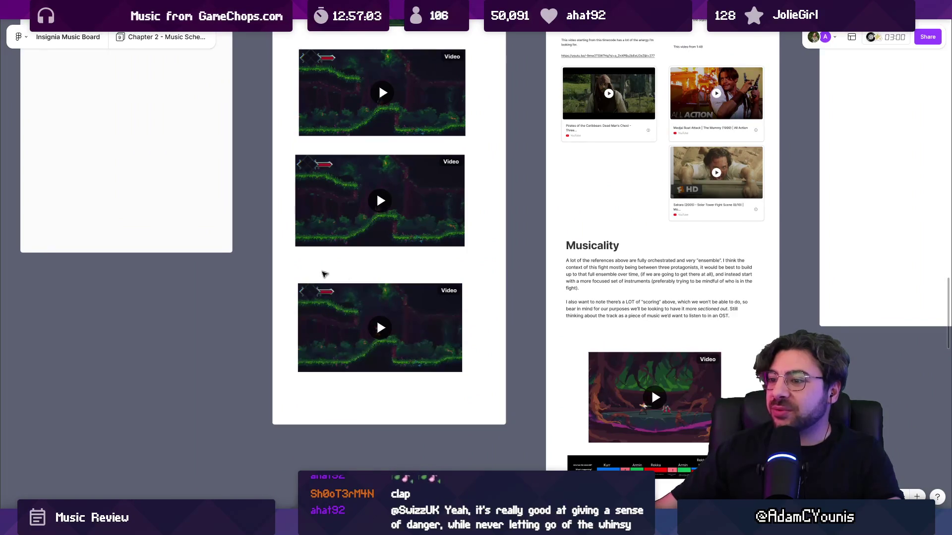
pyautogui.scroll(5, 355, 320)
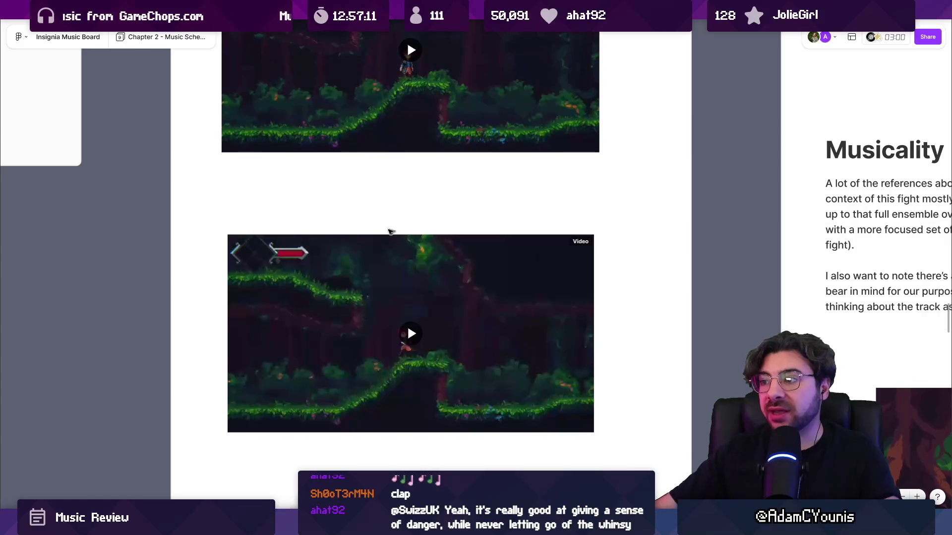
pyautogui.scroll(-3, 400, 230)
pyautogui.scroll(2, 399, 213)
pyautogui.scroll(2, 397, 277)
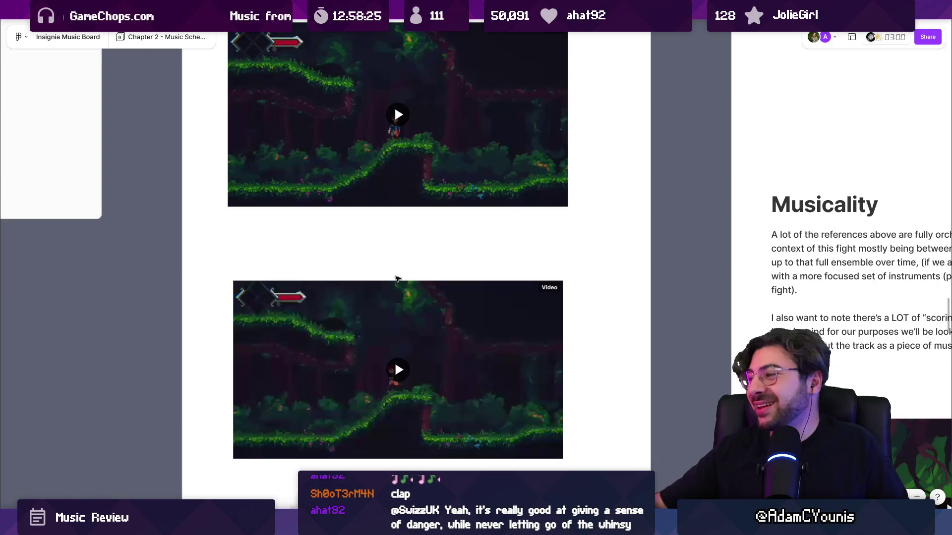
pyautogui.scroll(-5, 420, 255)
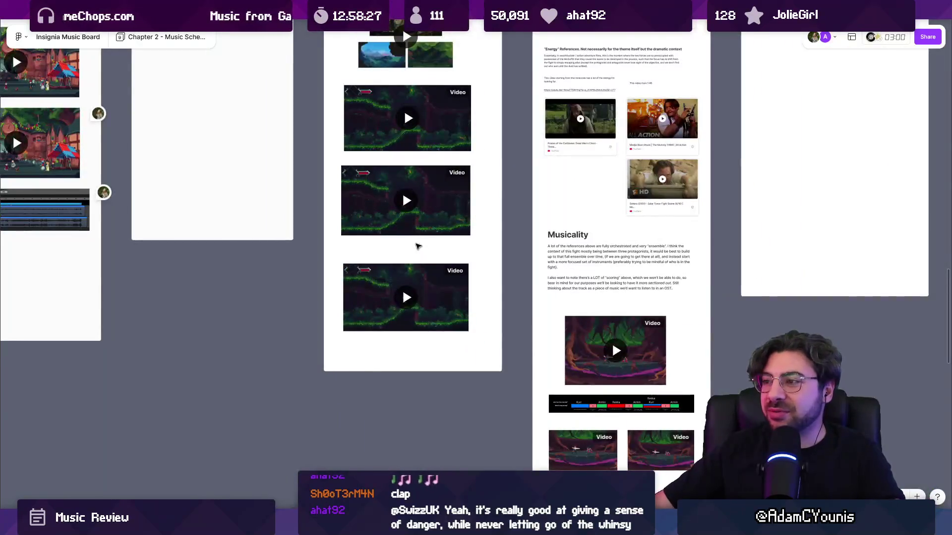
pyautogui.scroll(-5, 421, 250)
pyautogui.scroll(2, 475, 231)
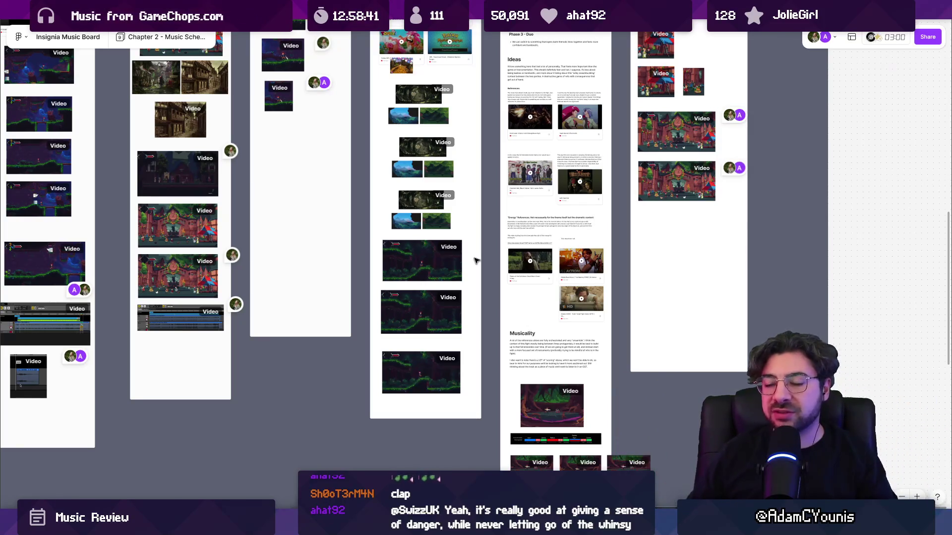
pyautogui.scroll(5, 458, 407)
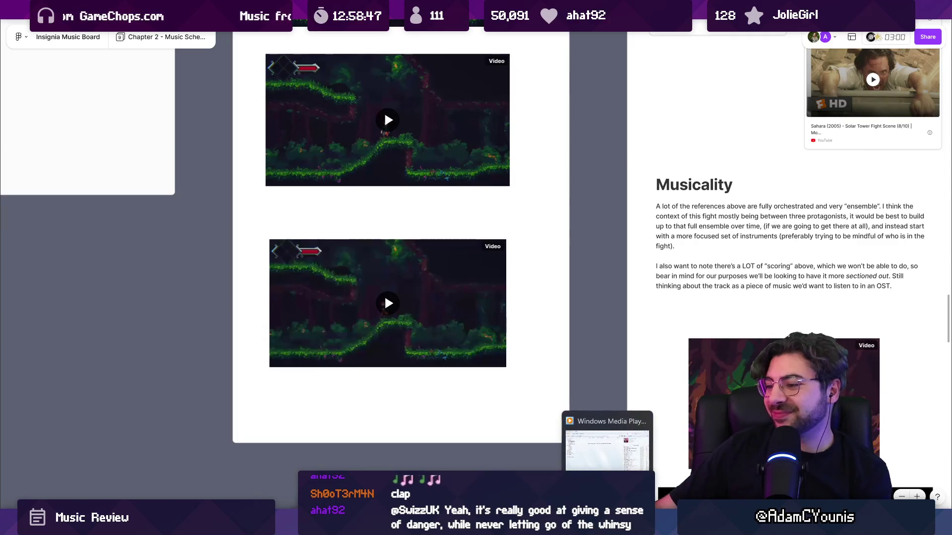
# Leave the Google Meet call in Chrome and switch back to the FigJam music board.
pyautogui.click(657, 496)
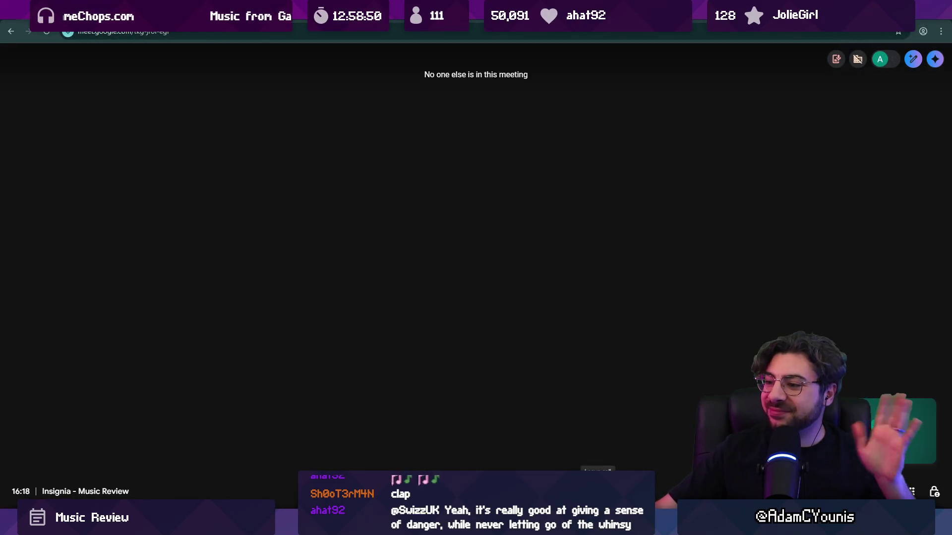
pyautogui.click(560, 490)
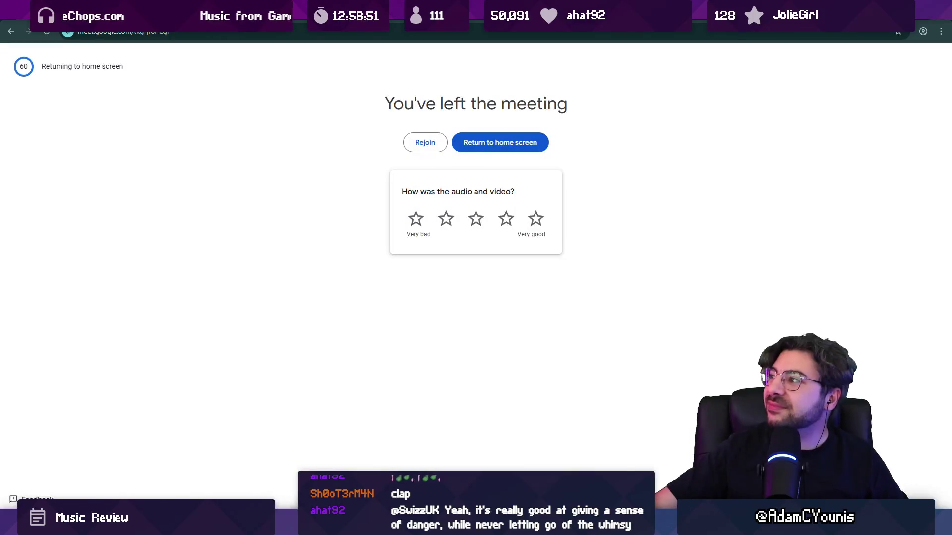
pyautogui.hotkey('alt', 'Tab')
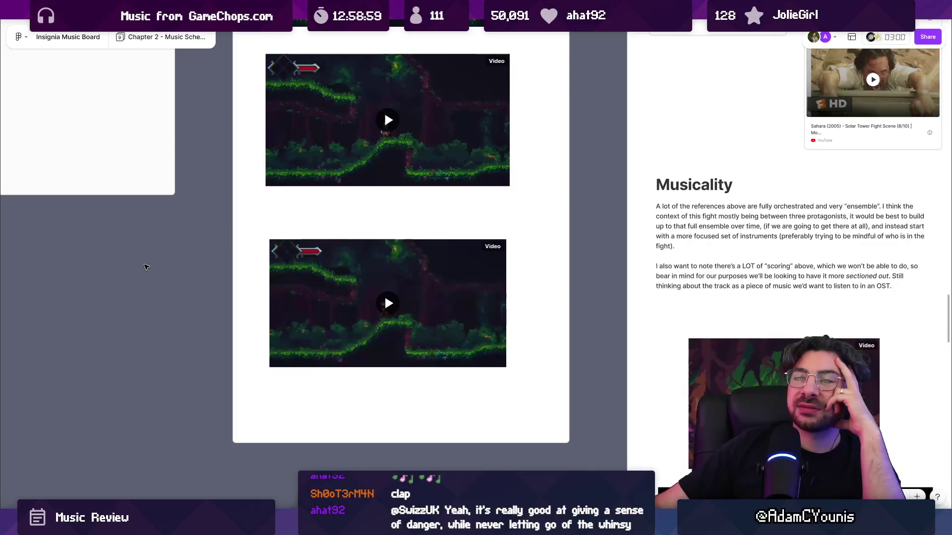
# Toggle play/pause on the Gusty Garden Galaxy track in Windows Media Player Legacy.
pyautogui.hotkey('alt', 'Tab')
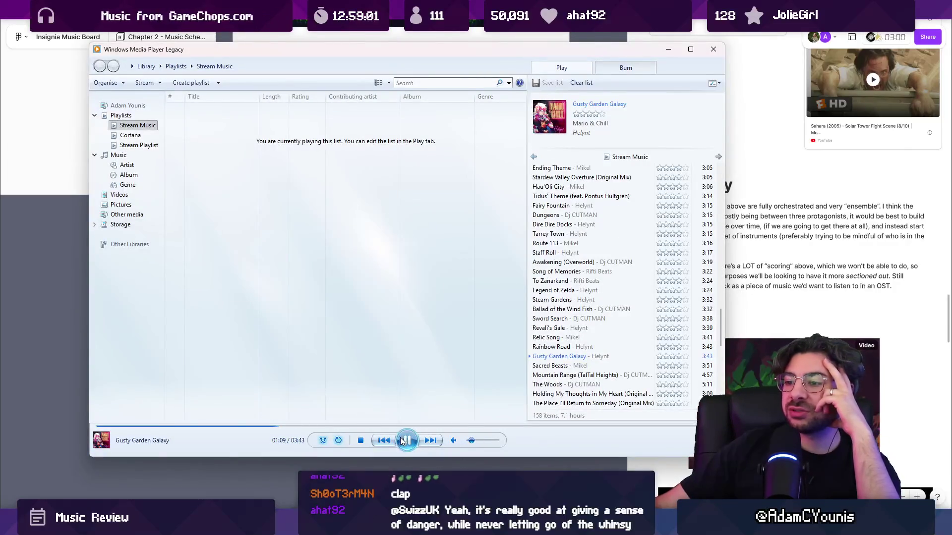
pyautogui.click(390, 460)
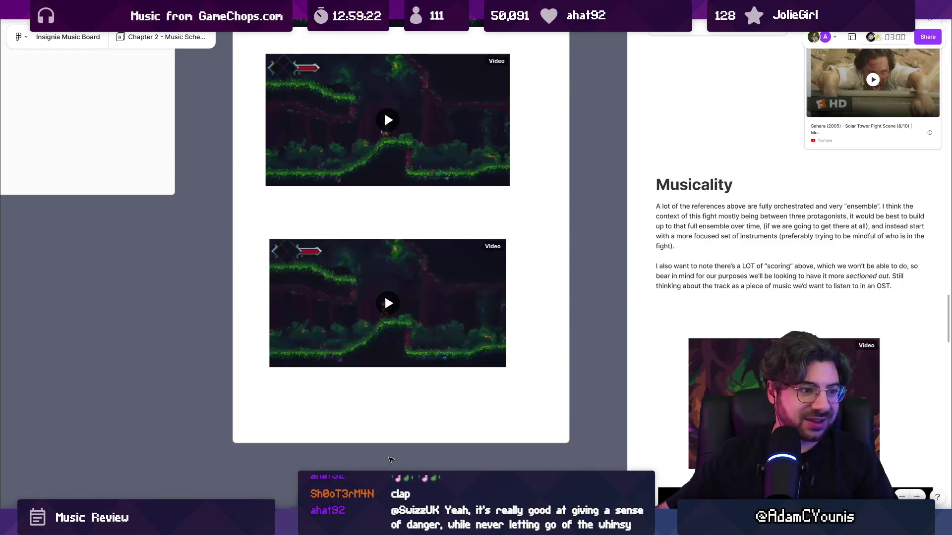
pyautogui.scroll(-4, 435, 279)
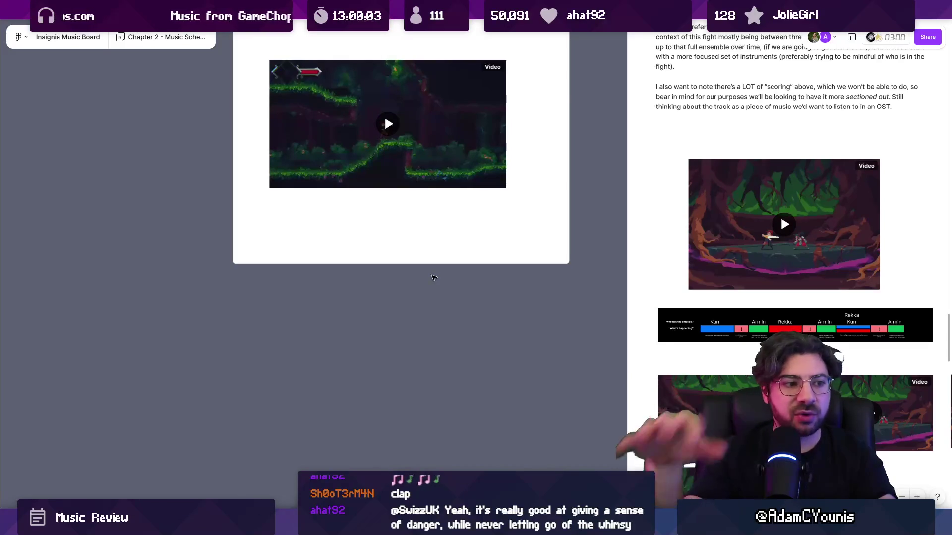
pyautogui.scroll(3, 404, 261)
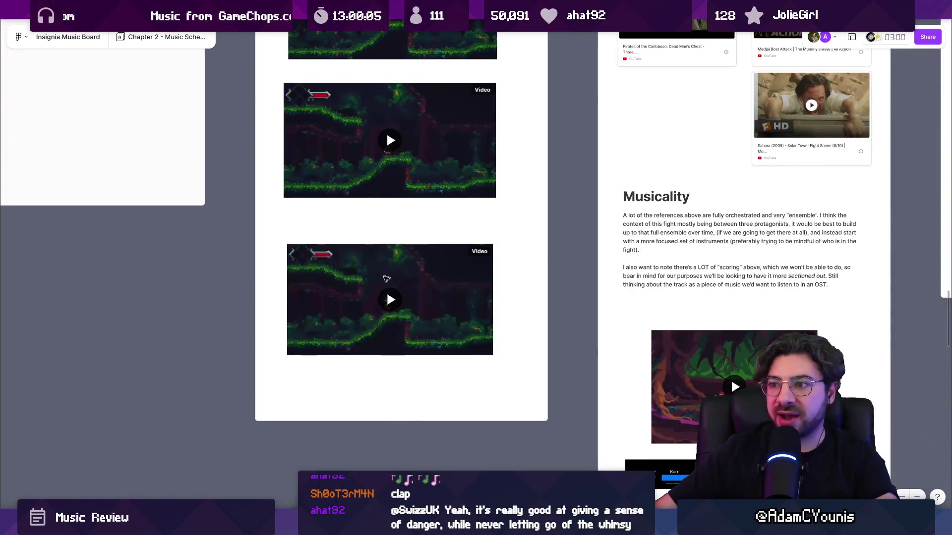
pyautogui.scroll(3, 379, 297)
pyautogui.scroll(4, 379, 297)
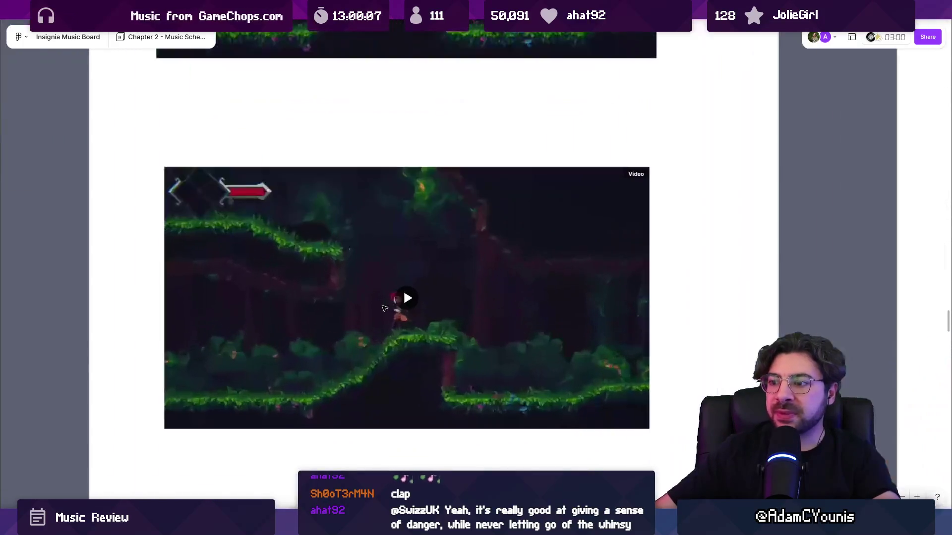
pyautogui.scroll(-8, 417, 285)
pyautogui.scroll(-3, 385, 224)
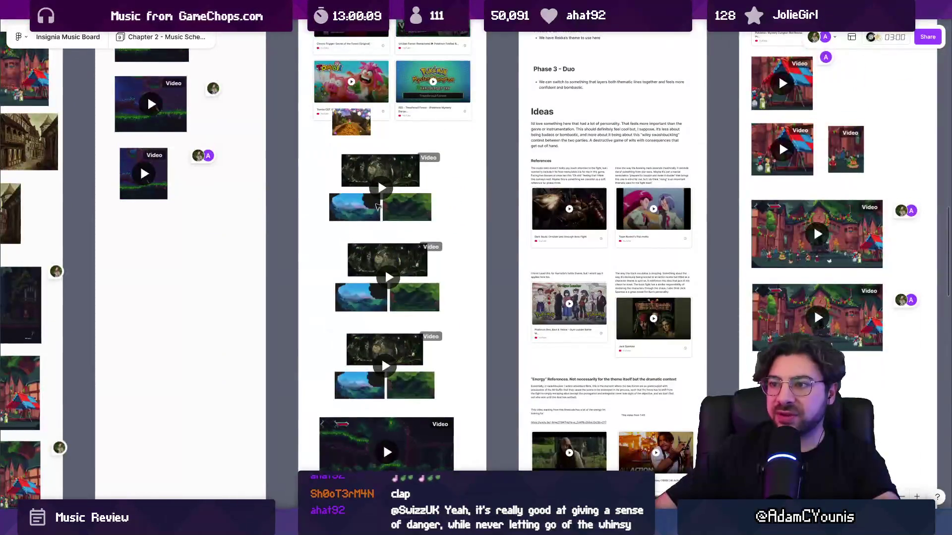
pyautogui.scroll(5, 341, 163)
pyautogui.scroll(-5, 341, 163)
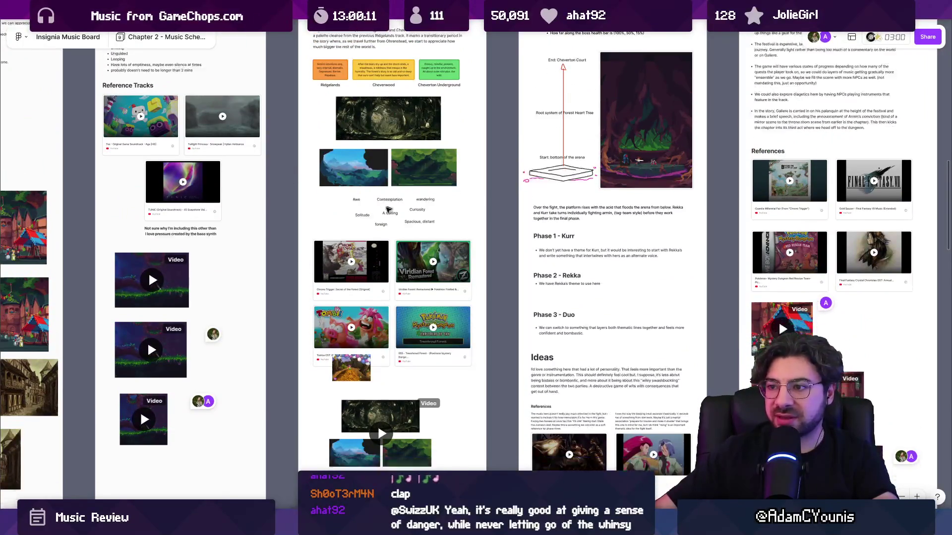
pyautogui.scroll(3, 397, 362)
pyautogui.scroll(2, 312, 352)
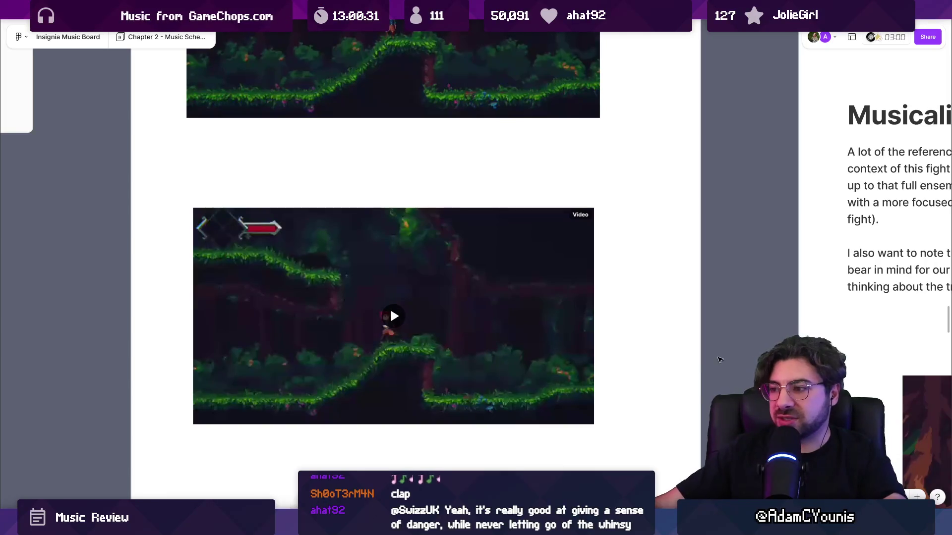
pyautogui.scroll(-5, 312, 352)
pyautogui.hscroll(3, 463, 325)
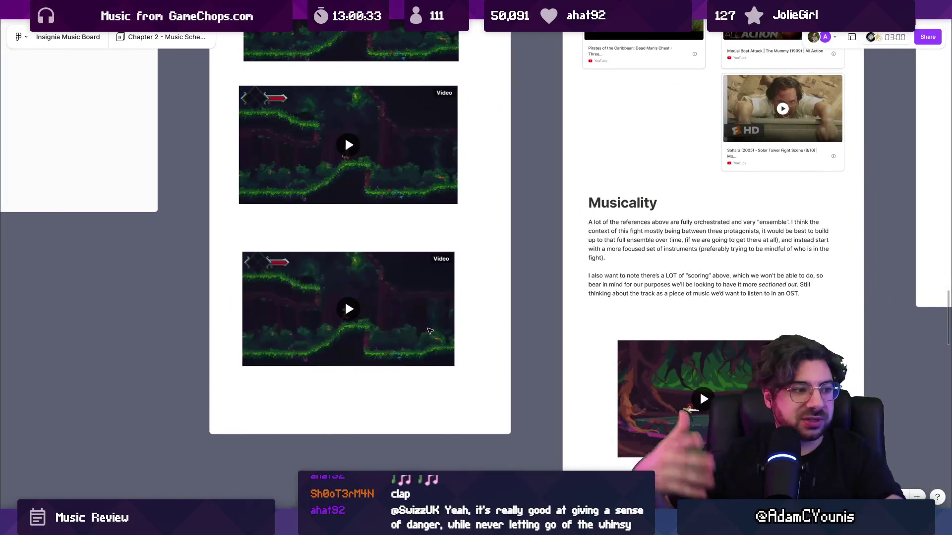
pyautogui.scroll(-5, 429, 329)
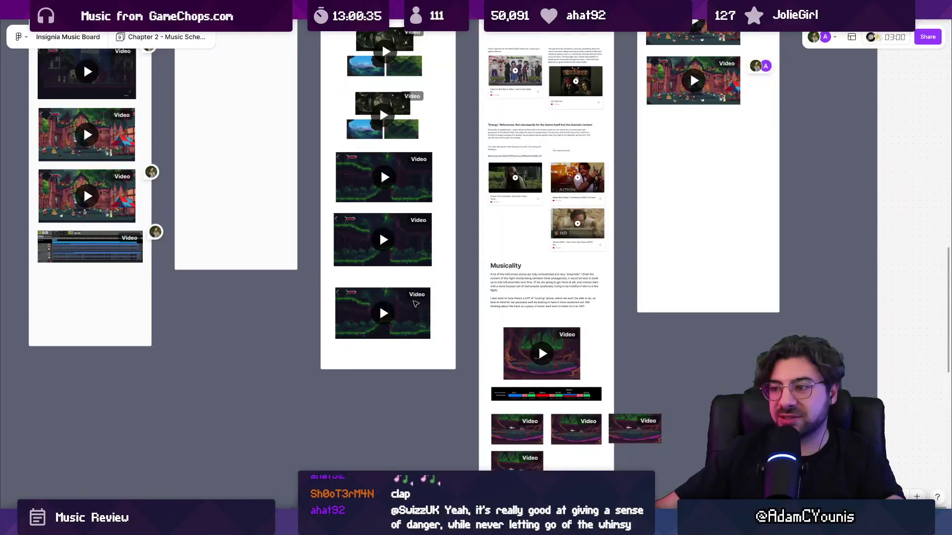
pyautogui.scroll(-1, 418, 302)
pyautogui.scroll(-5, 418, 302)
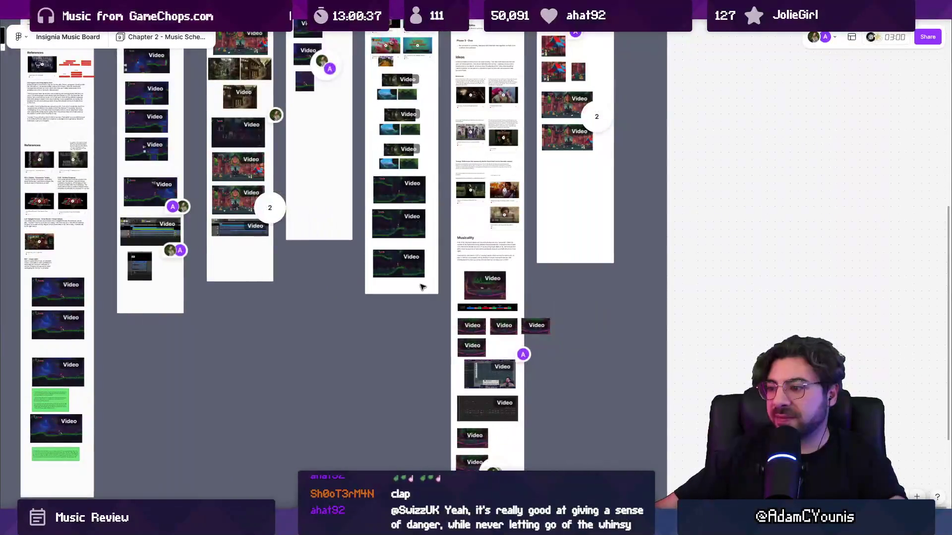
pyautogui.scroll(10, 406, 348)
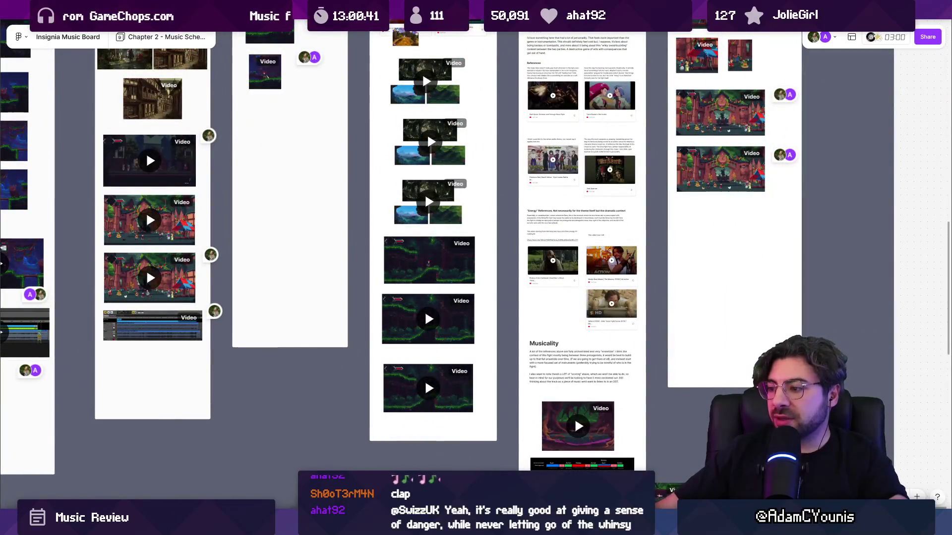
pyautogui.moveTo(639, 527)
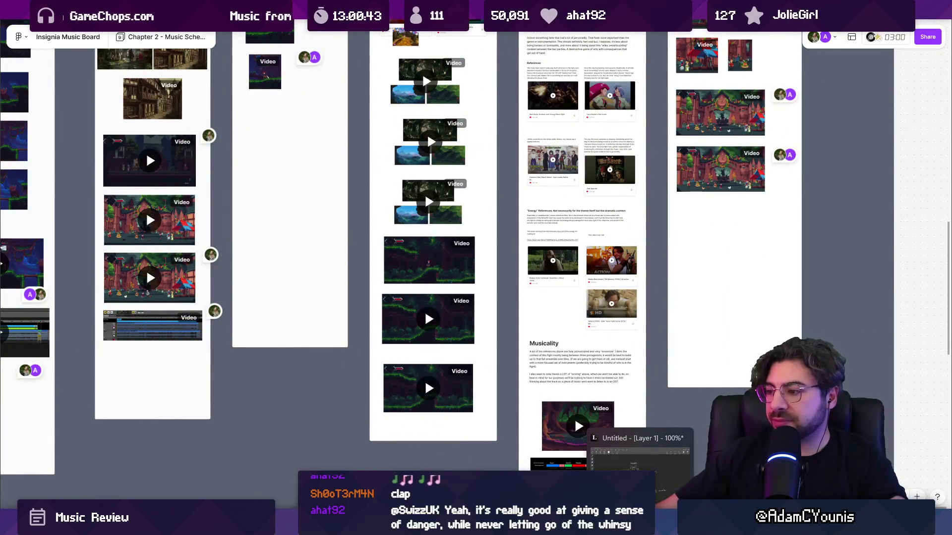